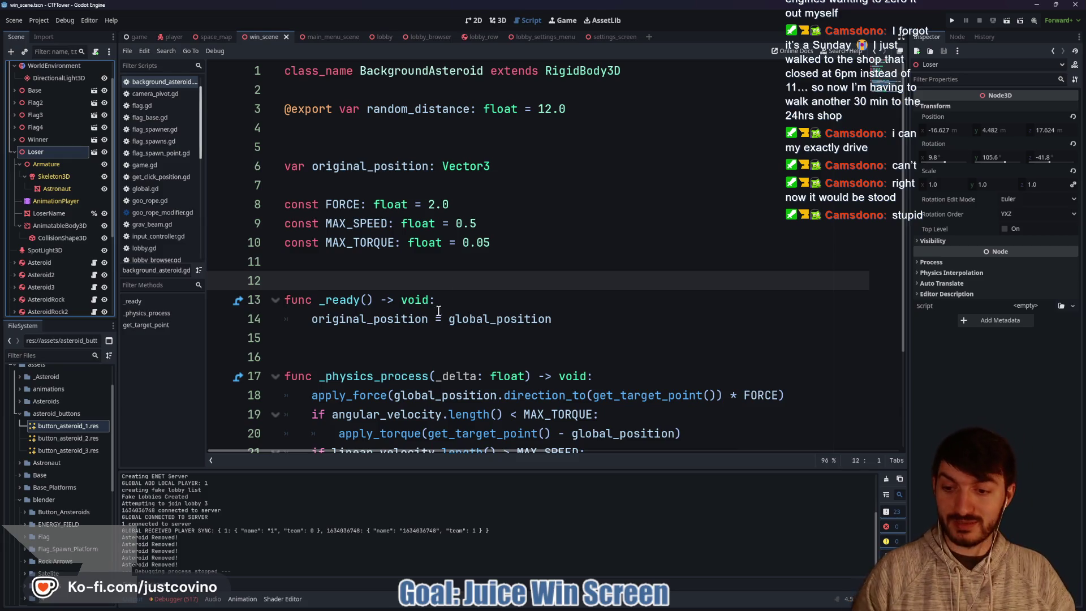
Step: Switch from the asteroid script to the win scene's 3D view, frame the Loser figure and flags, and open Attach Script for Loser
left_click(429, 329)
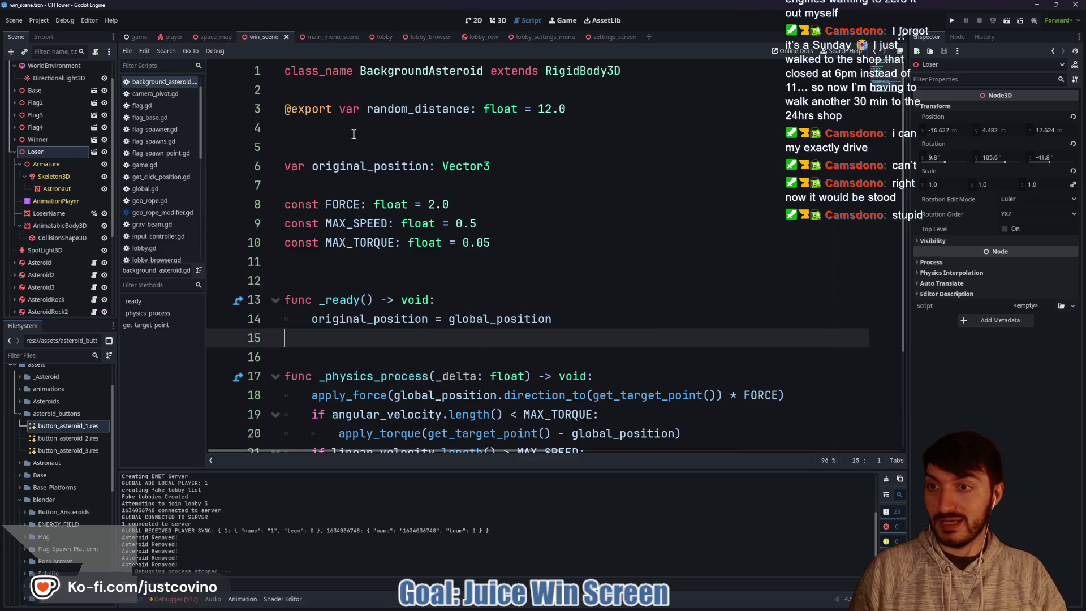
left_click(498, 25)
scroll(389, 272, "down", 3)
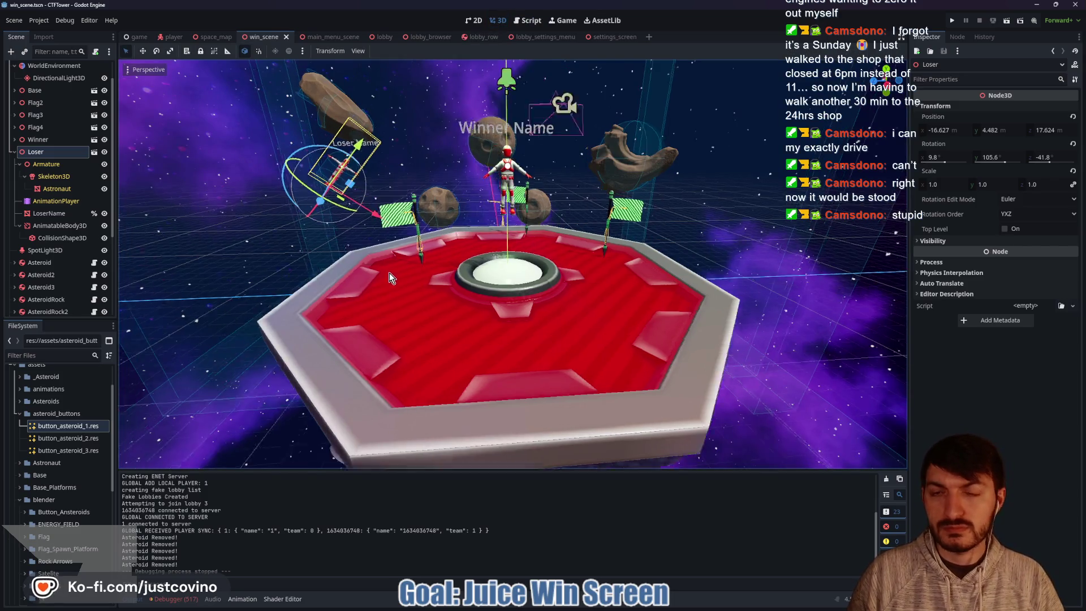
scroll(439, 315, "up", 5)
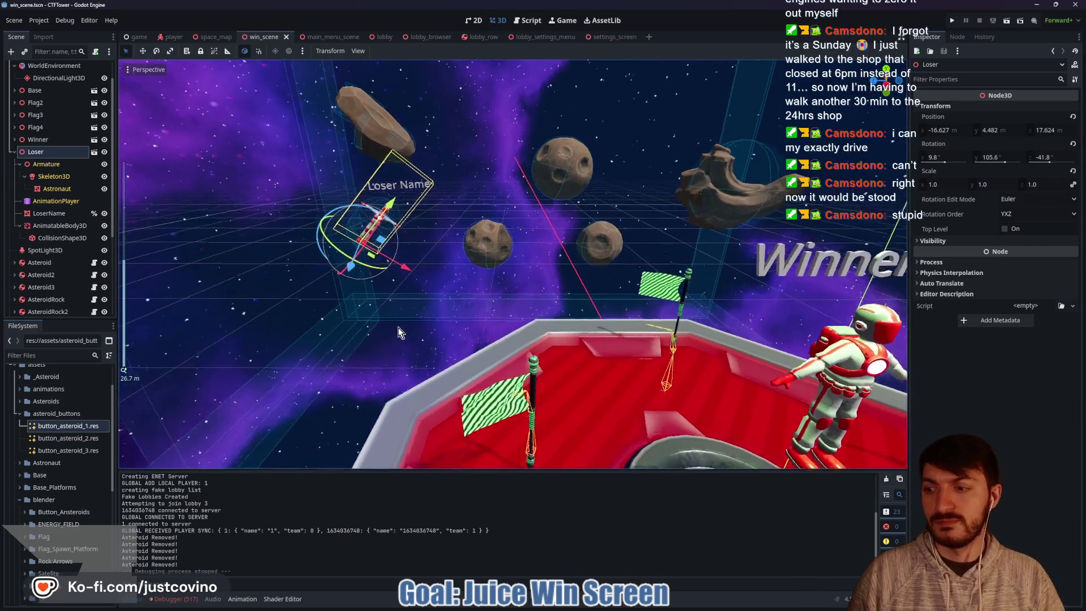
mouse_move(385, 329)
left_mouse_down()
mouse_move(375, 321)
mouse_move(409, 317)
mouse_move(393, 329)
left_mouse_up()
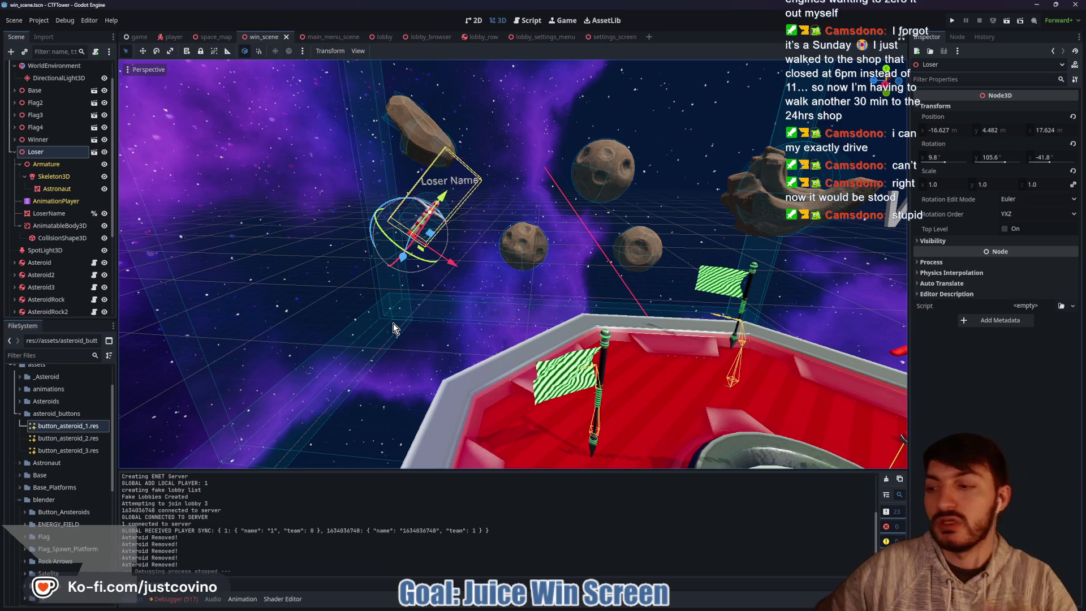
left_click(95, 52)
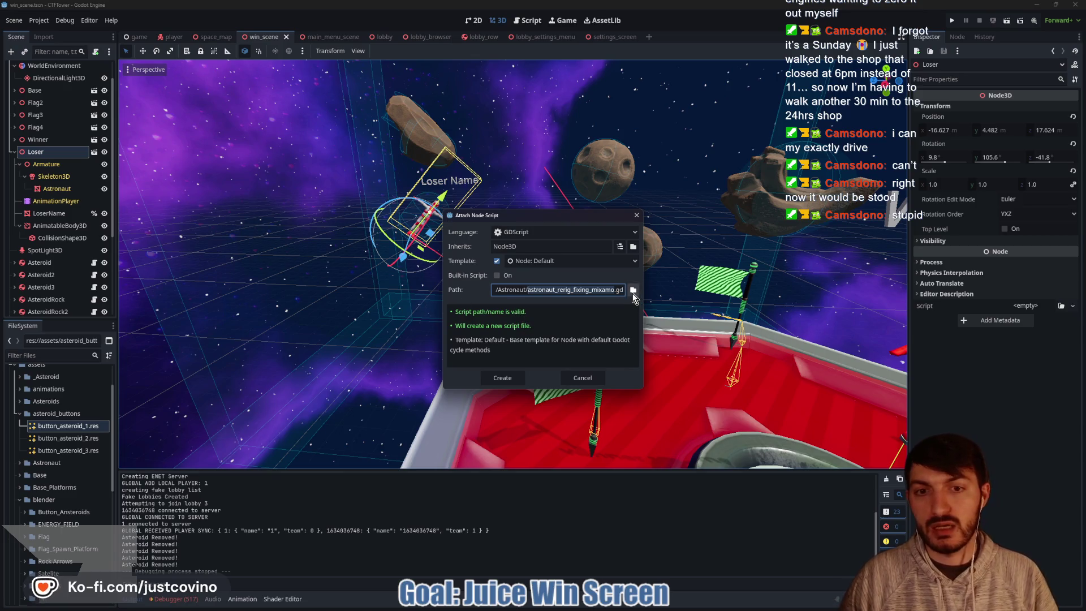
Step: Browse the new script's location to the res://player folder
left_click(632, 291)
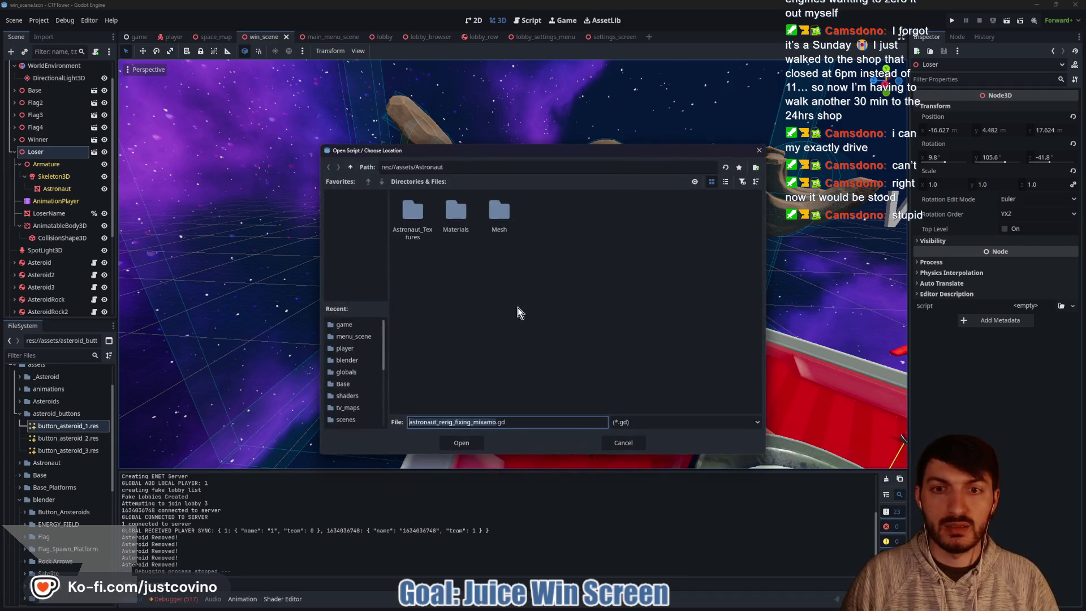
left_click(351, 167)
left_click(350, 167)
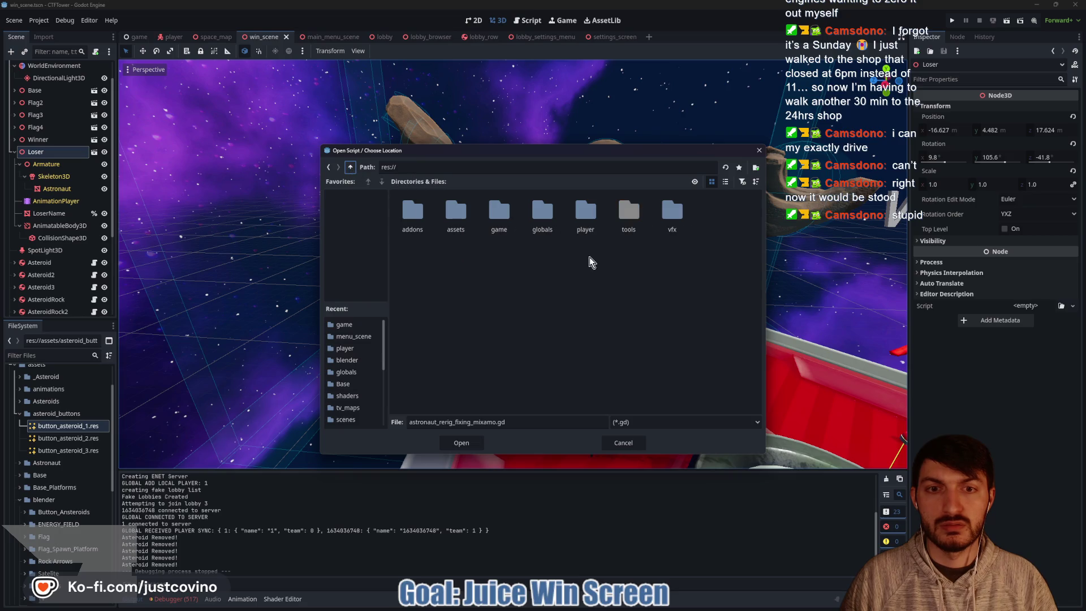
double_click(497, 214)
left_click(350, 167)
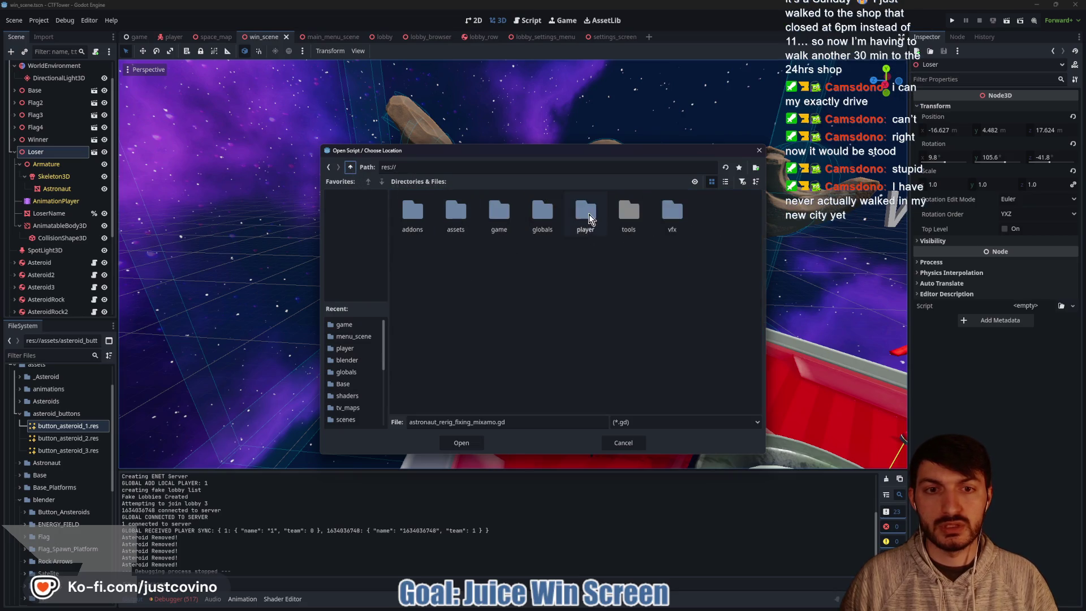
double_click(586, 214)
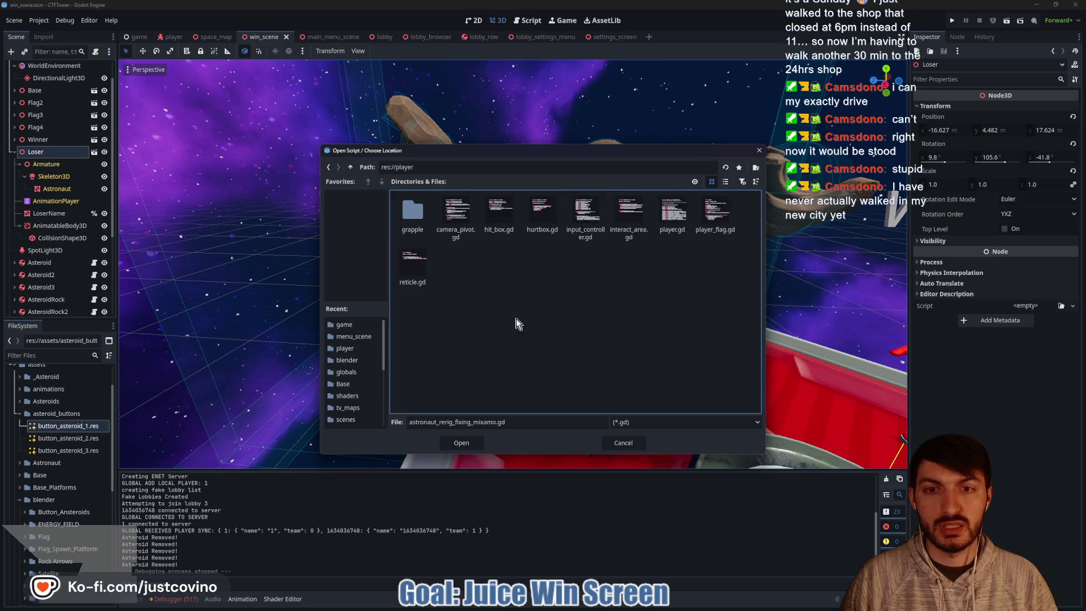
Step: Name the script loser_body.gd, create it on Loser, and start typing class_name LoserBody
double_click(494, 422)
type("loser_b")
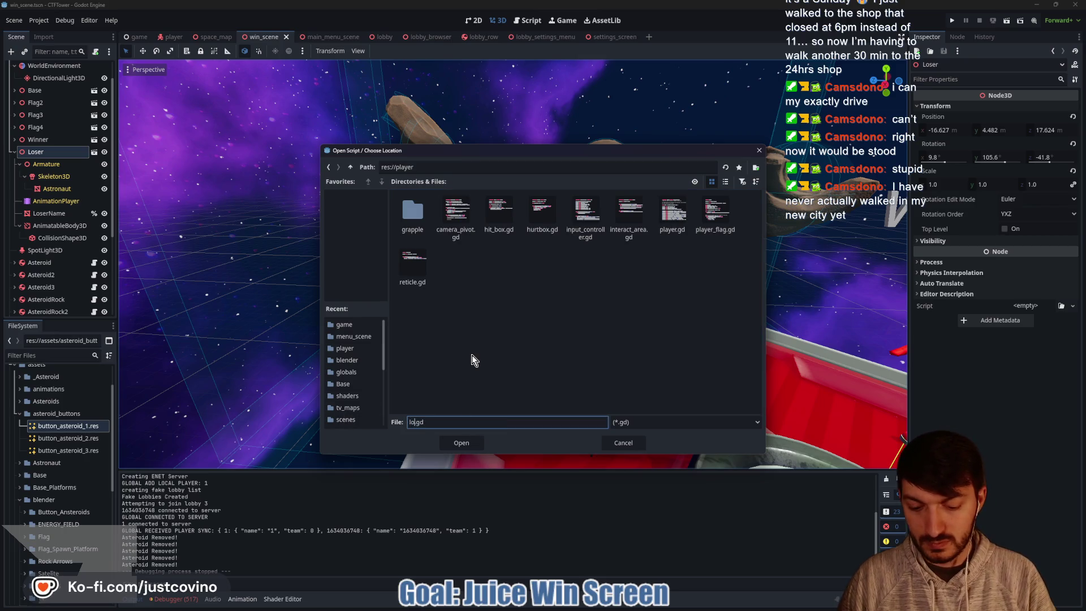
type("ody")
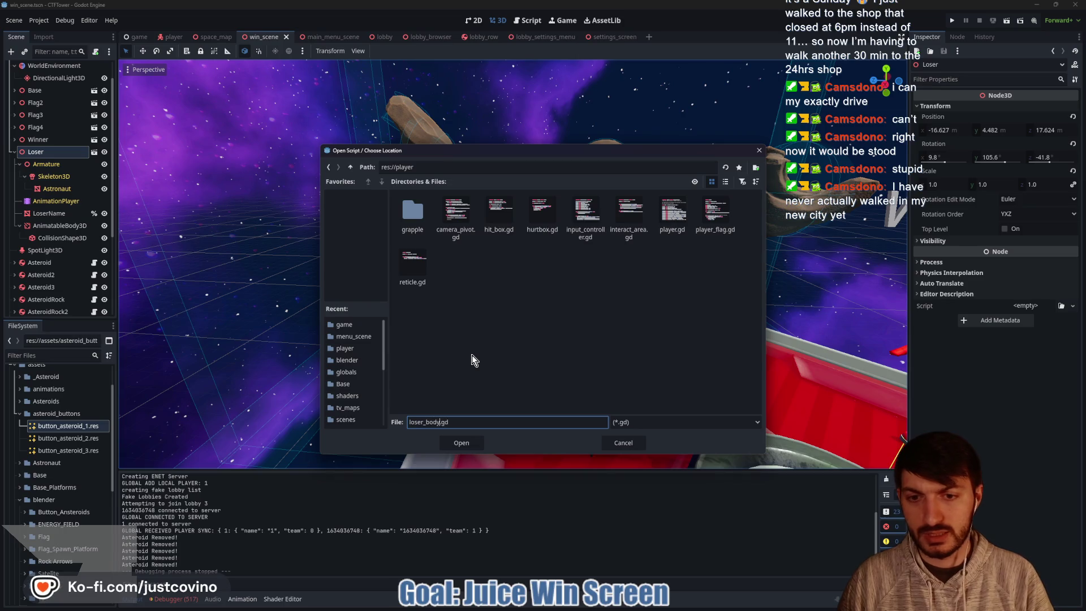
left_click(469, 444)
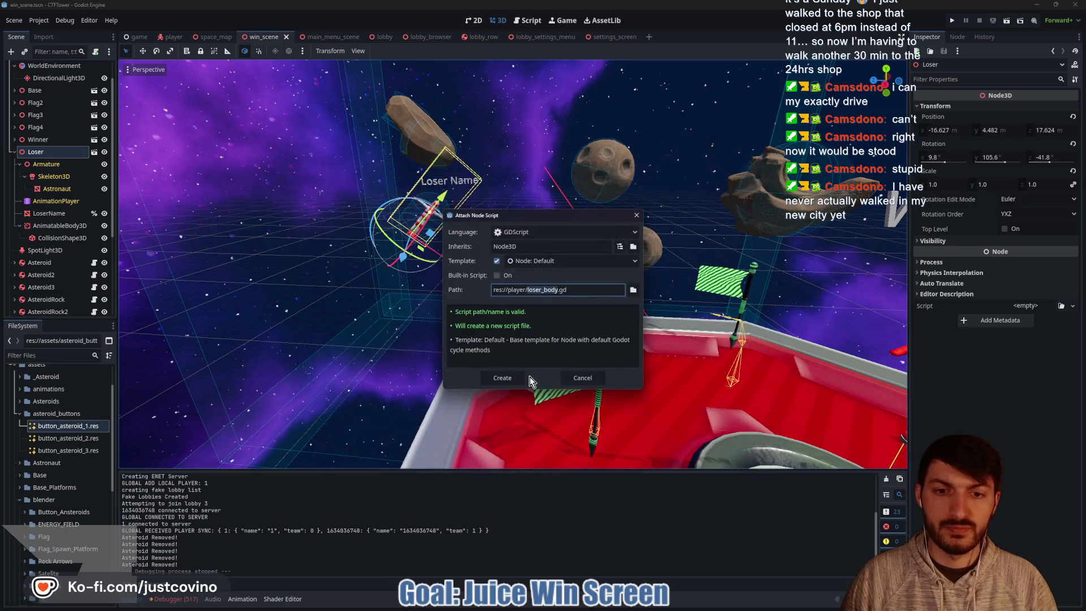
left_click(512, 377)
type("class_name")
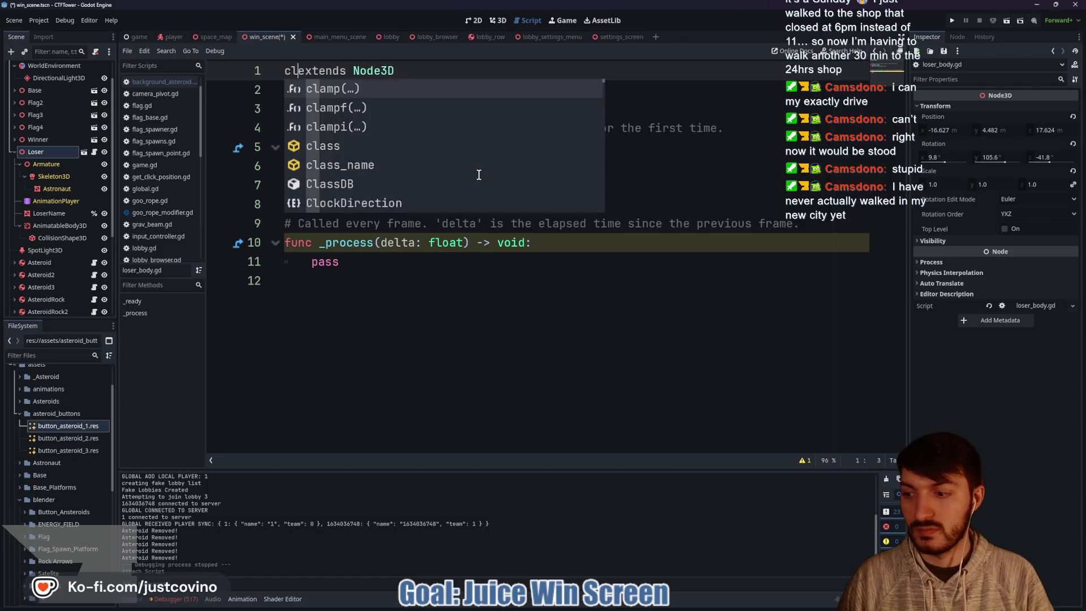
type(" LoserBody")
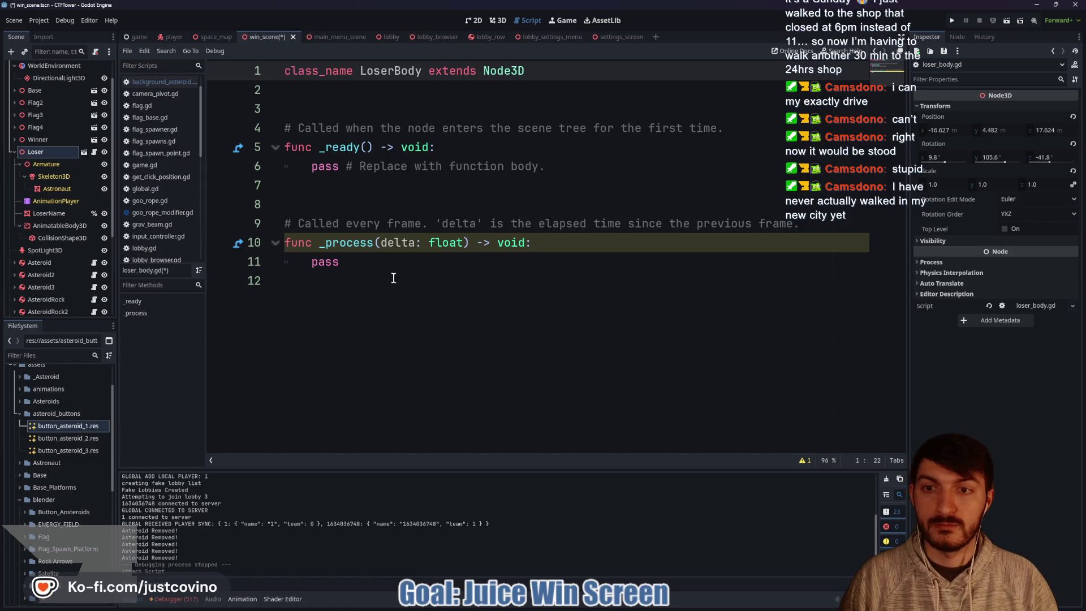
Step: Delete the template comments and functions, leaving only class_name LoserBody extending Node3D
left_click_drag(393, 277, 278, 109)
key("BackSpace")
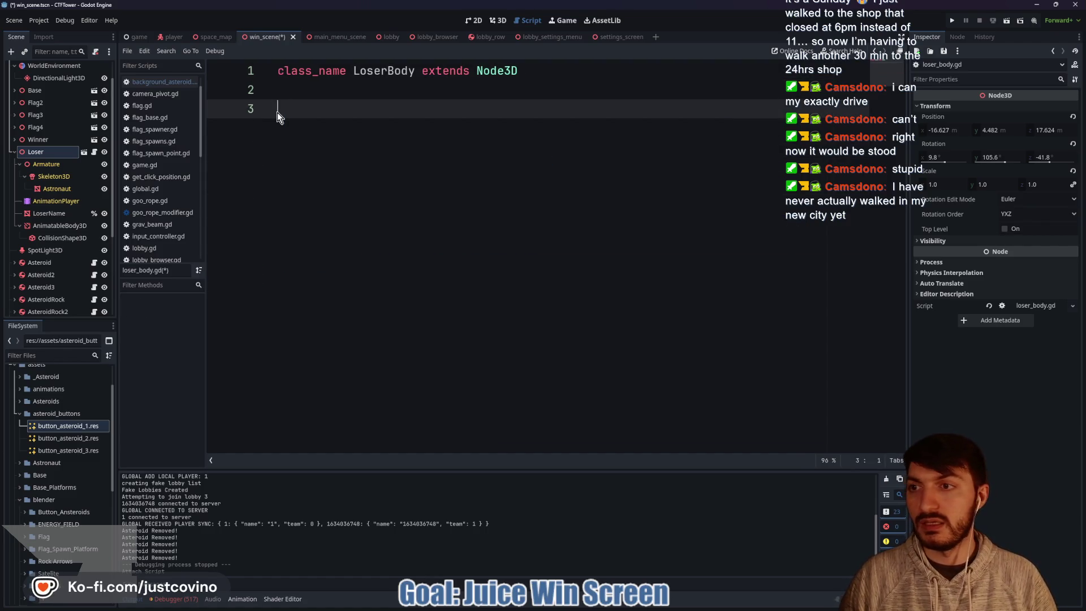
key("Return")
key("Return")
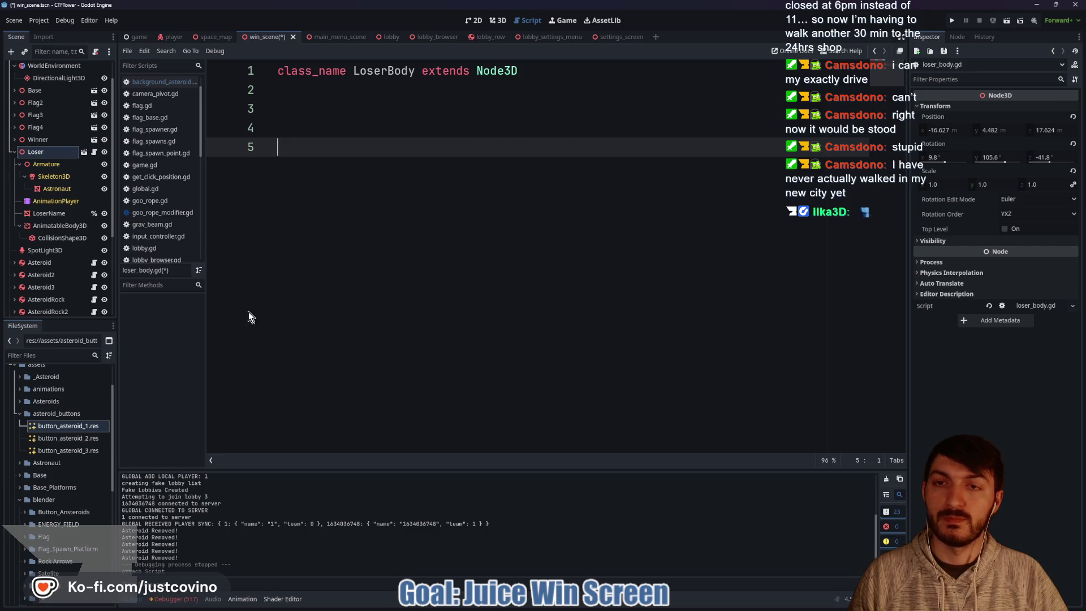
left_click(498, 20)
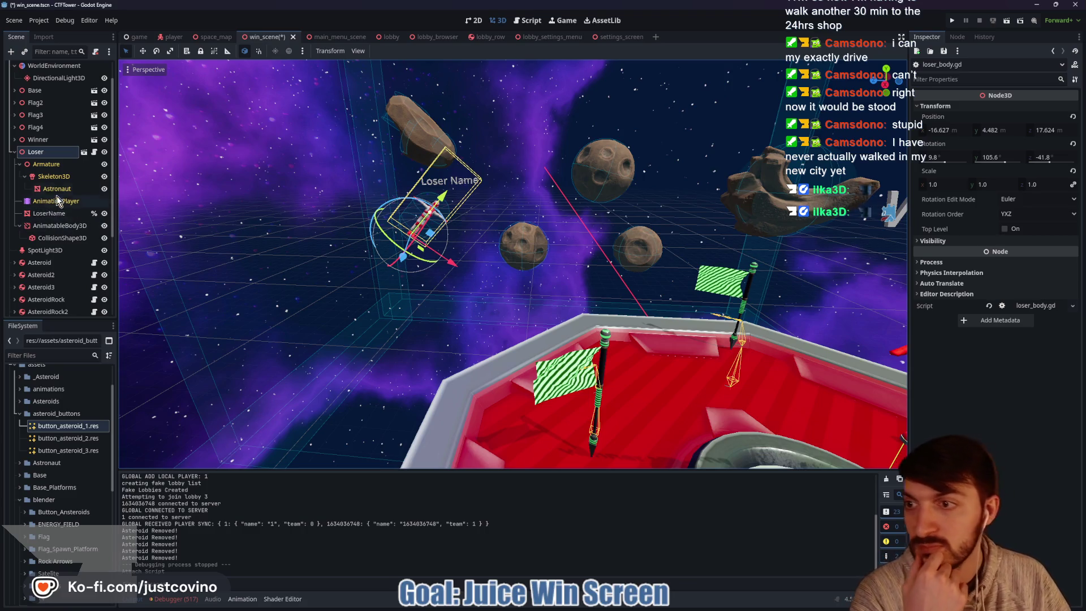
Step: Detach the script from Loser and delete loser_body.gd from the FileSystem
left_click(96, 52)
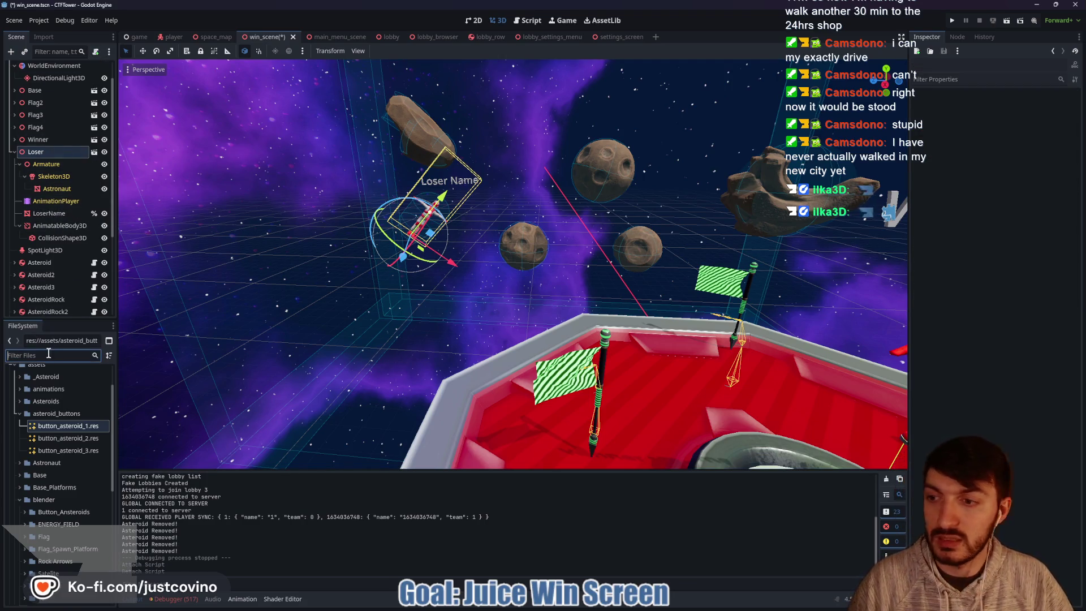
type("loser")
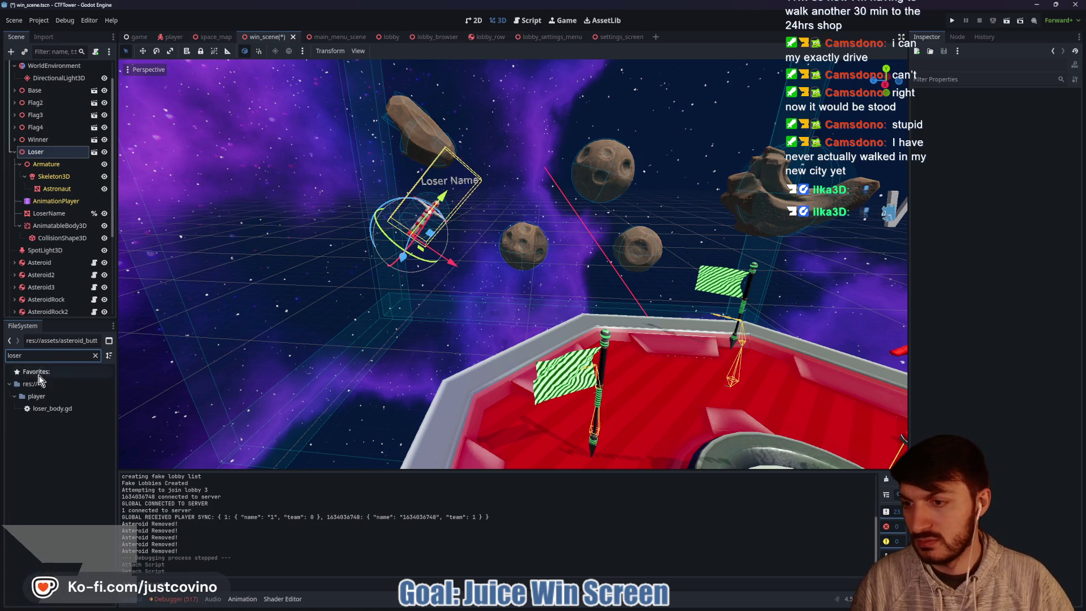
left_click(52, 407)
right_click(53, 407)
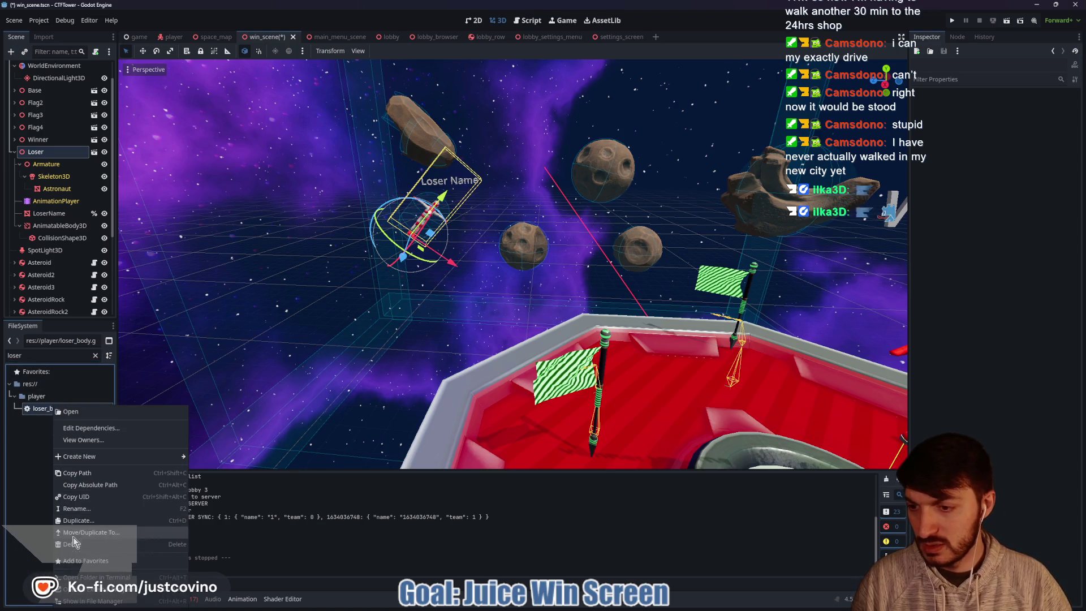
left_click(73, 534)
left_click(477, 347)
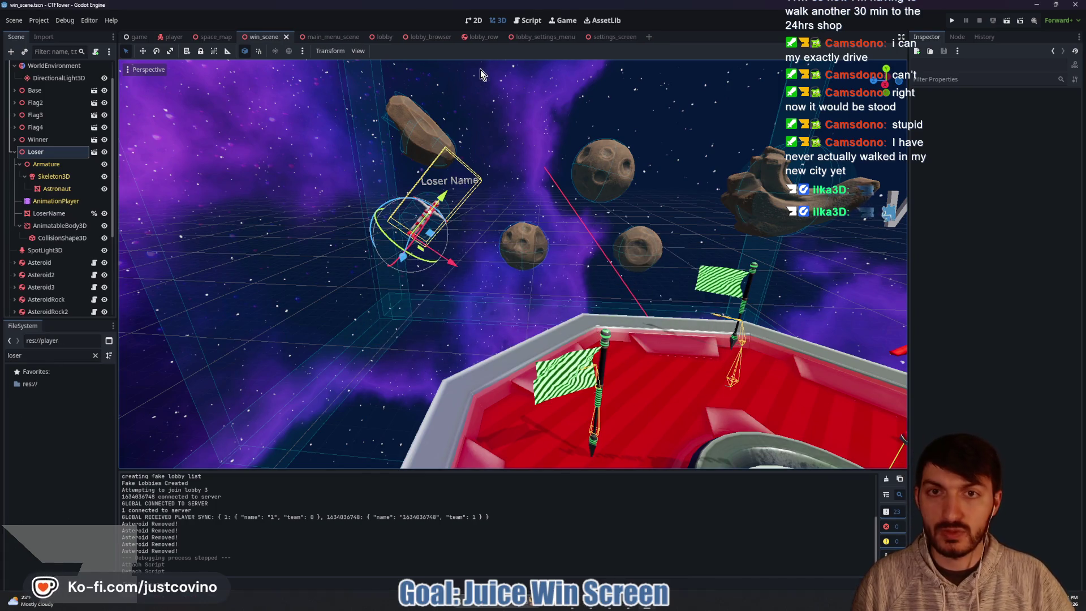
Step: Review the background_asteroid.gd diff in GitHub Desktop, then go back to the win scene's 3D view
left_click(525, 21)
left_click(545, 265)
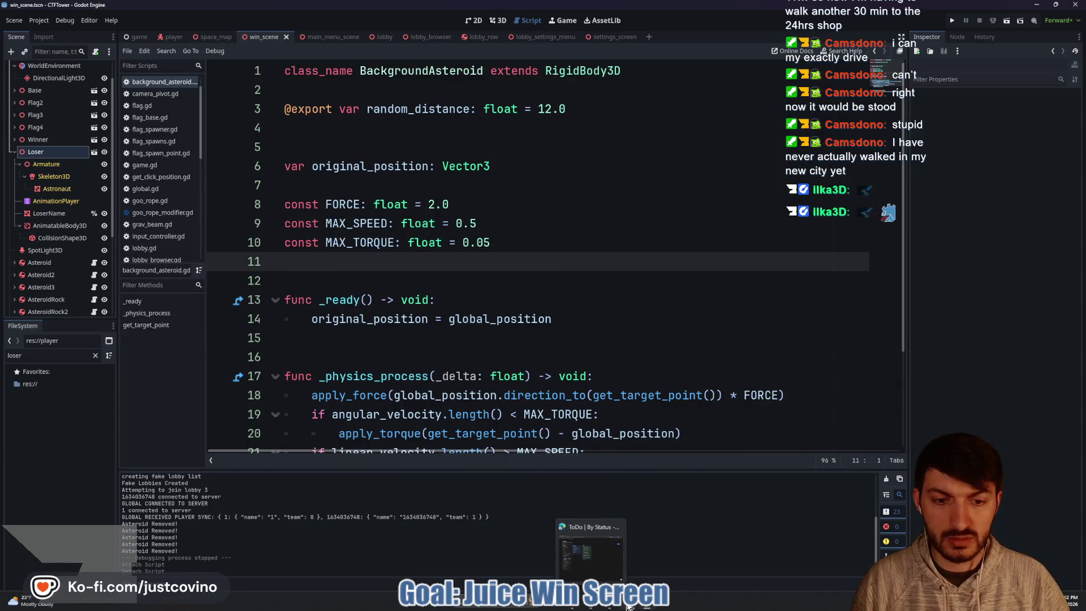
left_click(598, 606)
left_click(277, 213)
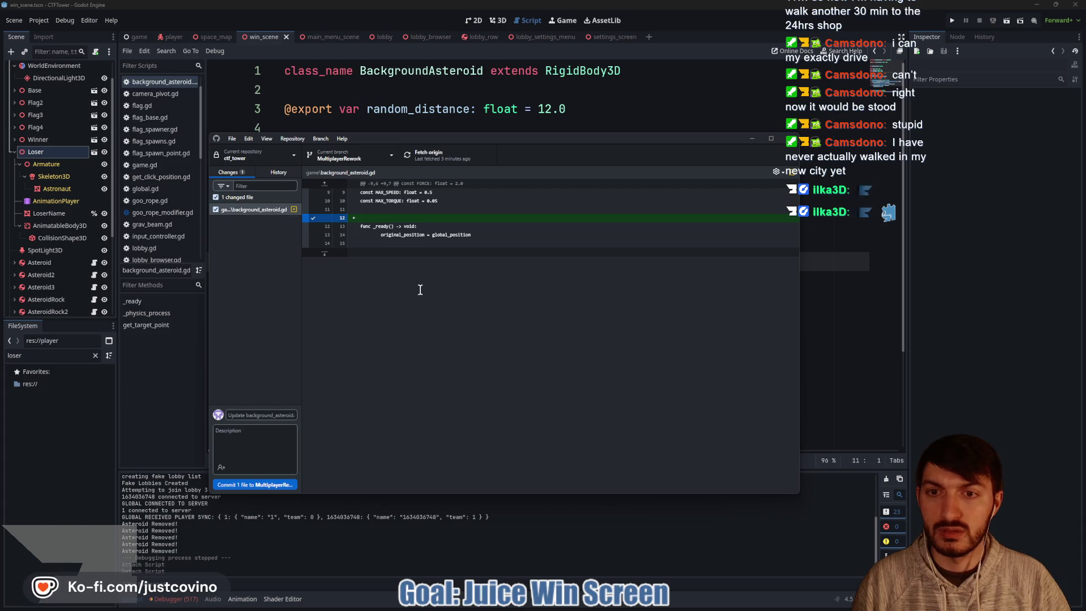
left_click(597, 121)
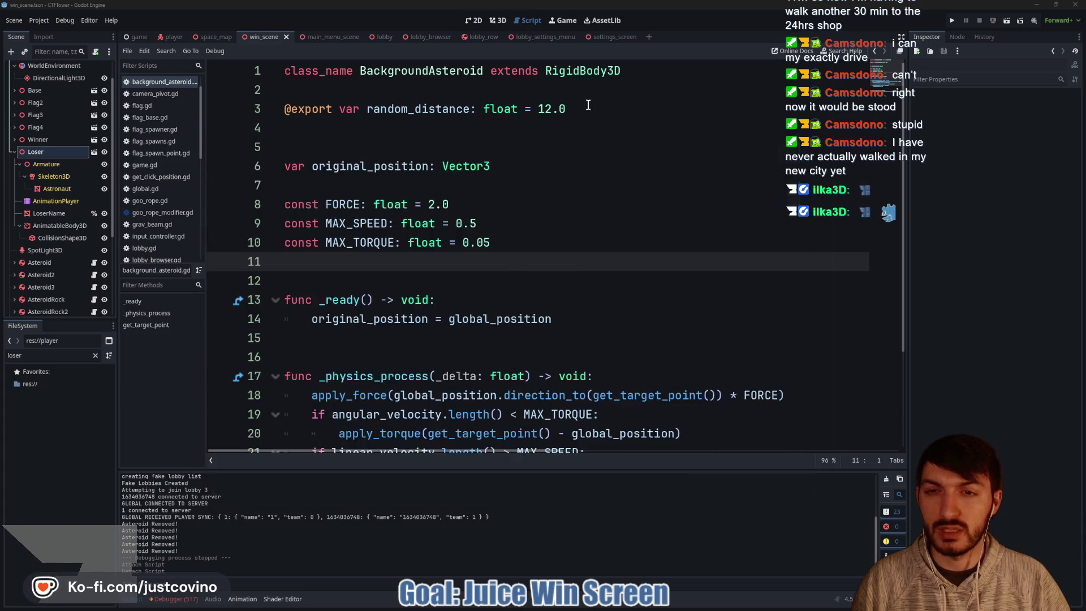
left_click(501, 243)
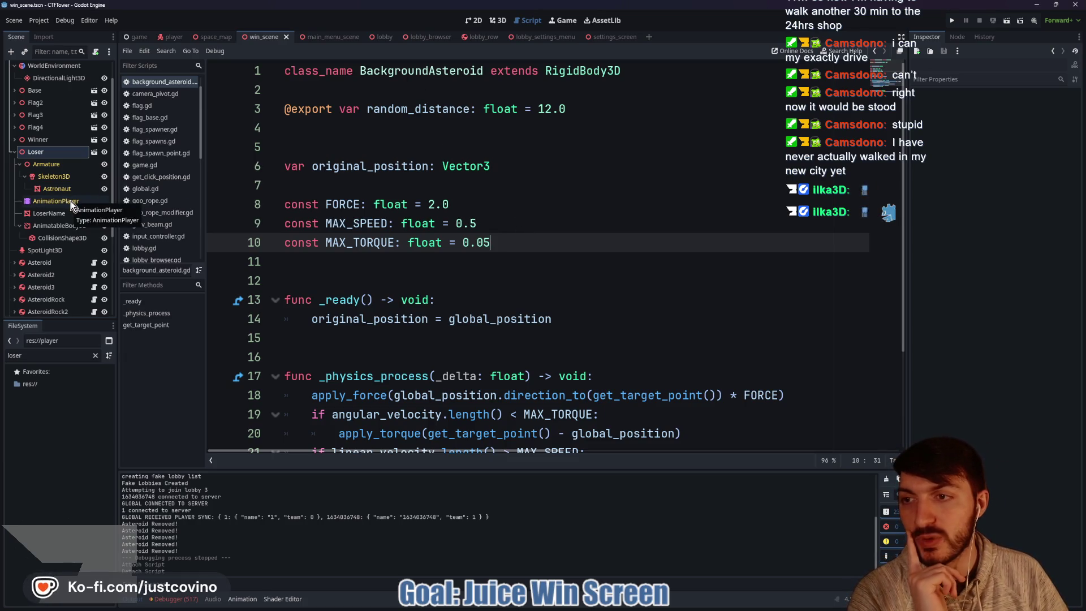
left_click(500, 21)
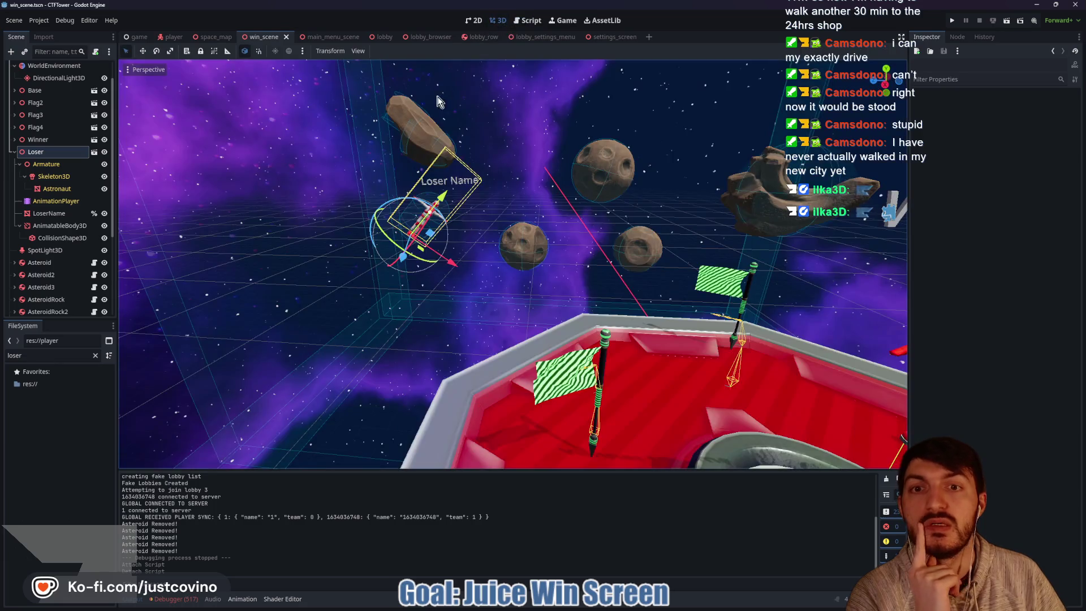
Step: Delete the Flag2, Flag3 and Flag4 nodes from the win scene
scroll(429, 232, "down", 5)
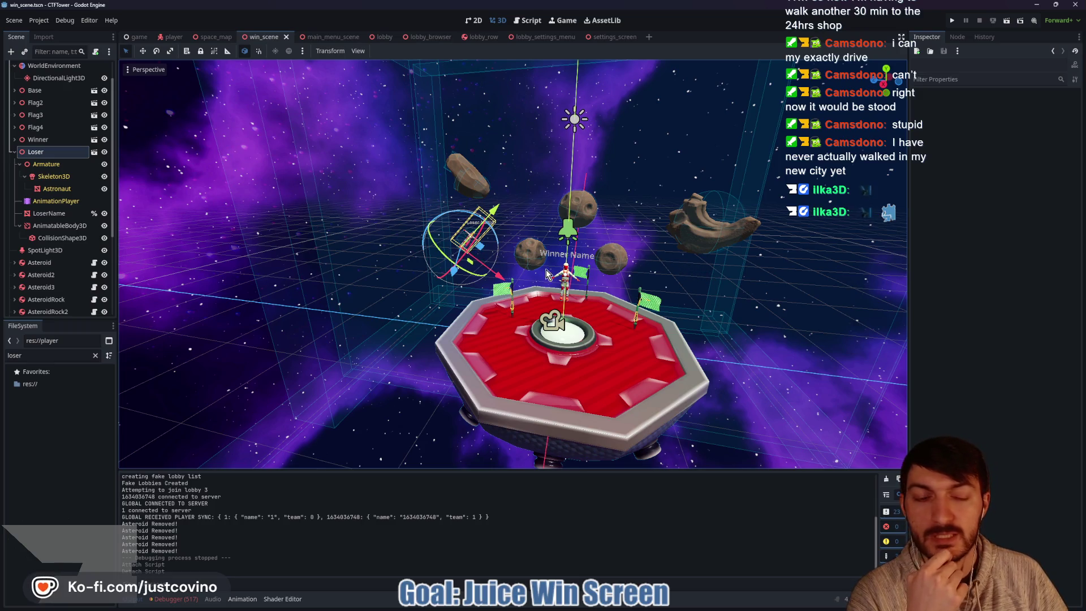
left_click_drag(546, 274, 568, 276)
scroll(606, 331, "up", 5)
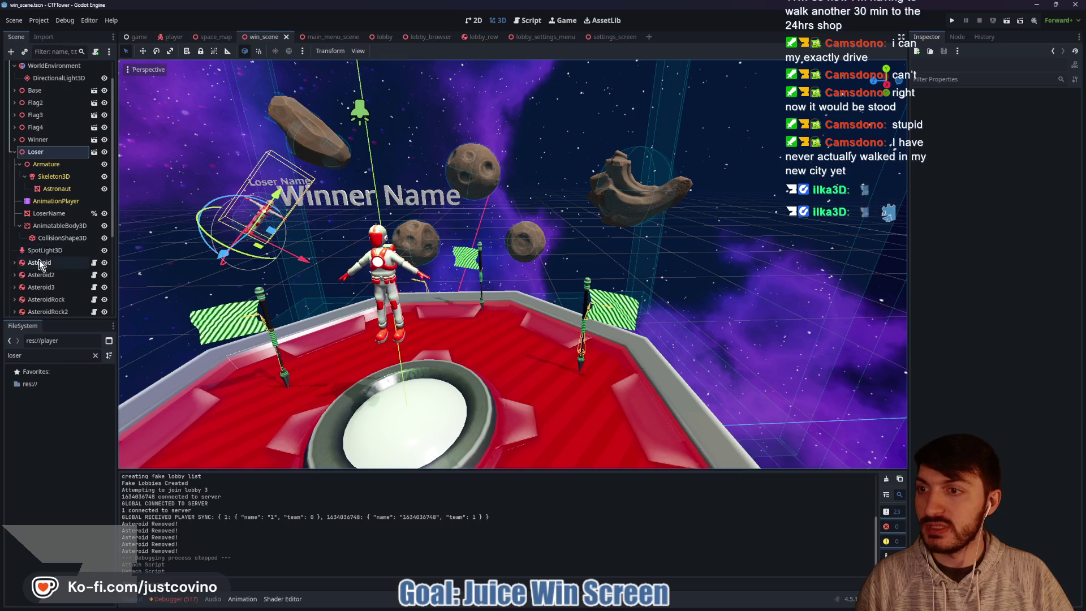
left_click(42, 103)
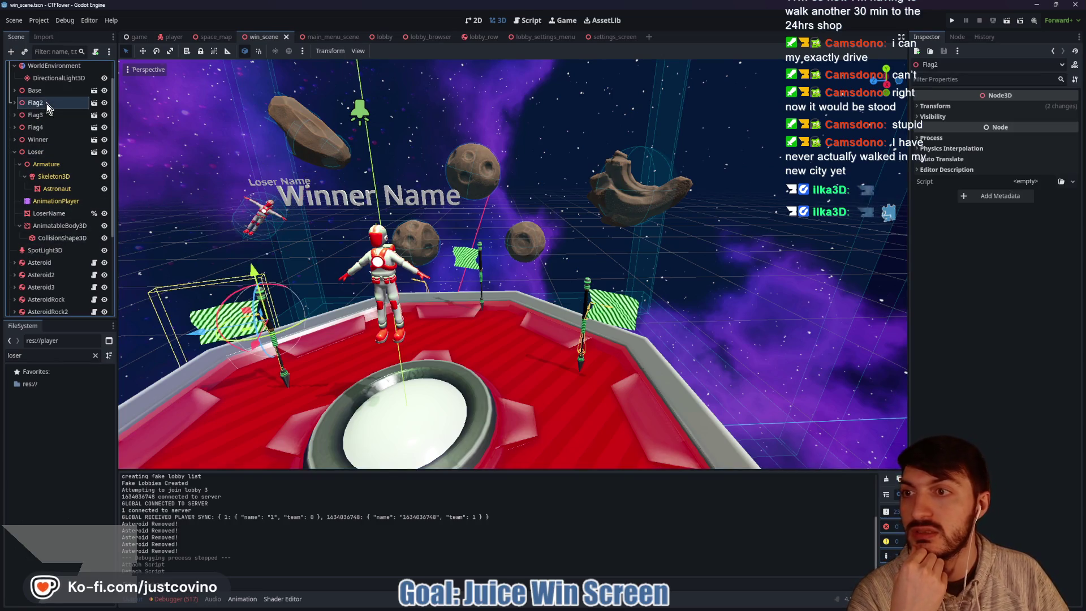
left_click(14, 102)
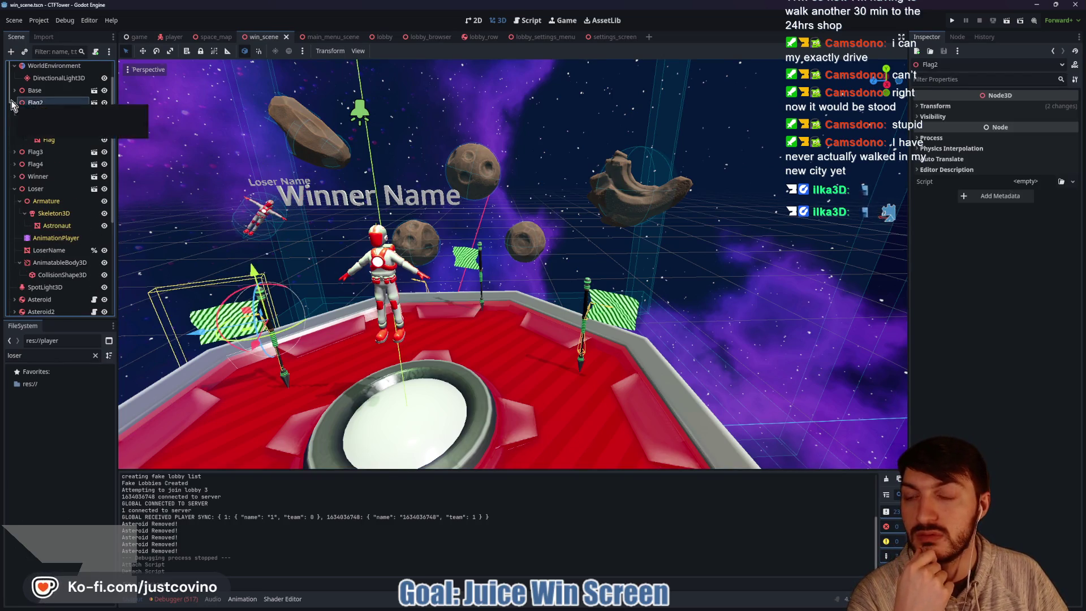
left_click(14, 103)
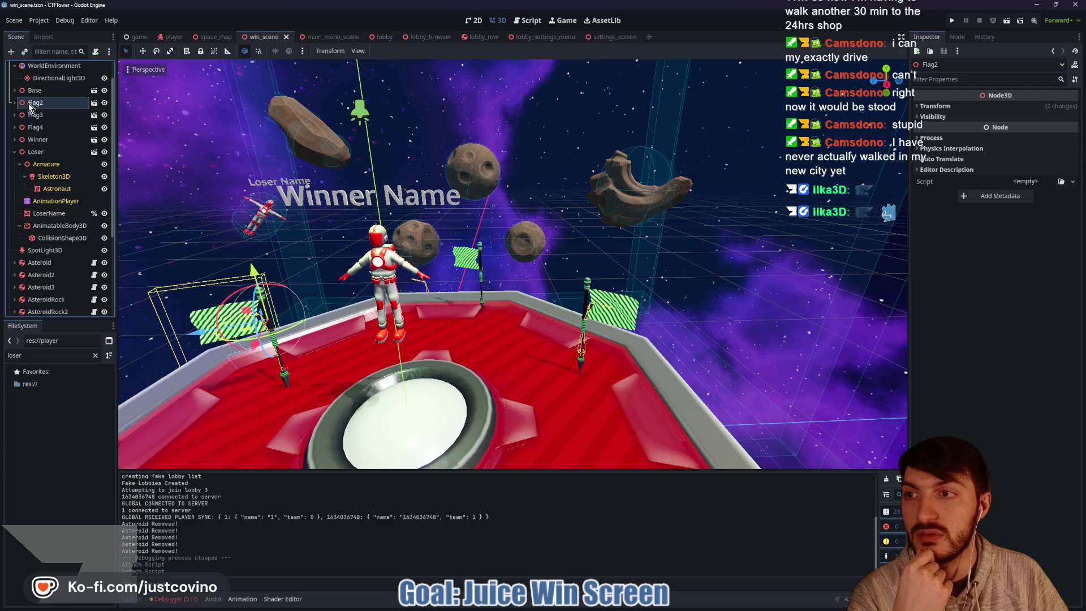
left_click(42, 128, "shift")
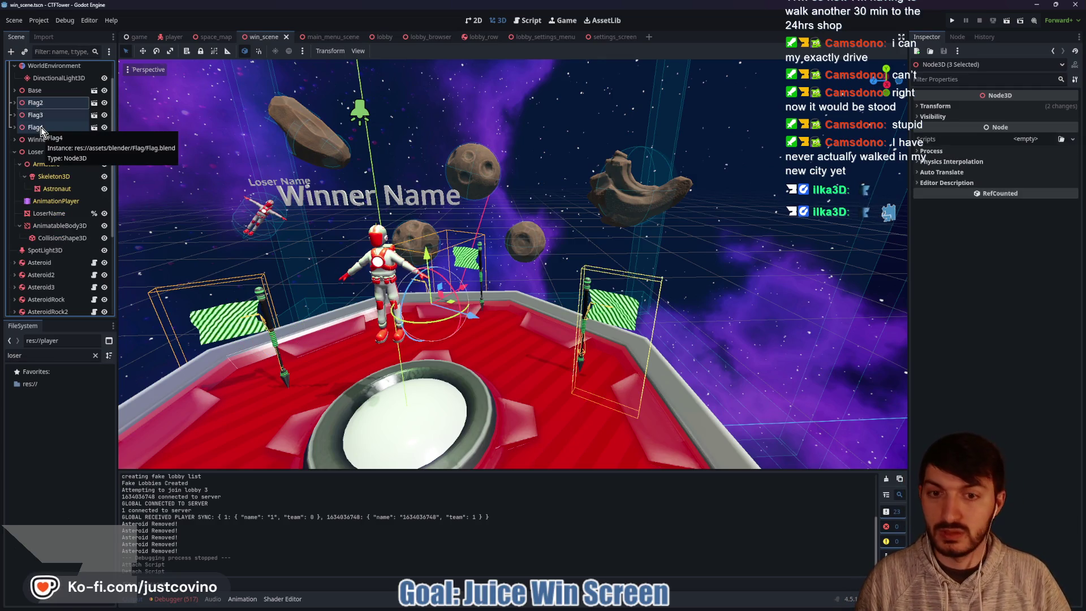
key("Delete")
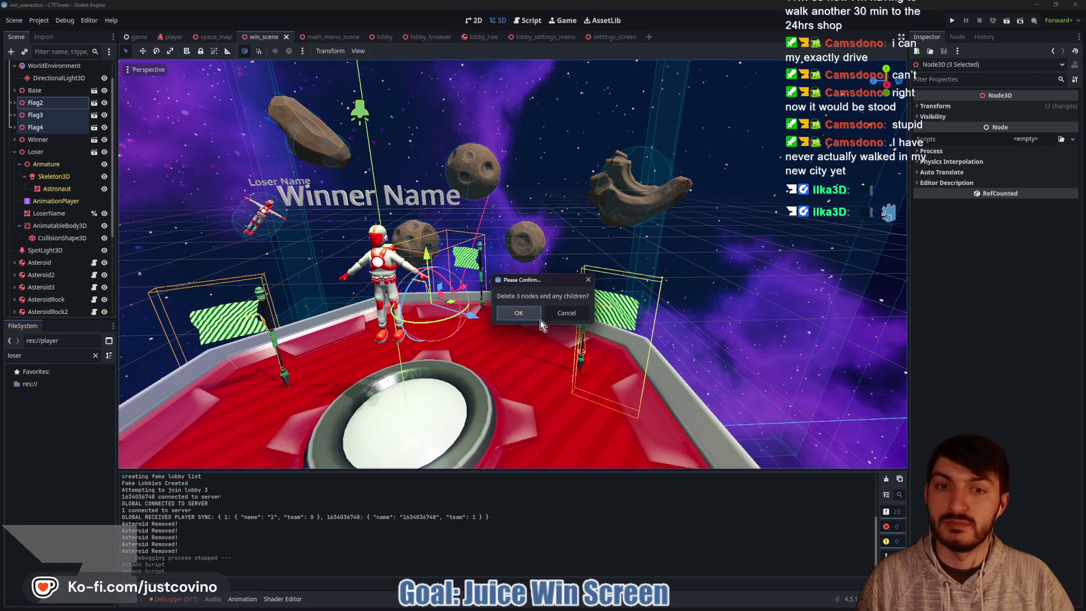
left_click(530, 314)
Step: Select the WinScene root node in the Scene dock
left_click(59, 67)
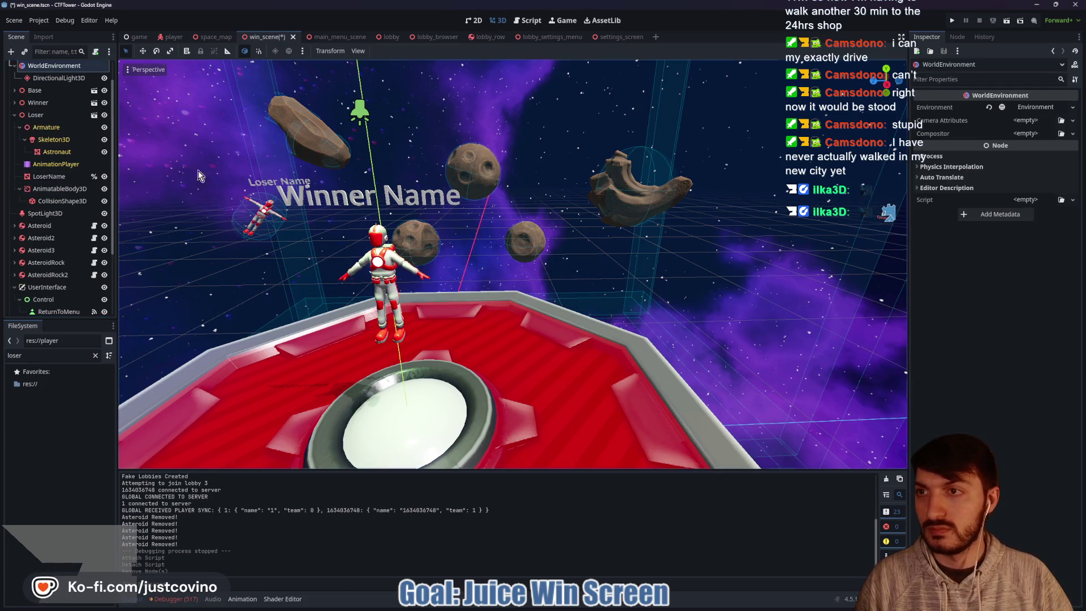
scroll(88, 234, "up", 2)
left_click(36, 67)
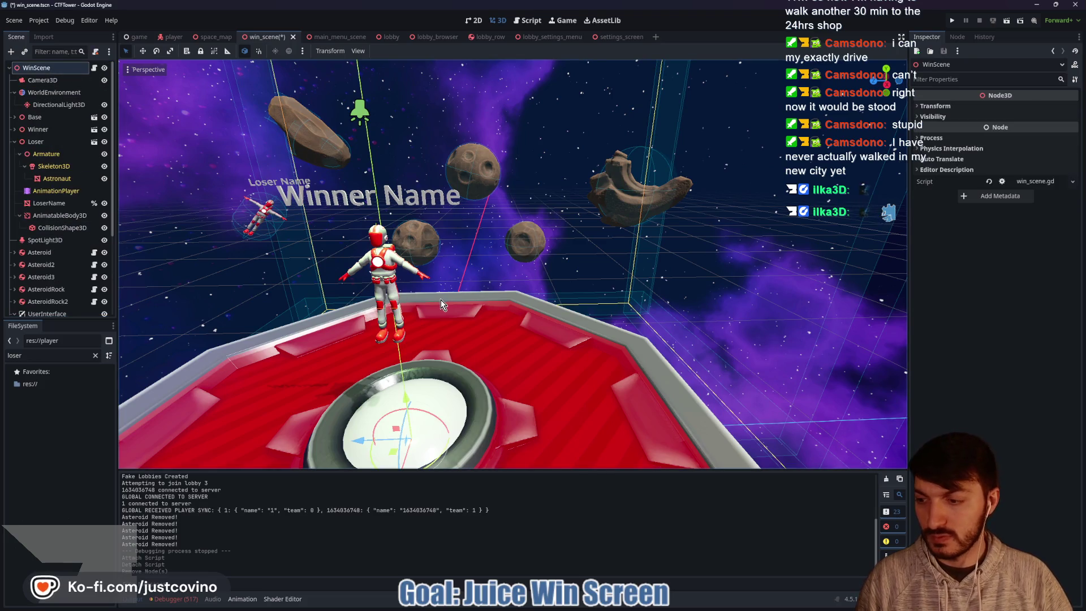
Step: Instance flag.tscn as a trial Flag and raise it about 5 units
key("ctrl+shift+a")
type("flag")
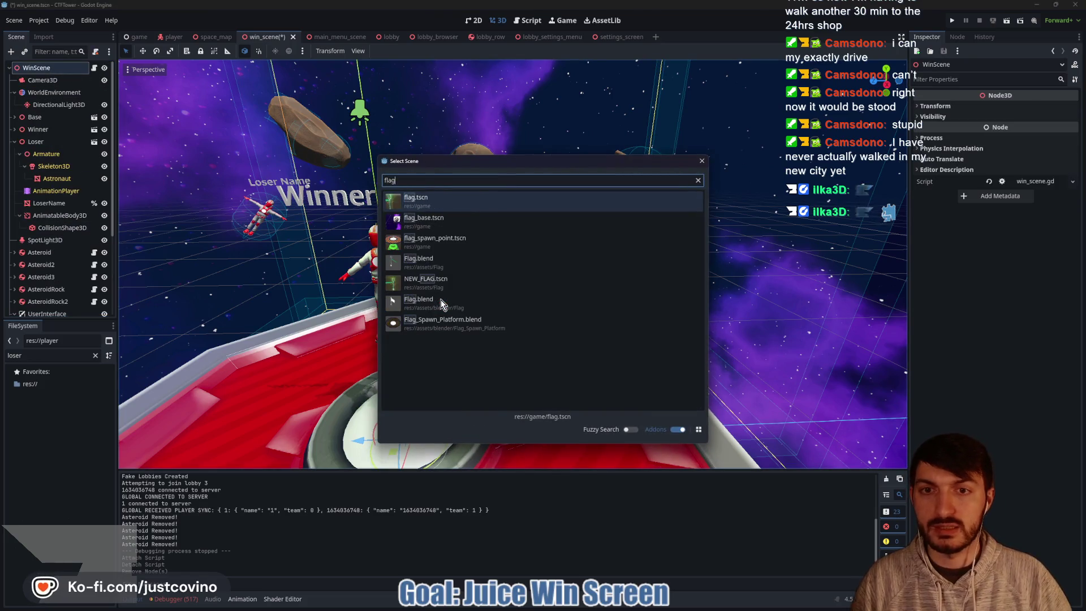
double_click(451, 204)
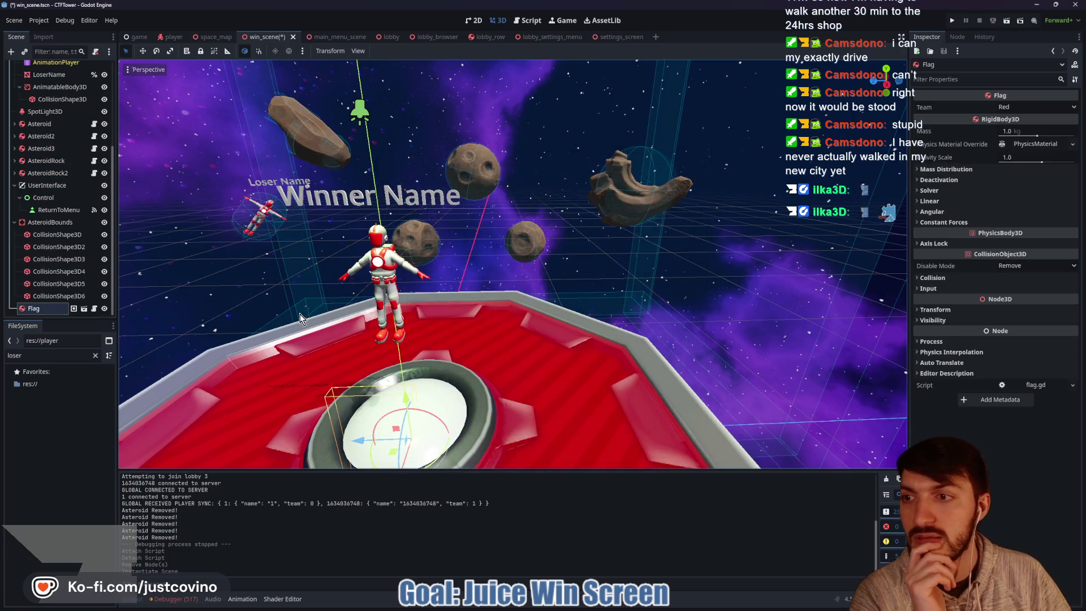
key("f")
mouse_move(457, 302)
left_mouse_down()
mouse_move(462, 240)
mouse_move(461, 251)
left_mouse_up()
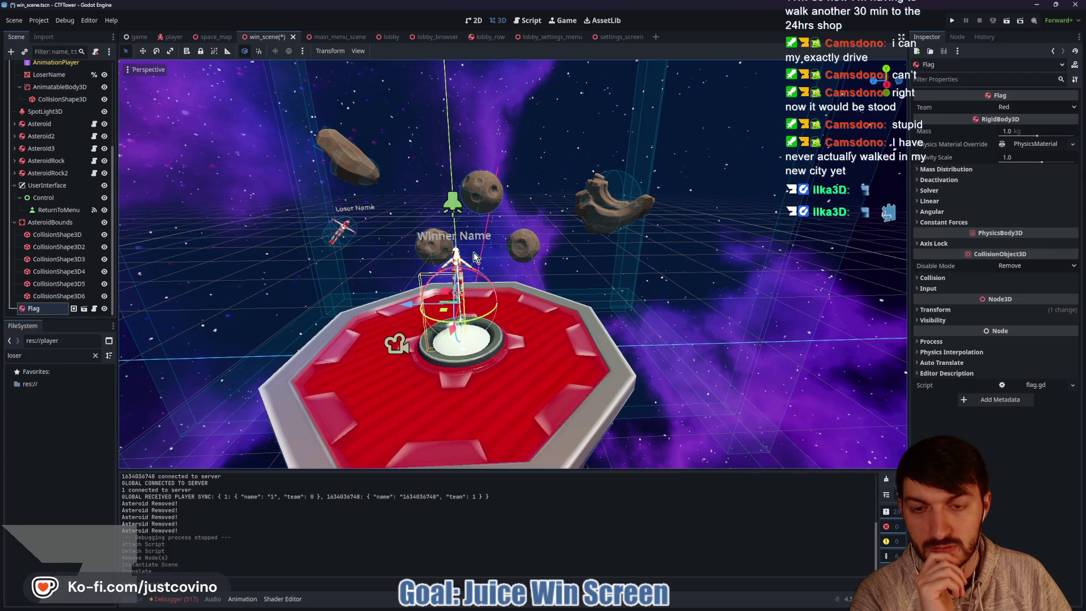
Step: Delete the trial Flag and filter the FileSystem for 'flag'
key("Delete")
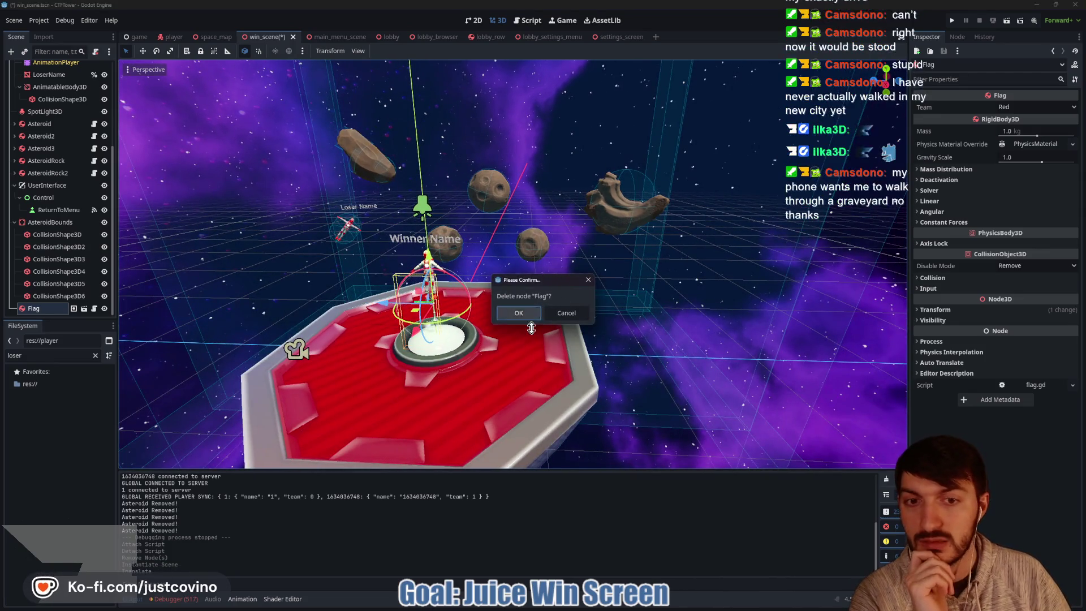
key("Return")
left_click(52, 354)
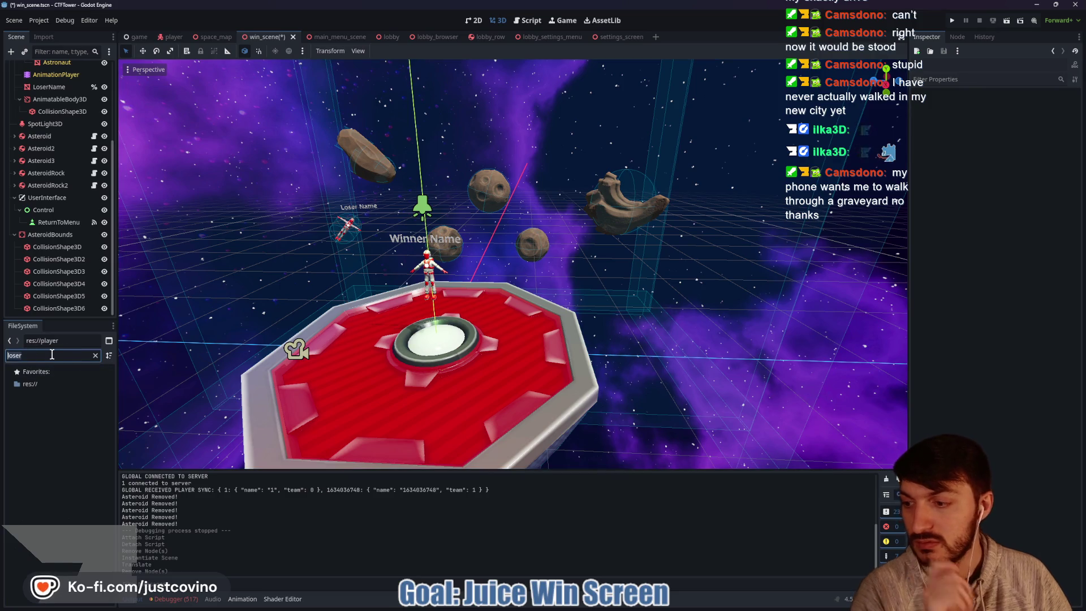
type("flag")
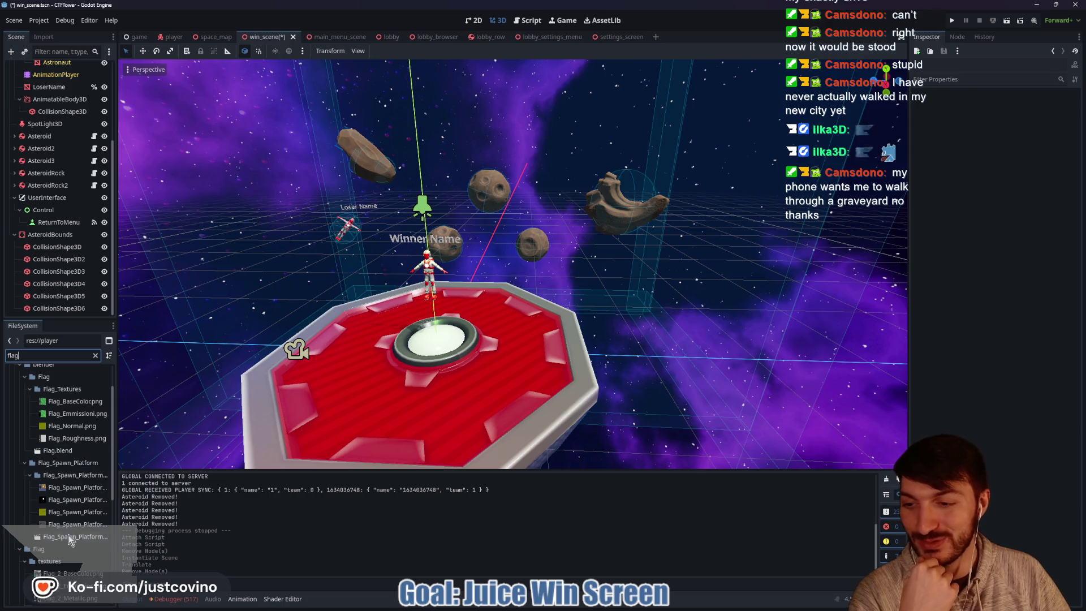
Step: Preview both Flag.blend imports, orbiting the newer model front-on to see its pole and green banner
double_click(59, 452)
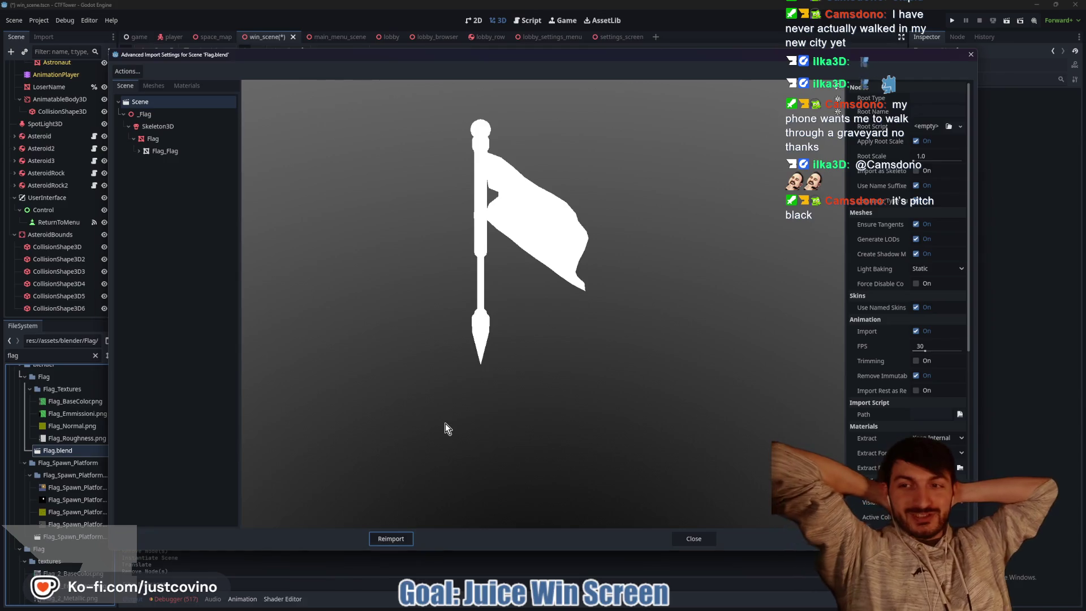
left_click(703, 544)
scroll(74, 503, "down", 3)
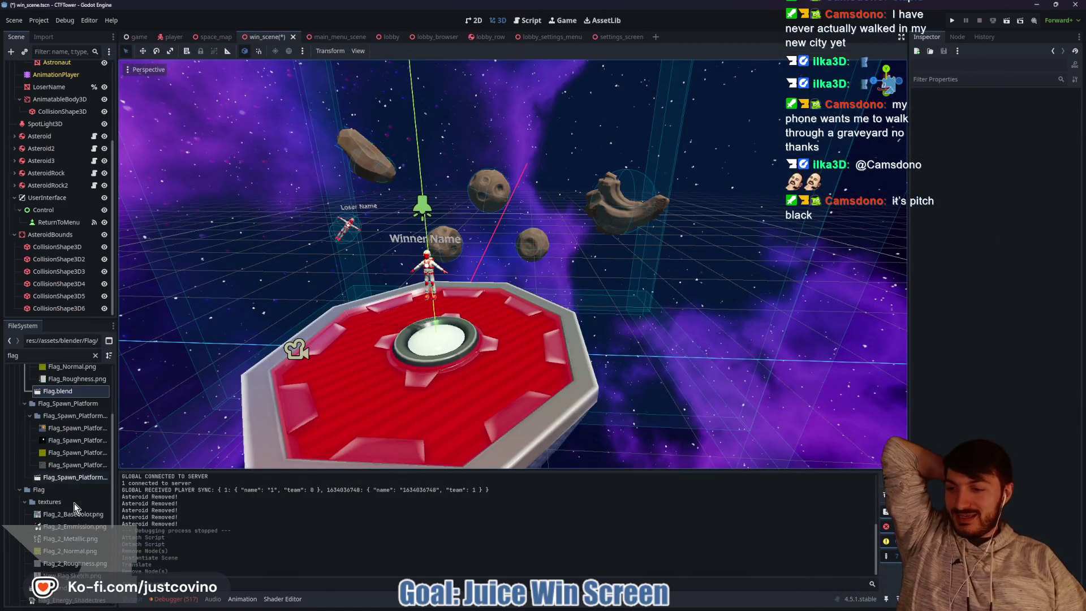
scroll(73, 504, "down", 2)
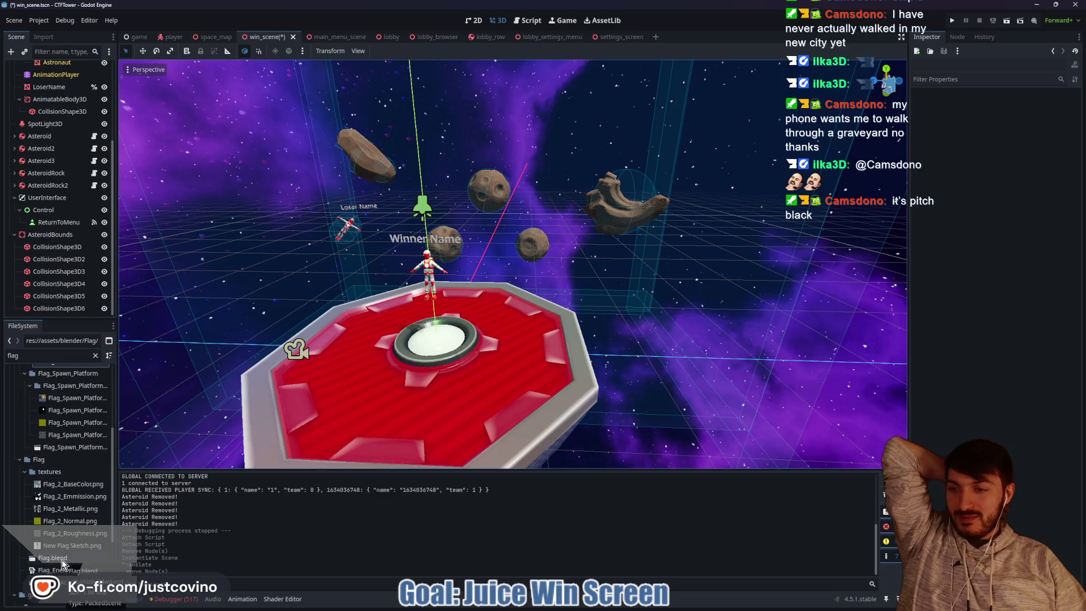
scroll(68, 559, "down", 1)
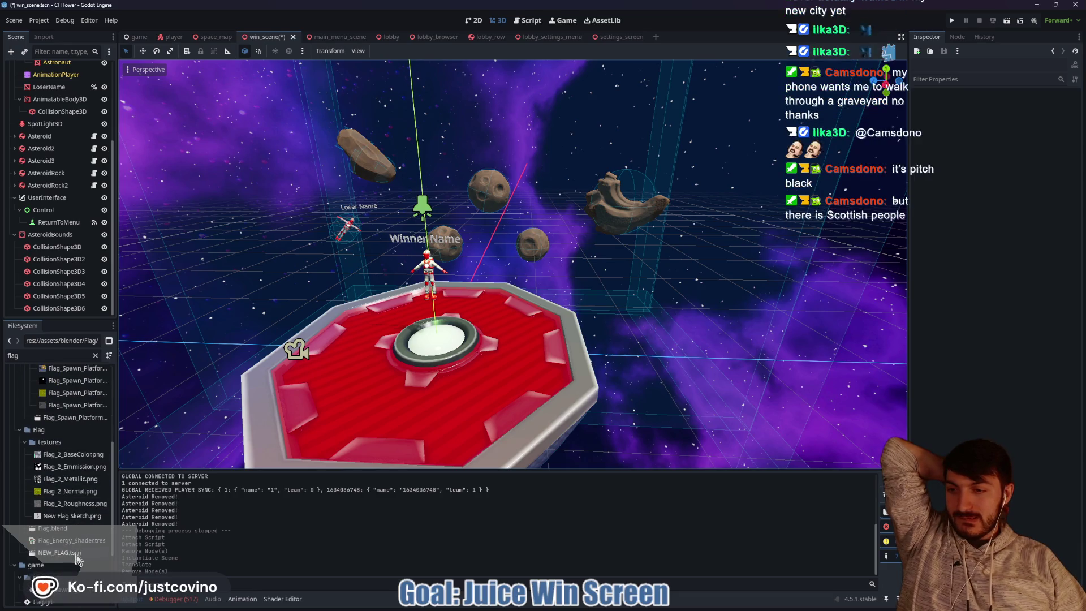
double_click(63, 528)
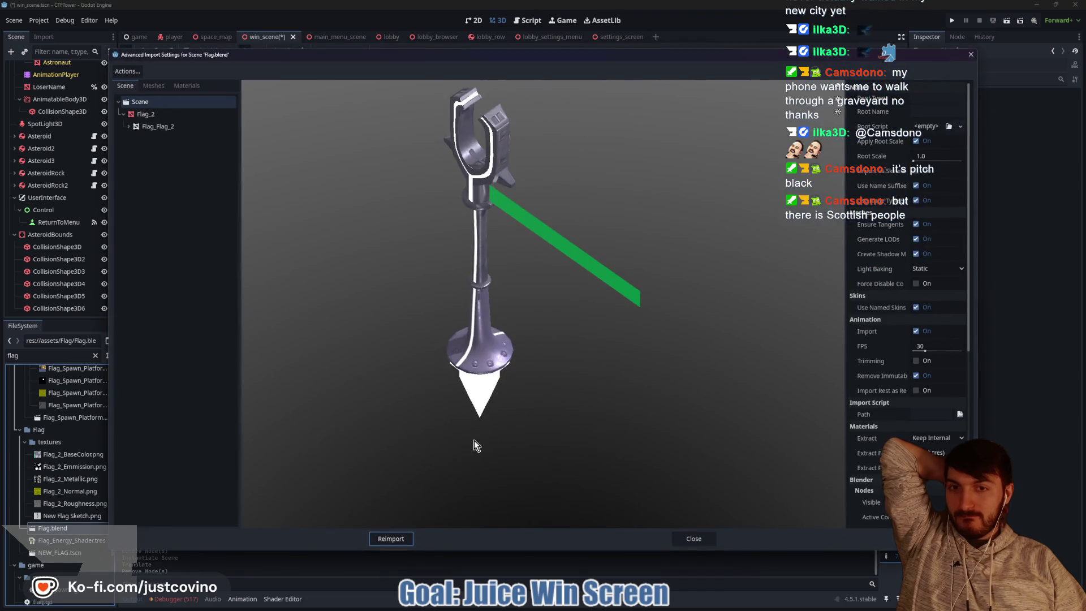
mouse_move(668, 509)
left_mouse_down()
mouse_move(508, 389)
mouse_move(490, 354)
left_mouse_up()
left_click(691, 541)
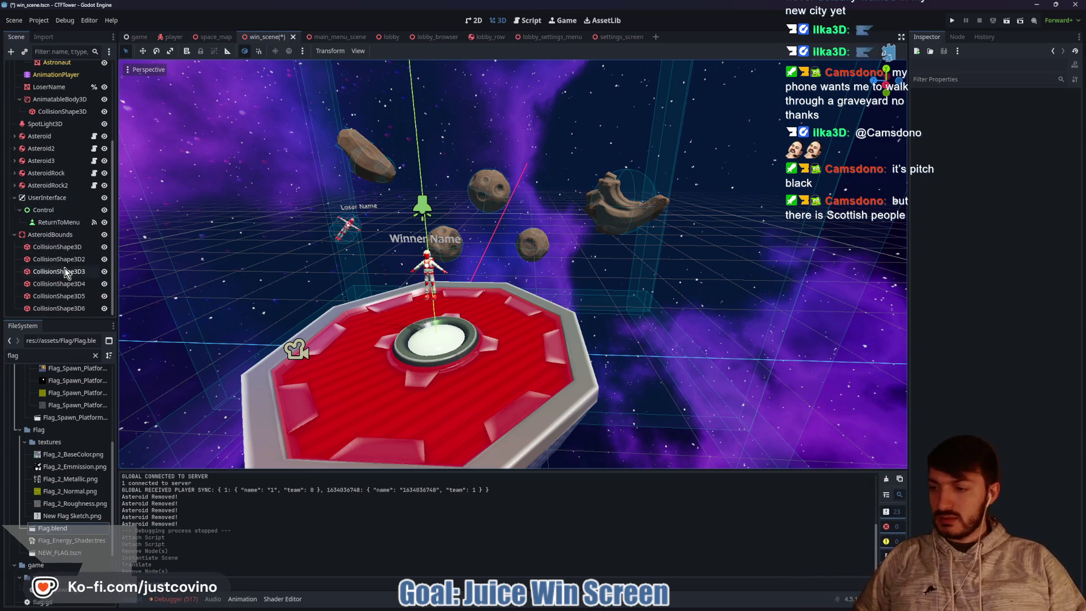
Step: Instance NEW_FLAG.tscn under WinScene as Flag, move it onto the platform and frame it
scroll(76, 263, "up", 5)
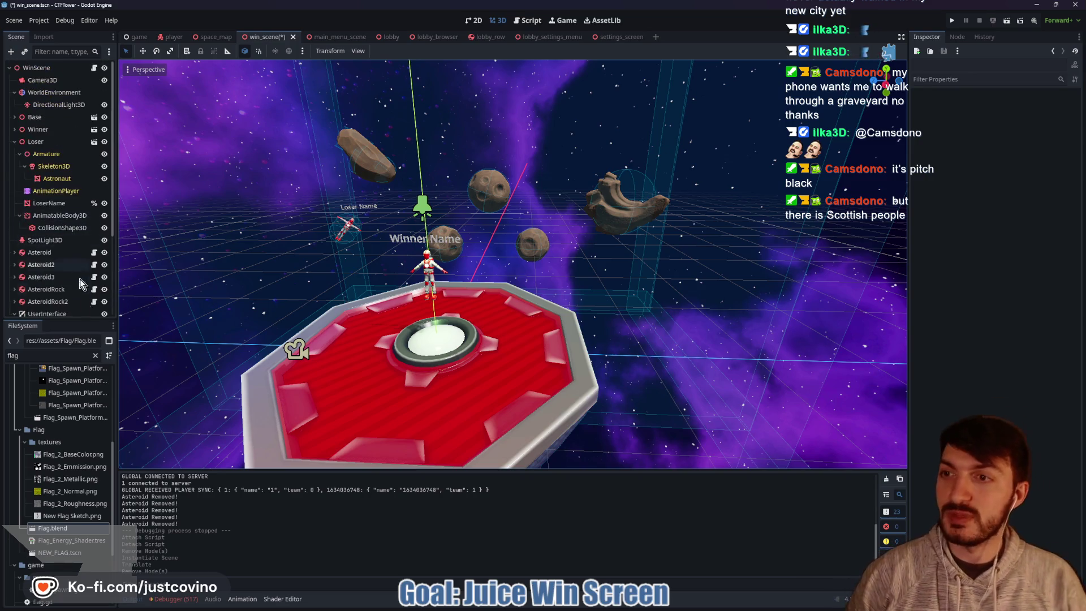
left_click(36, 68)
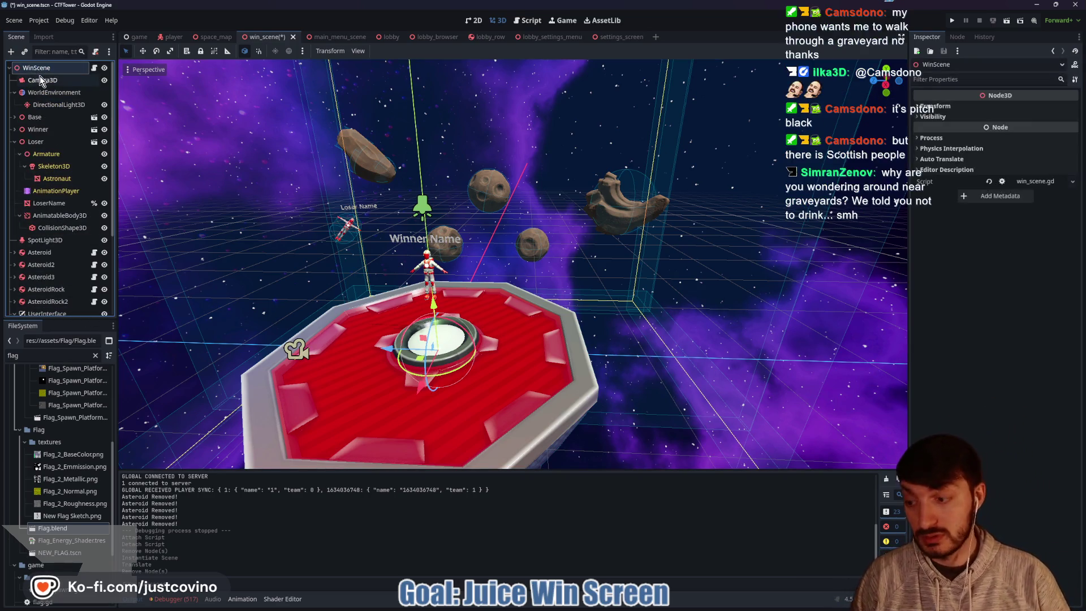
key("ctrl+shift+a")
type("new")
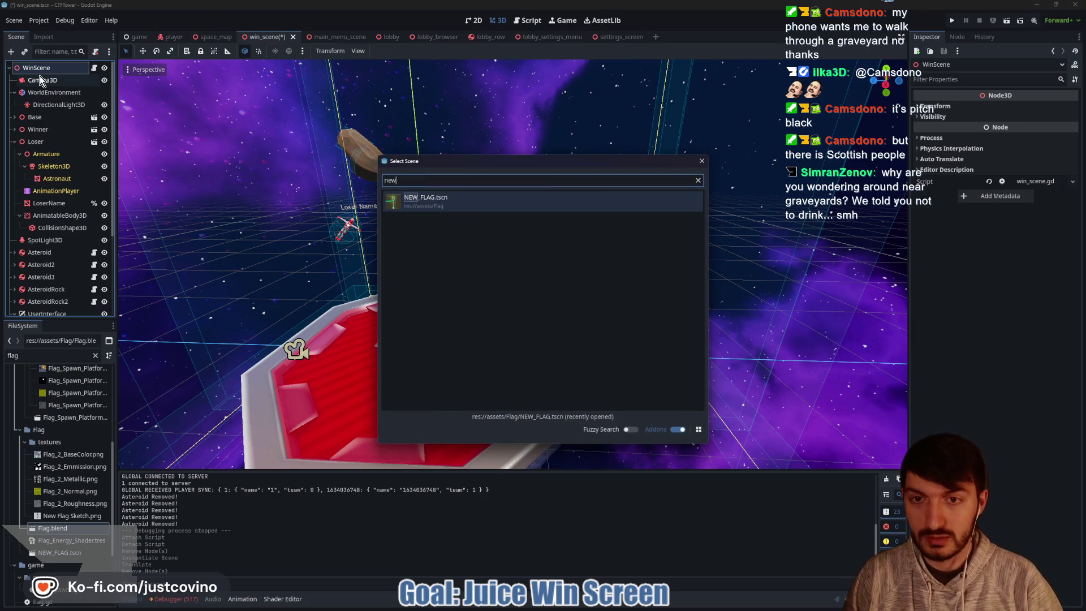
key("Return")
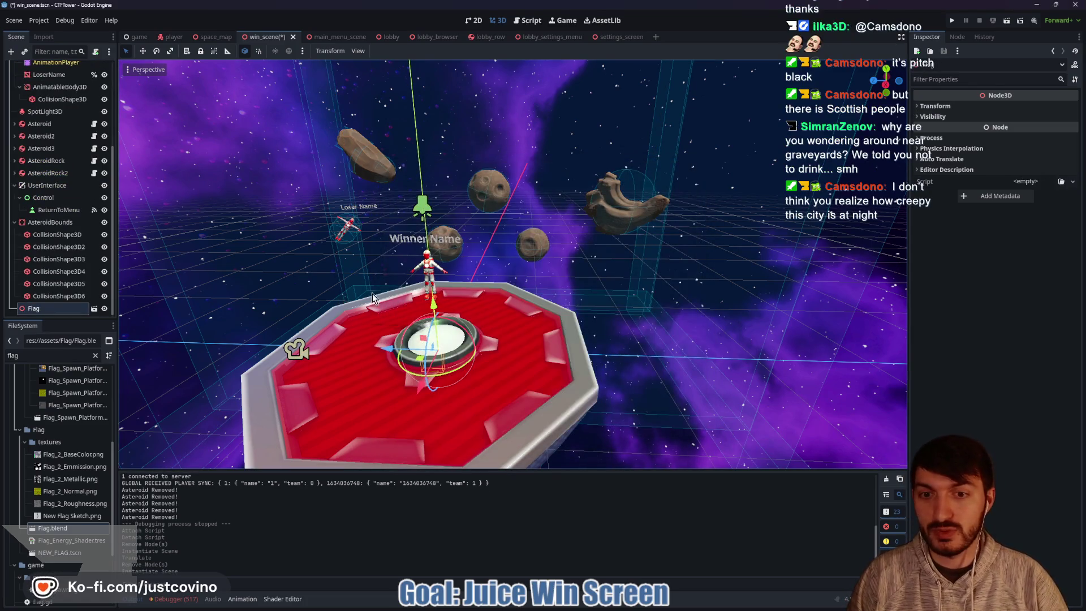
mouse_move(434, 308)
left_mouse_down()
mouse_move(435, 271)
mouse_move(449, 297)
left_mouse_up()
scroll(448, 296, "up", 3)
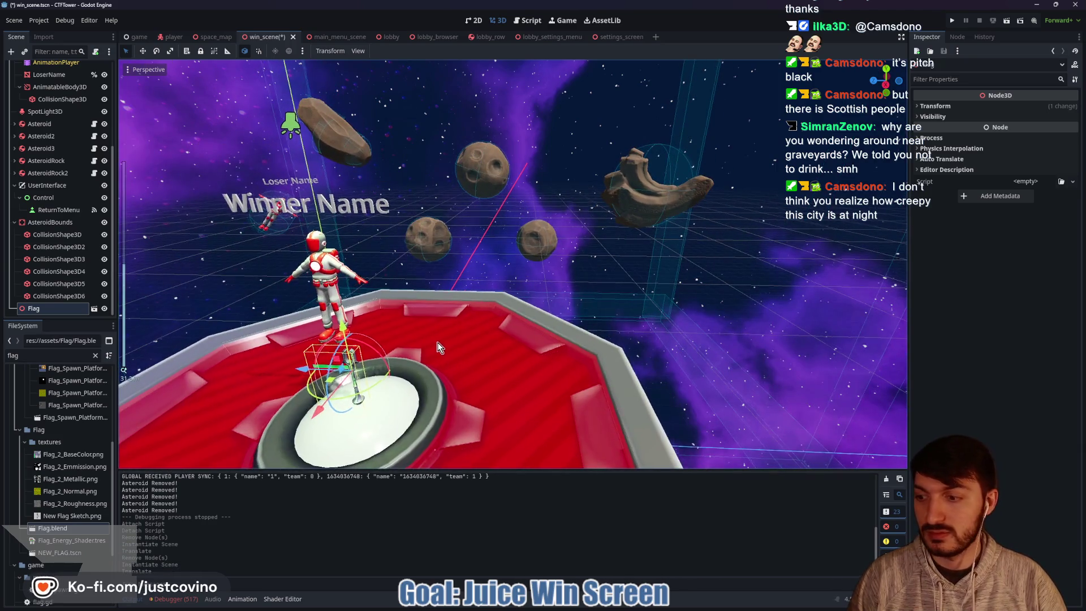
key("f")
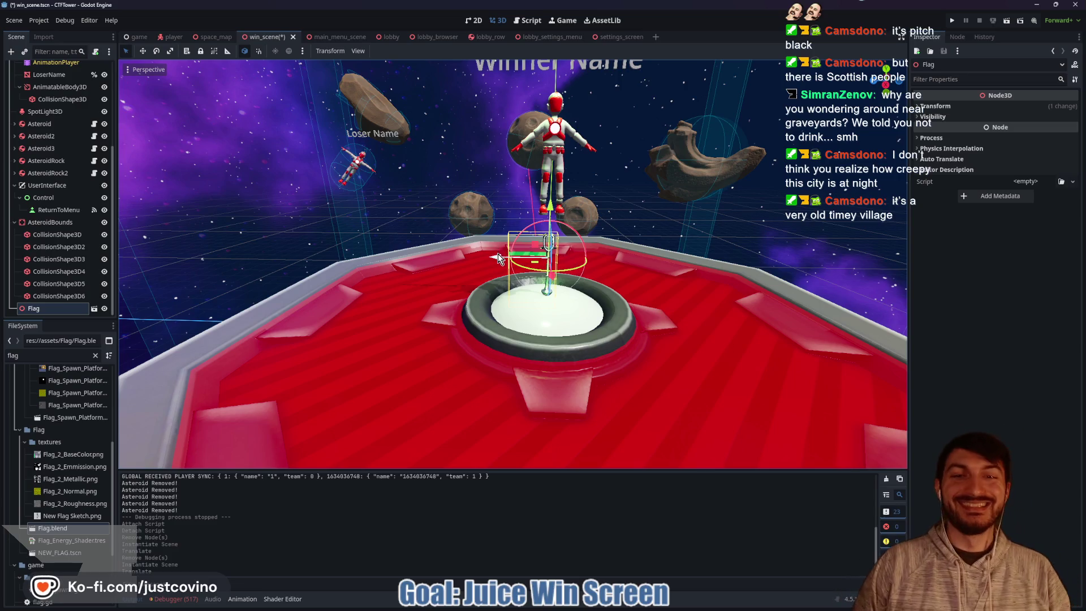
Step: Move Flag to the platform's left rim, scale it to 2 and raise it to about 5.3
left_click_drag(498, 253, 458, 247)
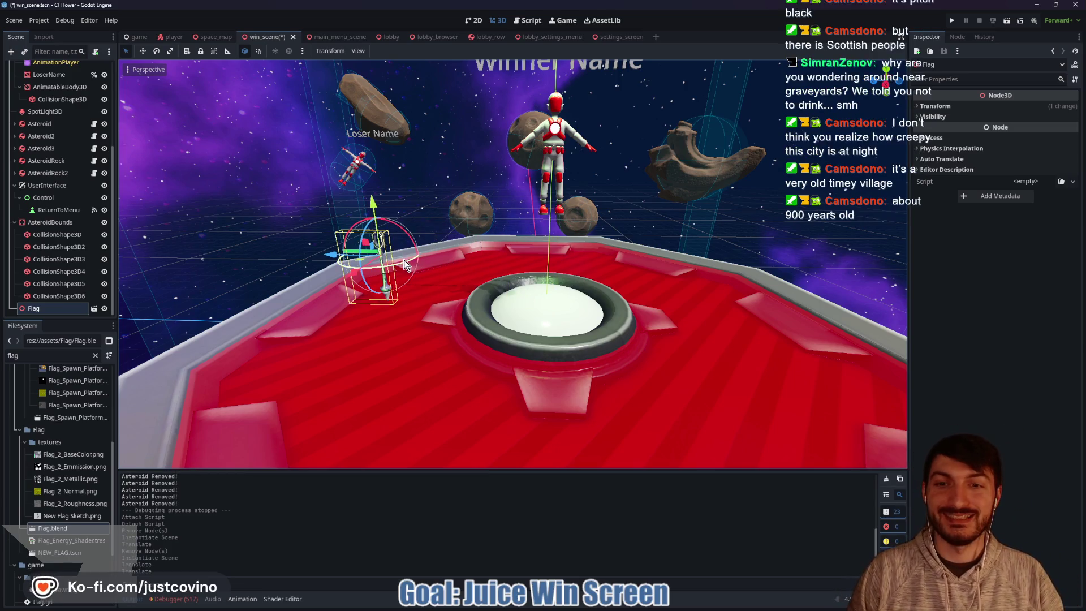
left_click(921, 107)
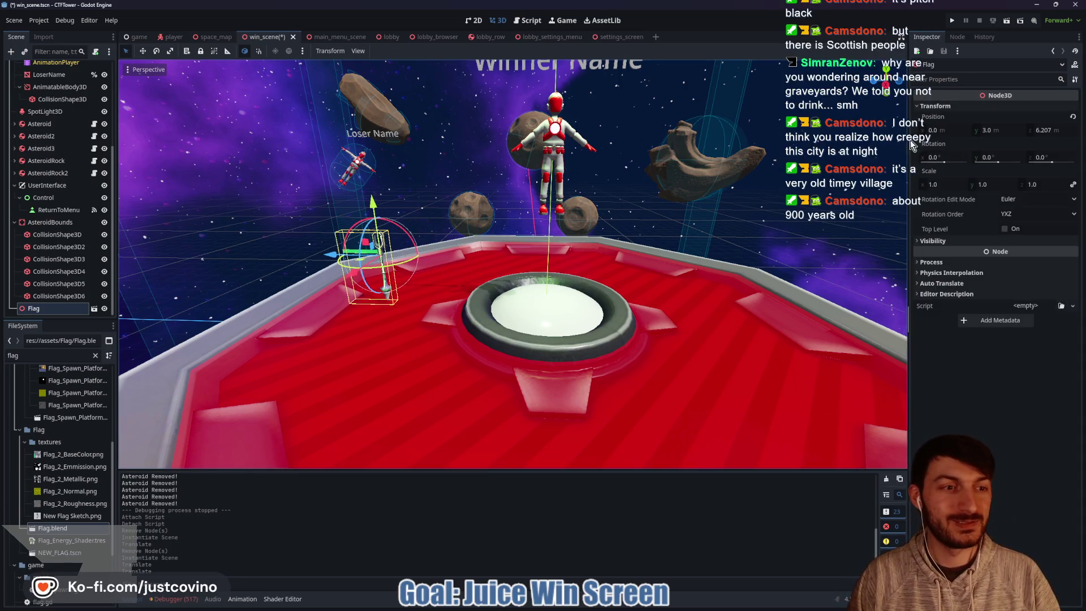
left_click(946, 188)
type("2")
key("Return")
mouse_move(380, 255)
left_mouse_down()
mouse_move(385, 192)
mouse_move(396, 198)
left_mouse_up()
mouse_move(562, 228)
left_mouse_down()
mouse_move(503, 272)
mouse_move(519, 261)
mouse_move(346, 280)
left_mouse_up()
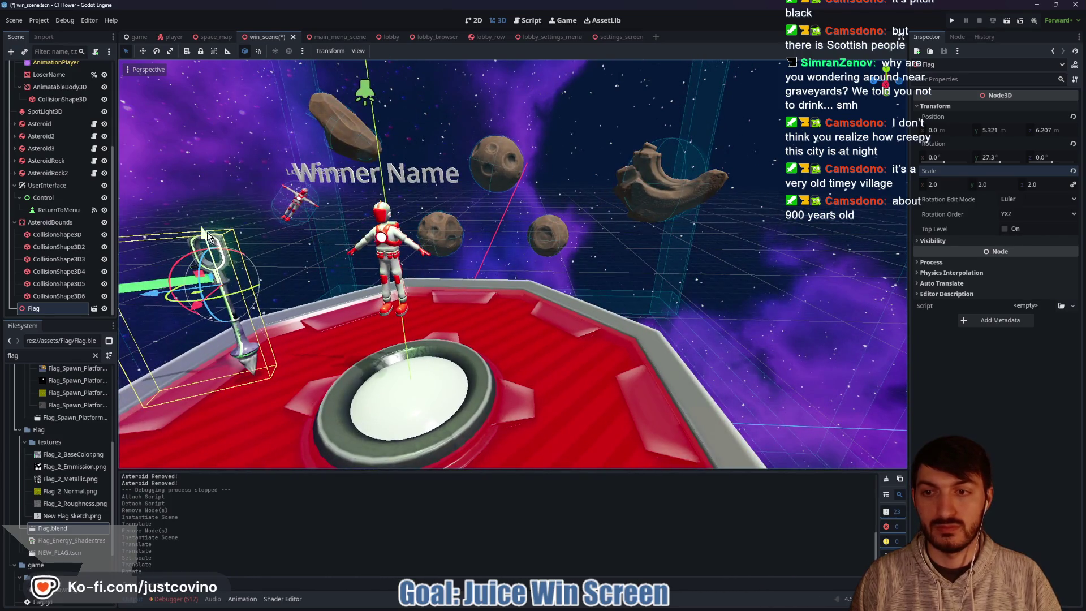
scroll(271, 311, "down", 3)
Step: Duplicate the flag into Flag2 on the right side, slightly turned, and Flag3 centred behind the winner
key("ctrl+d")
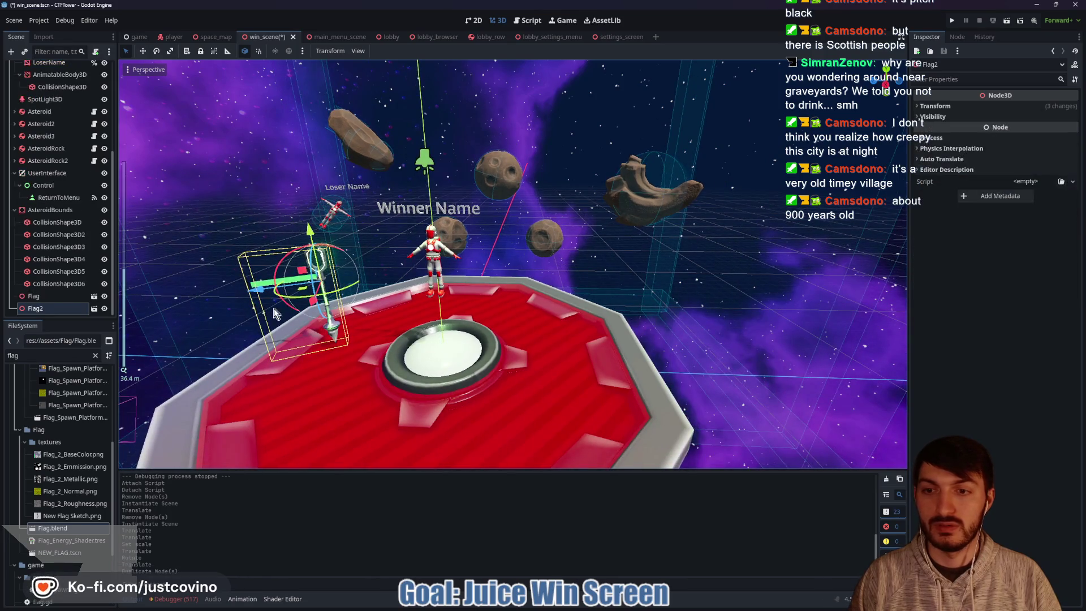
key("t")
mouse_move(272, 285)
left_mouse_down()
mouse_move(539, 300)
mouse_move(569, 312)
left_mouse_up()
left_click_drag(637, 307, 607, 316)
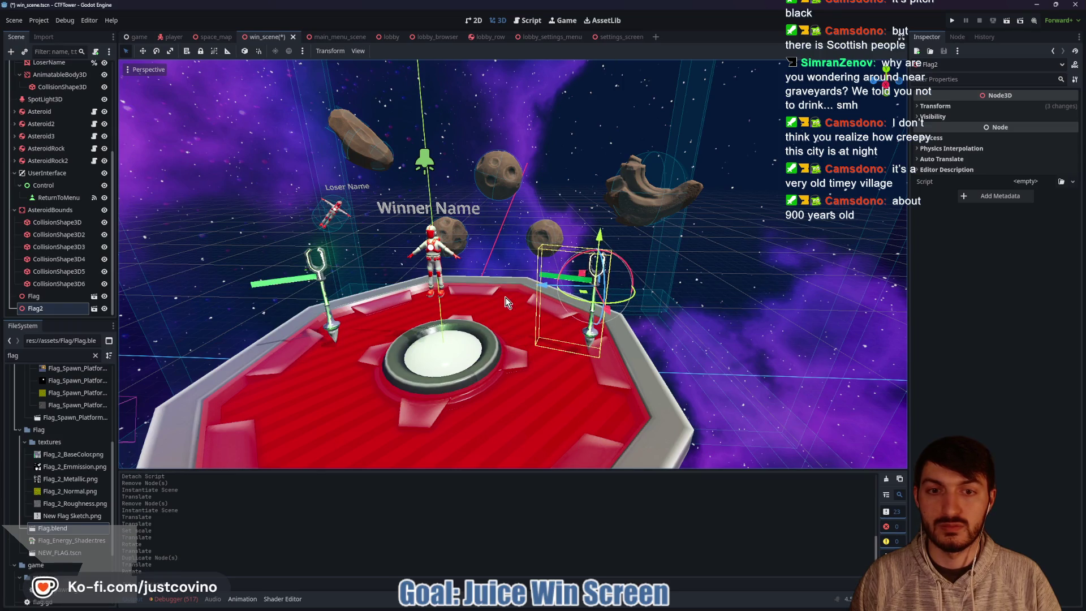
key("ctrl+d")
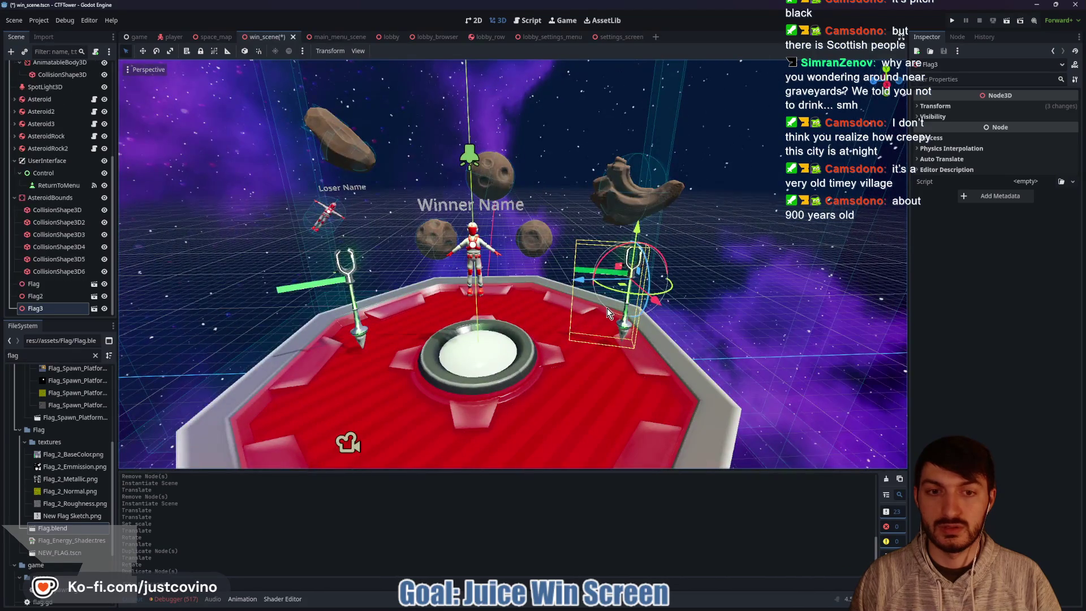
mouse_move(635, 294)
left_mouse_down()
mouse_move(509, 266)
mouse_move(497, 252)
left_mouse_up()
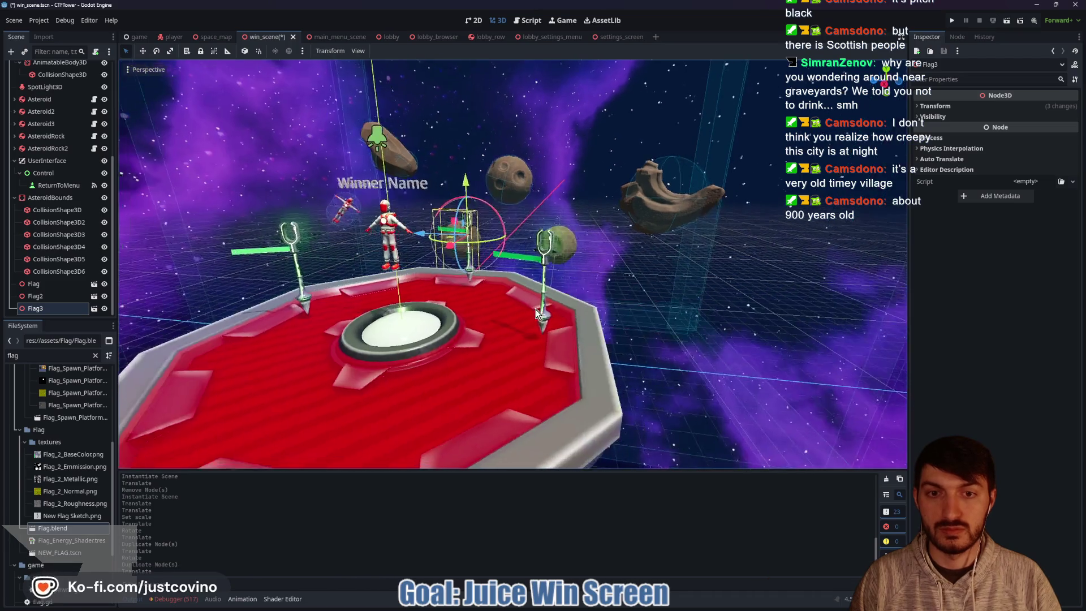
Step: Save the win scene and bring GitHub Desktop to the front
key("ctrl+s")
scroll(542, 310, "down", 8)
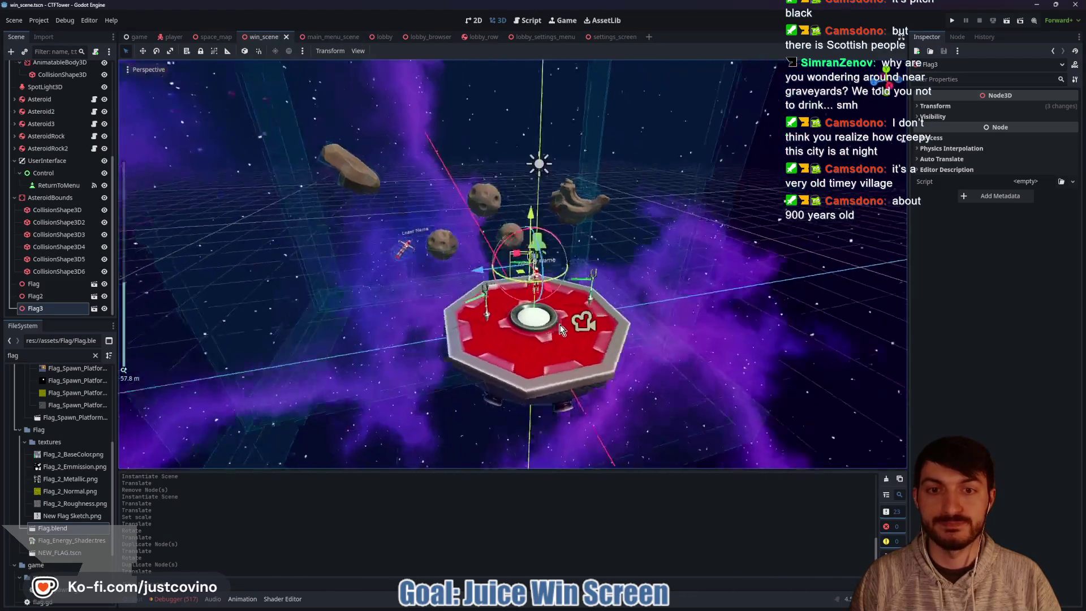
scroll(535, 314, "up", 4)
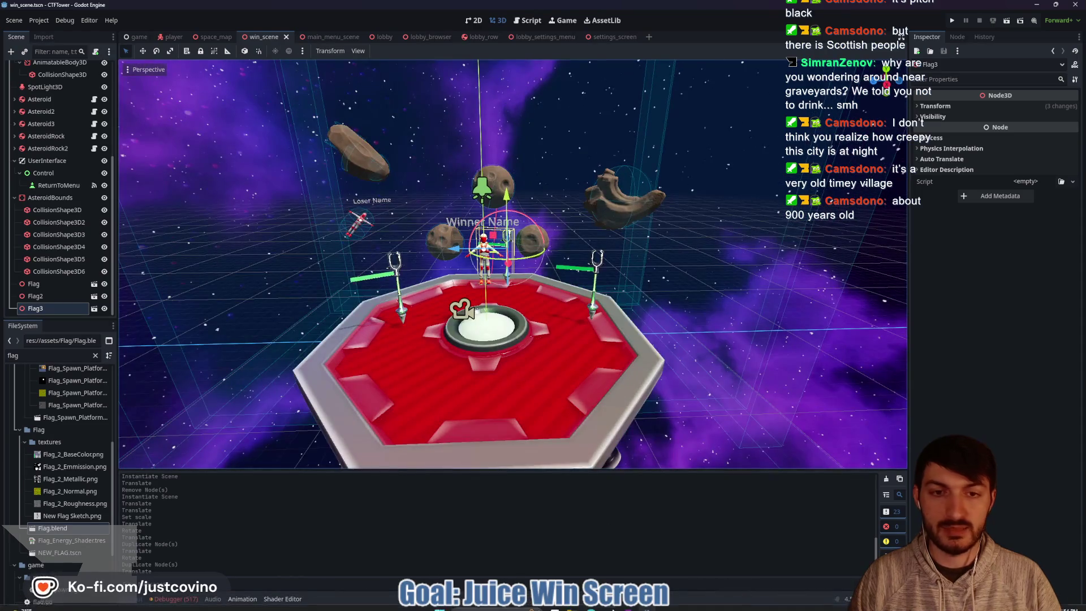
left_click(609, 603)
Step: Commit the two files as "replaced background flags" to MultiplayerRework and push to origin
left_click(262, 412)
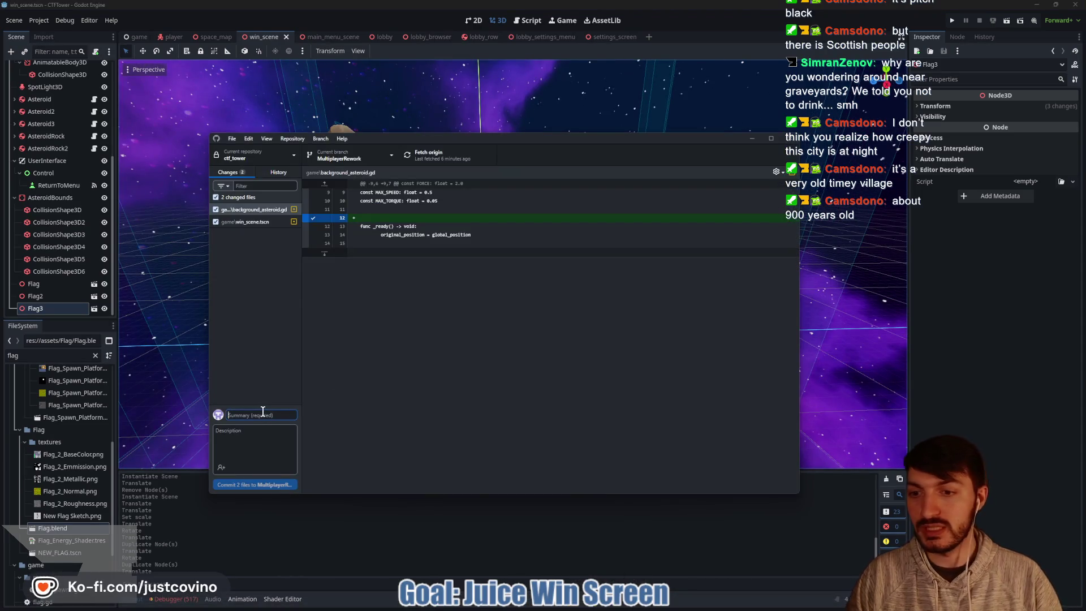
type("replaced background fi")
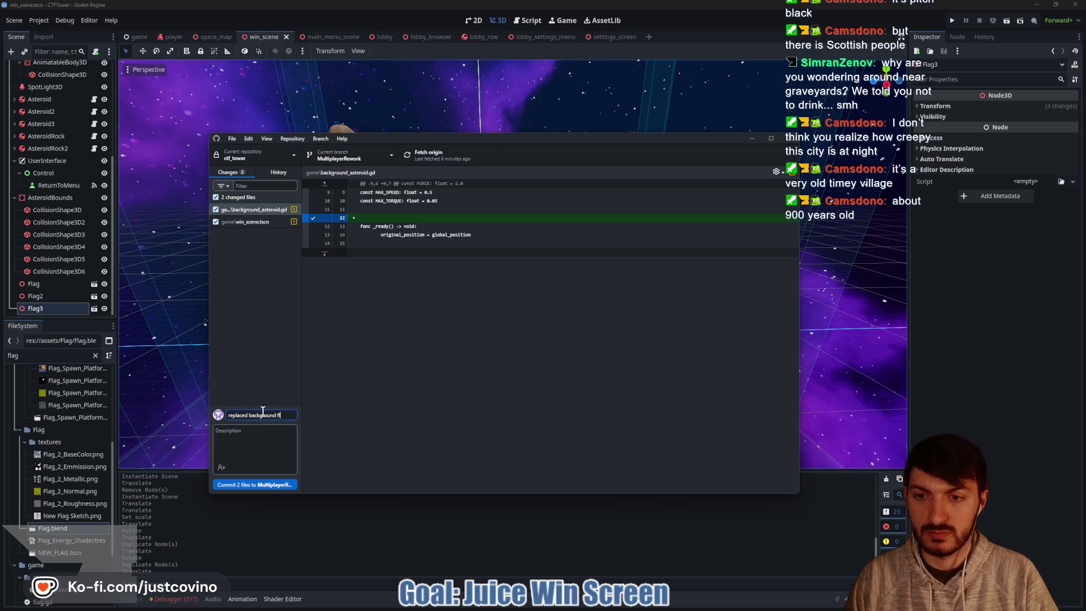
left_click(282, 480)
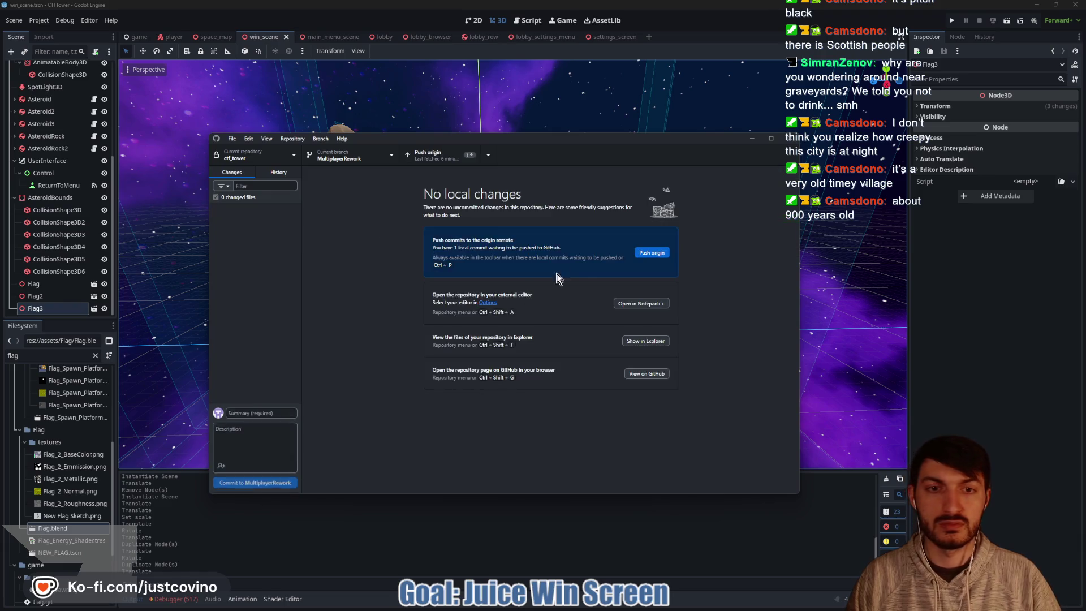
left_click(651, 252)
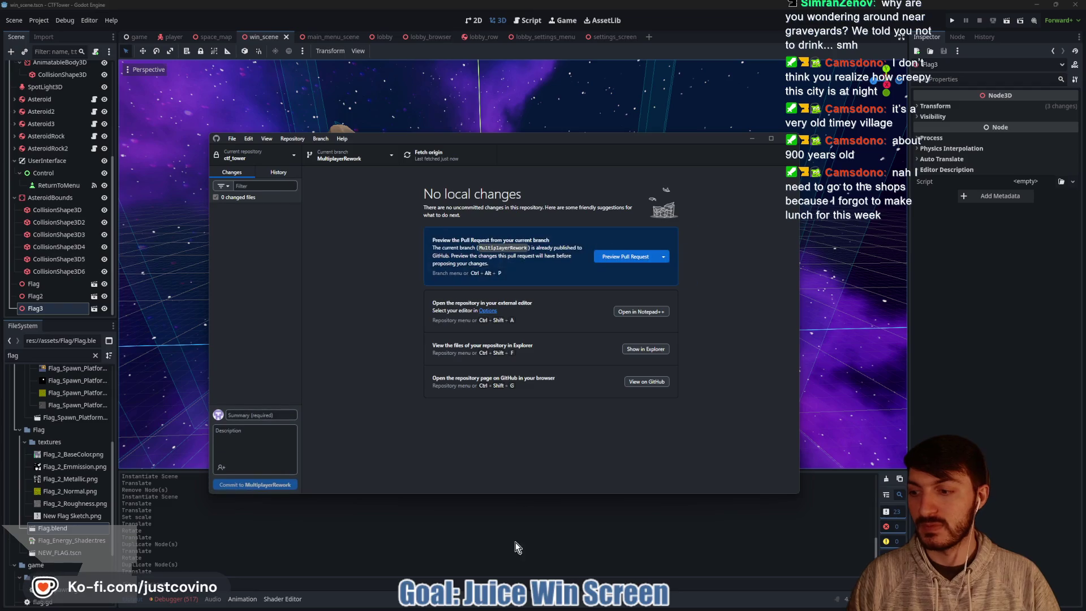
left_click(486, 517)
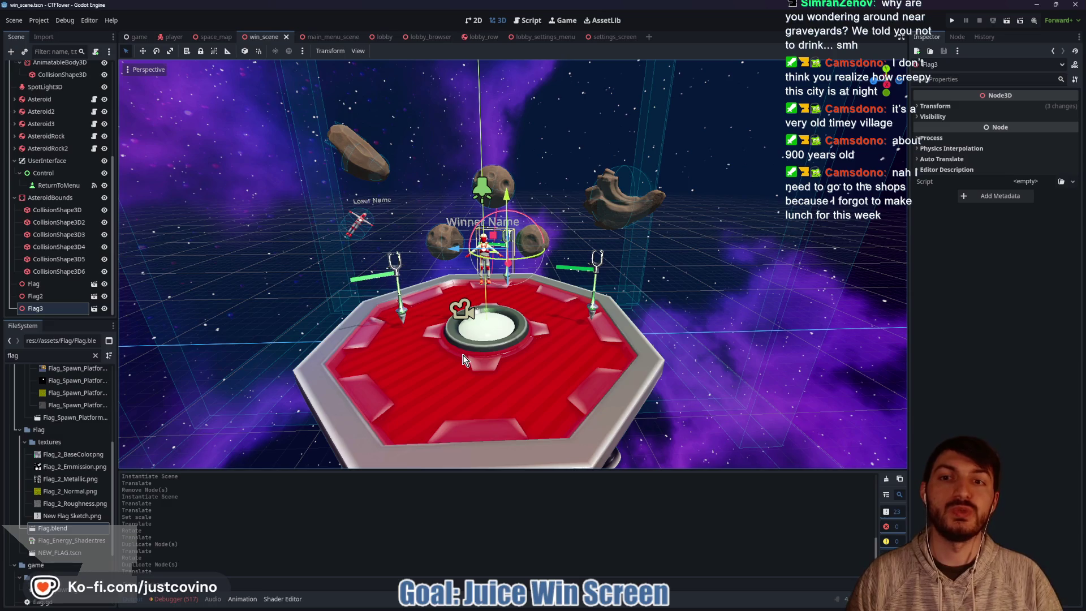
Step: Run the game scene in debug mode and arrange the two game windows side by side
left_click_drag(444, 351, 565, 339)
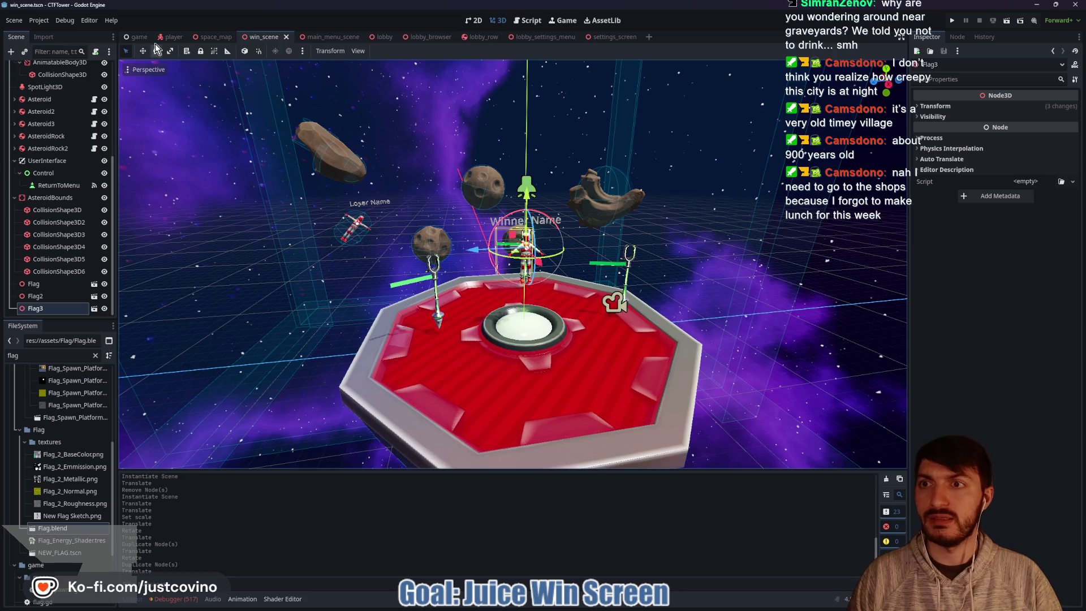
left_click(137, 37)
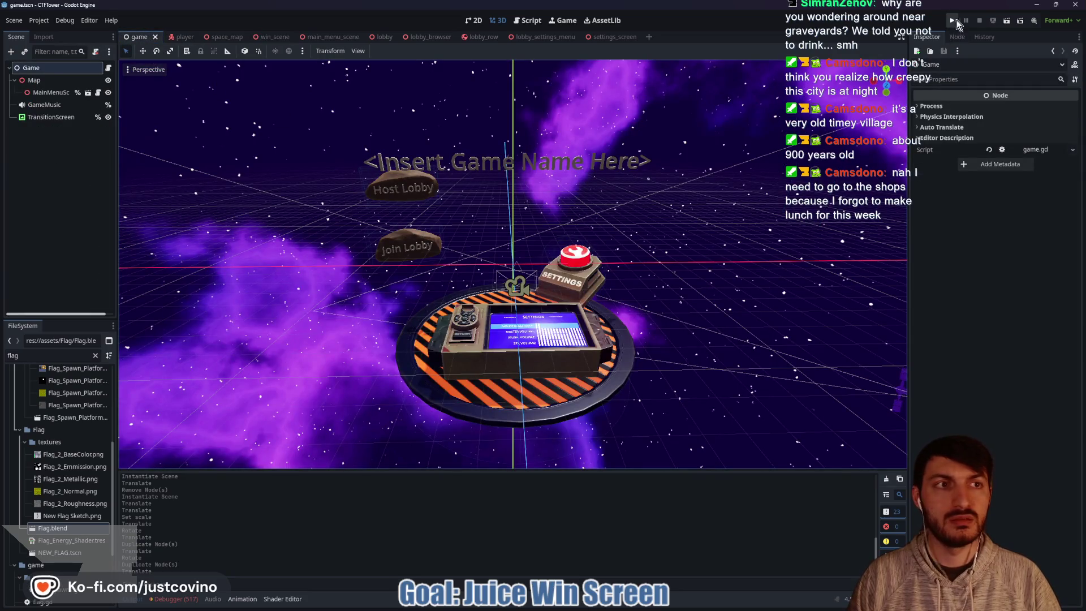
left_click(955, 21)
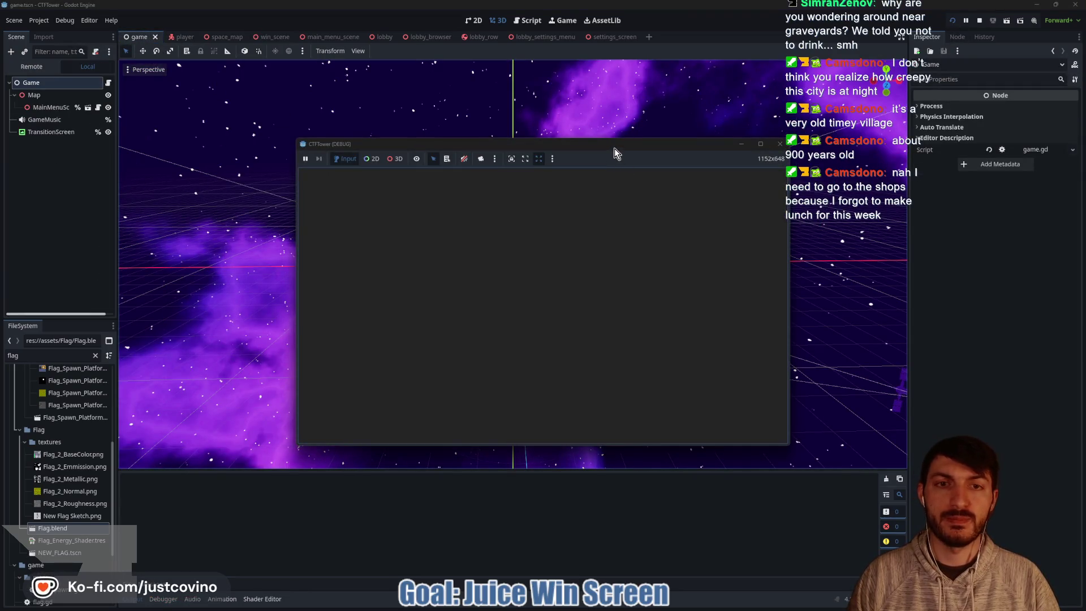
mouse_move(600, 146)
left_mouse_down()
mouse_move(328, 141)
mouse_move(635, 164)
mouse_move(879, 140)
left_mouse_up()
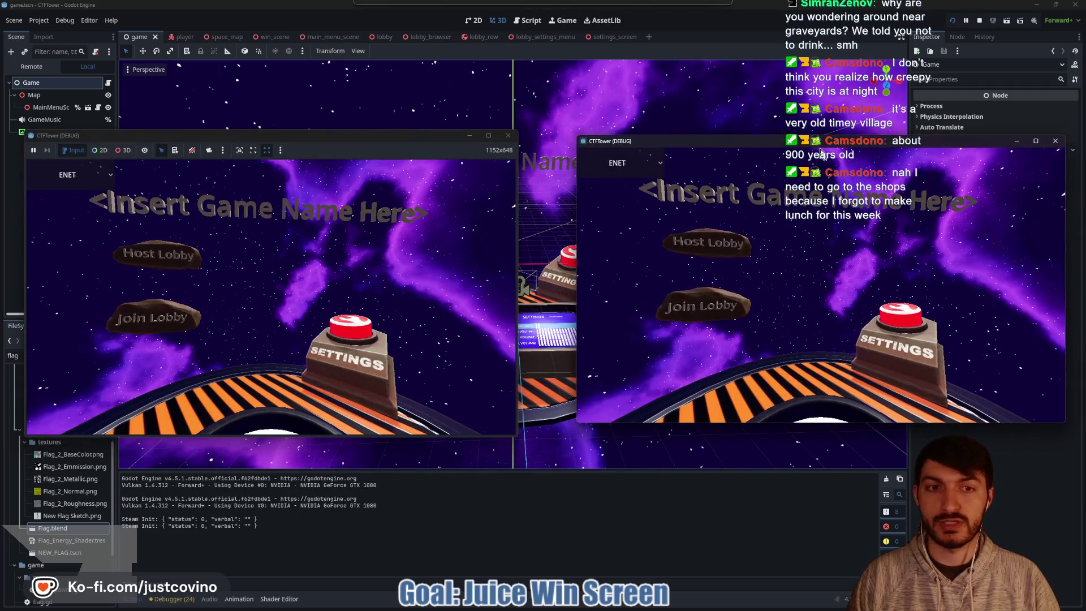
Step: Host a lobby in the left game, join it from the right, and tweak character customization
left_click(163, 264)
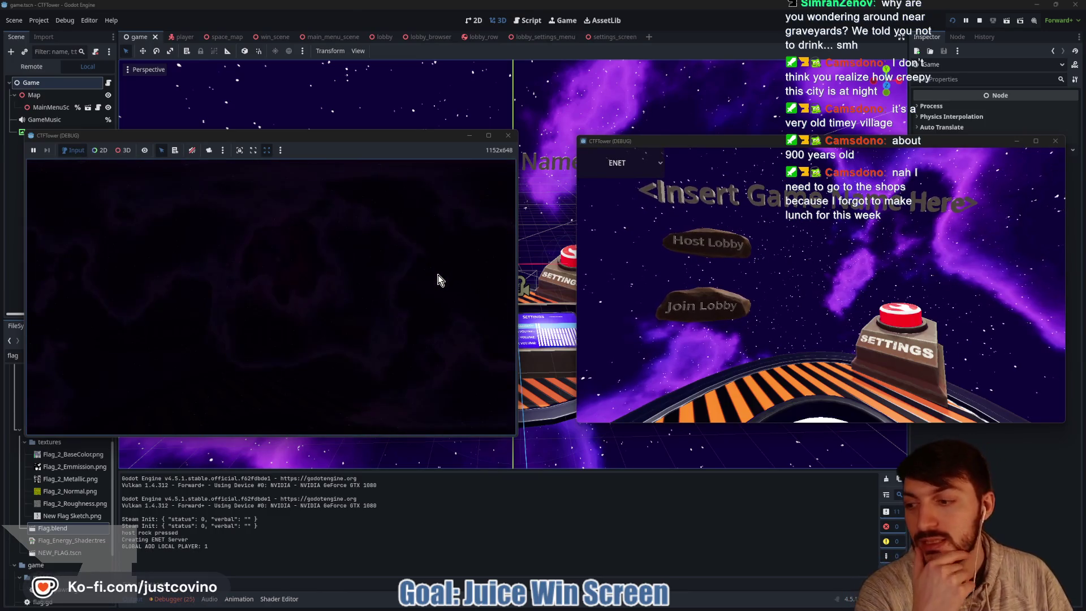
left_click(714, 312)
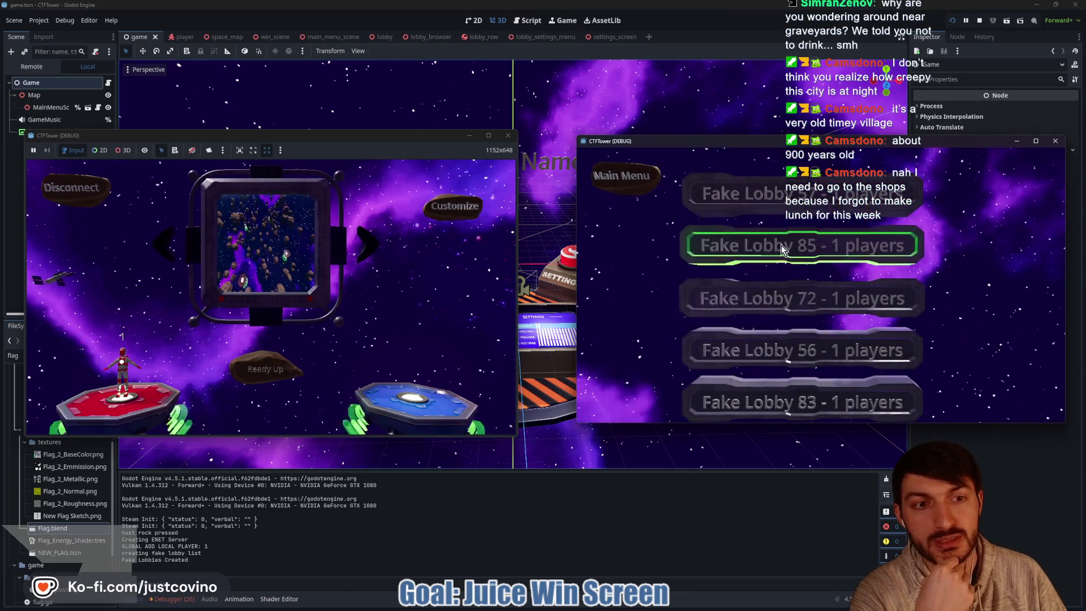
left_click(771, 249)
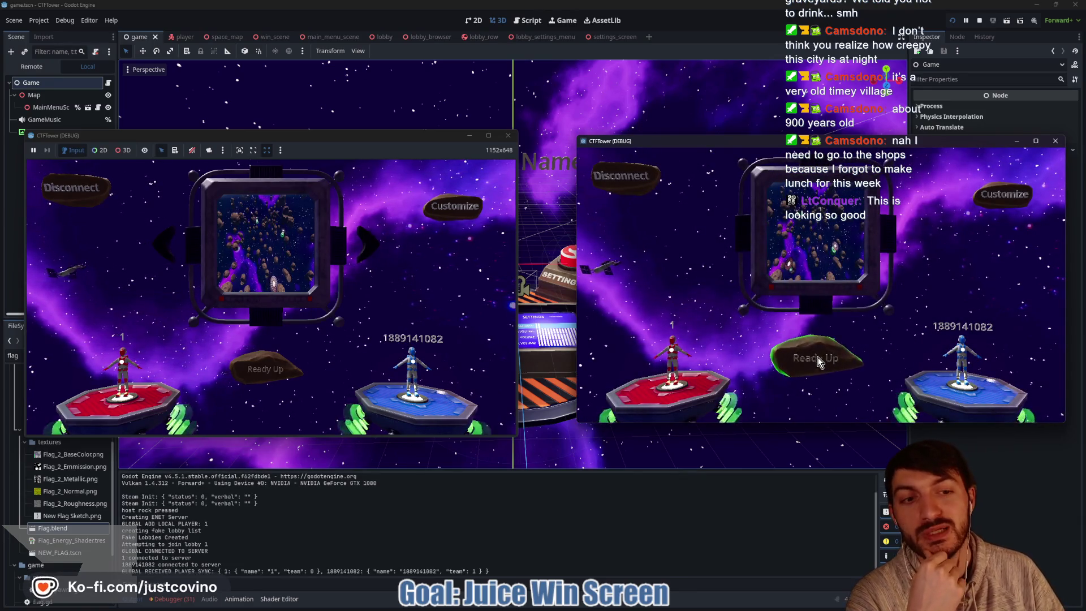
left_click(459, 213)
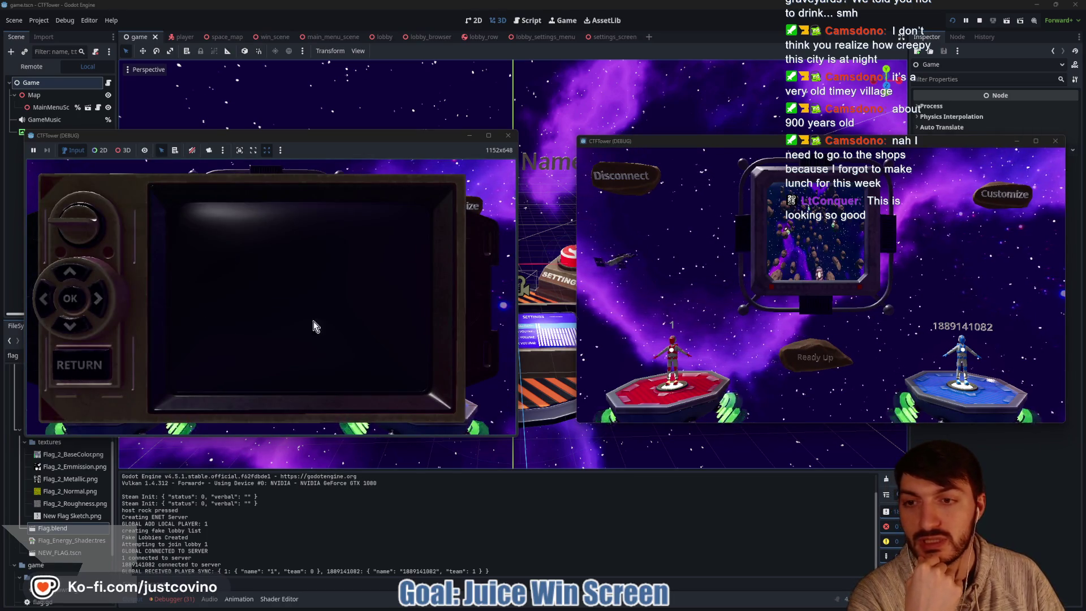
left_click_drag(112, 246, 81, 316)
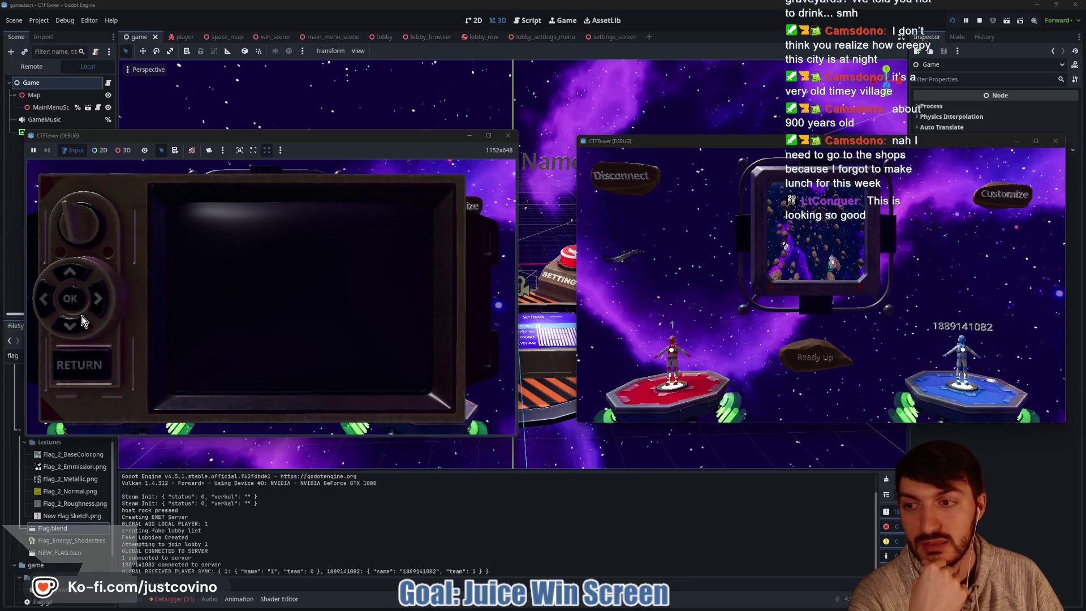
left_click(92, 367)
Step: Ready up both players and start the match
left_click(237, 365)
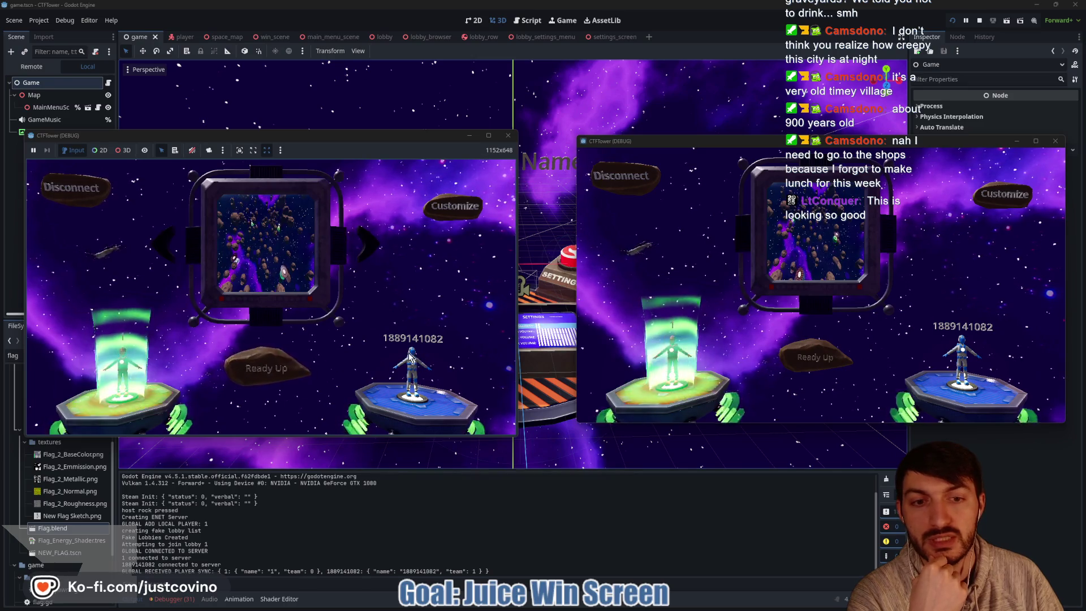
left_click(815, 357)
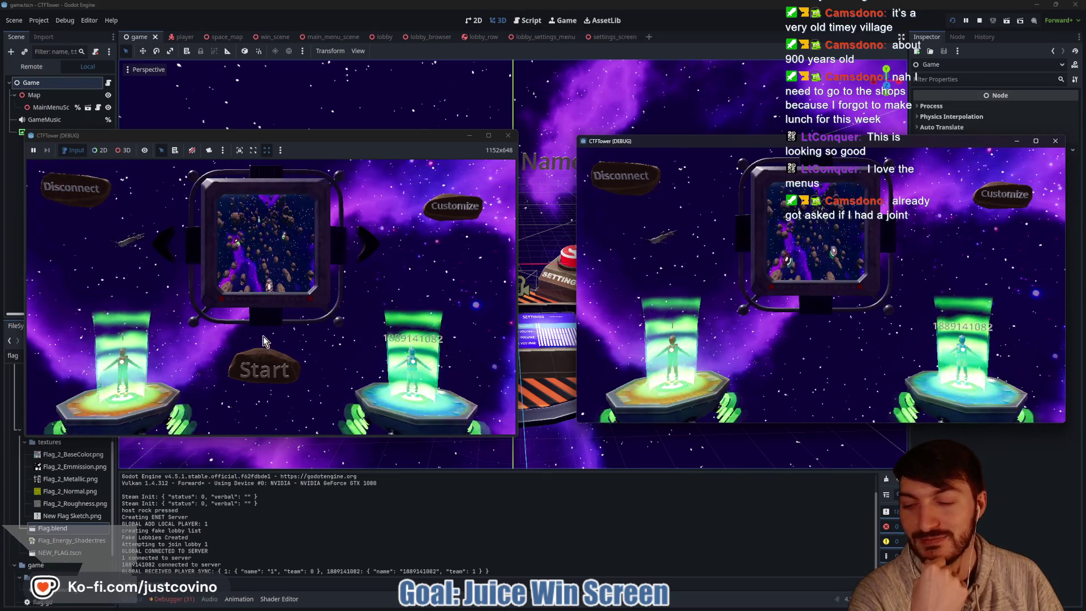
left_click(283, 375)
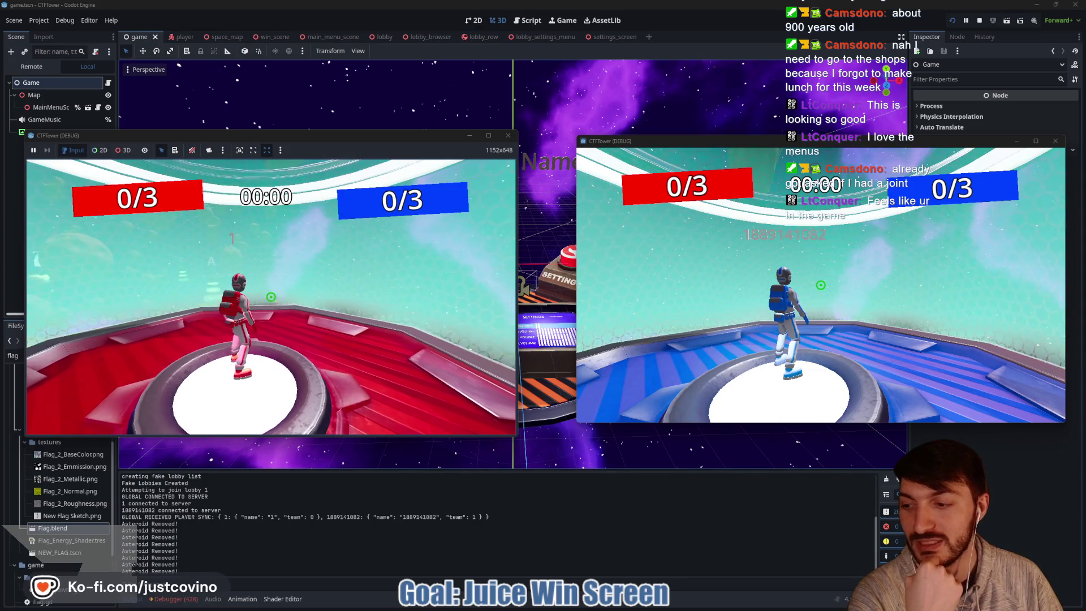
Step: Walk the red player off the pad into the arena and highlight both games' scoreboards
key("w")
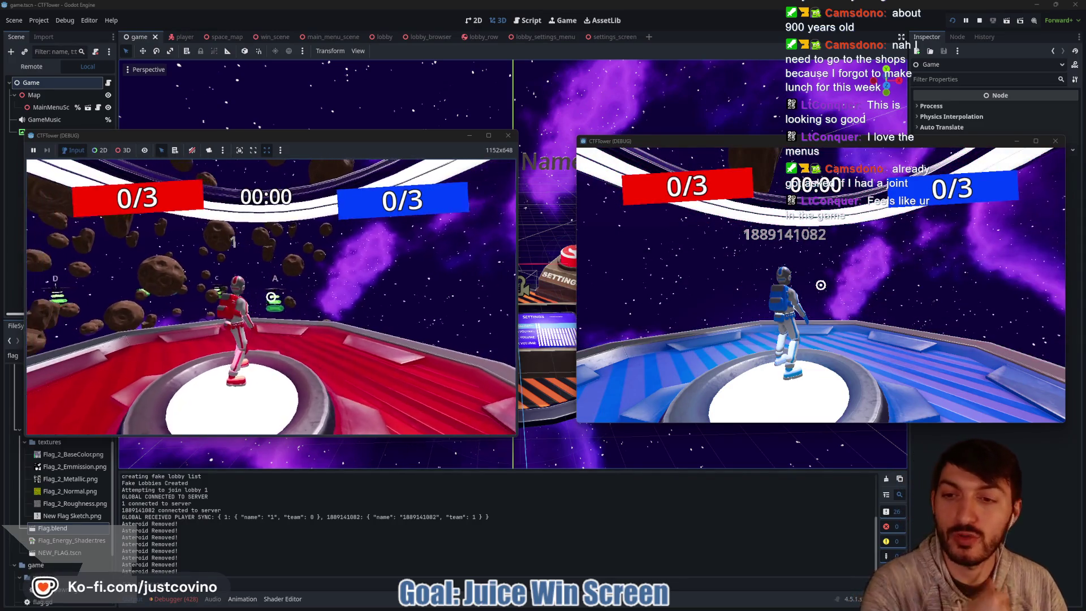
key("super")
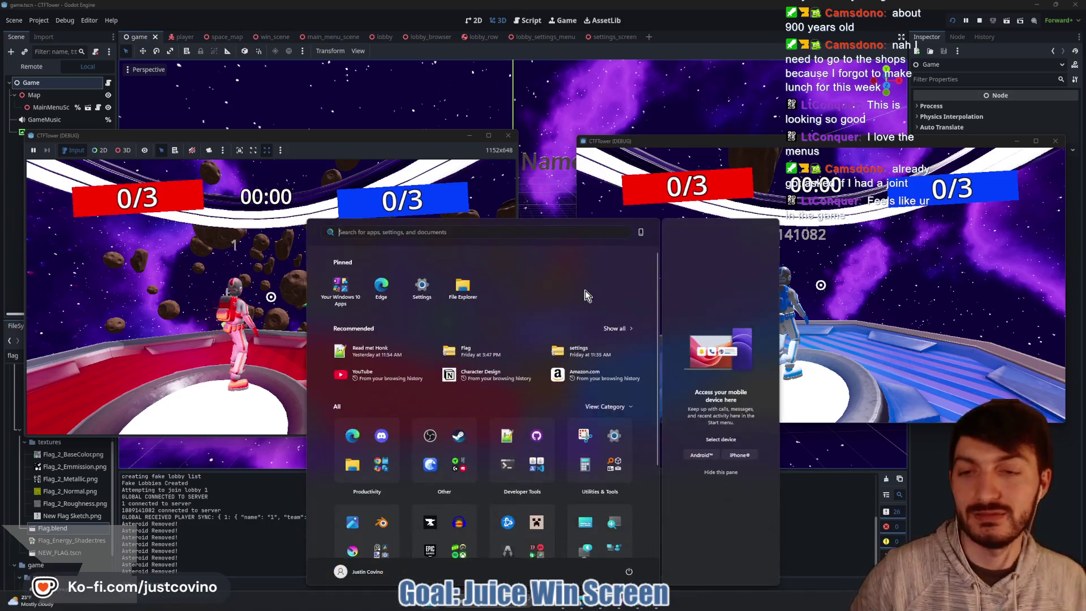
key("super")
key("w")
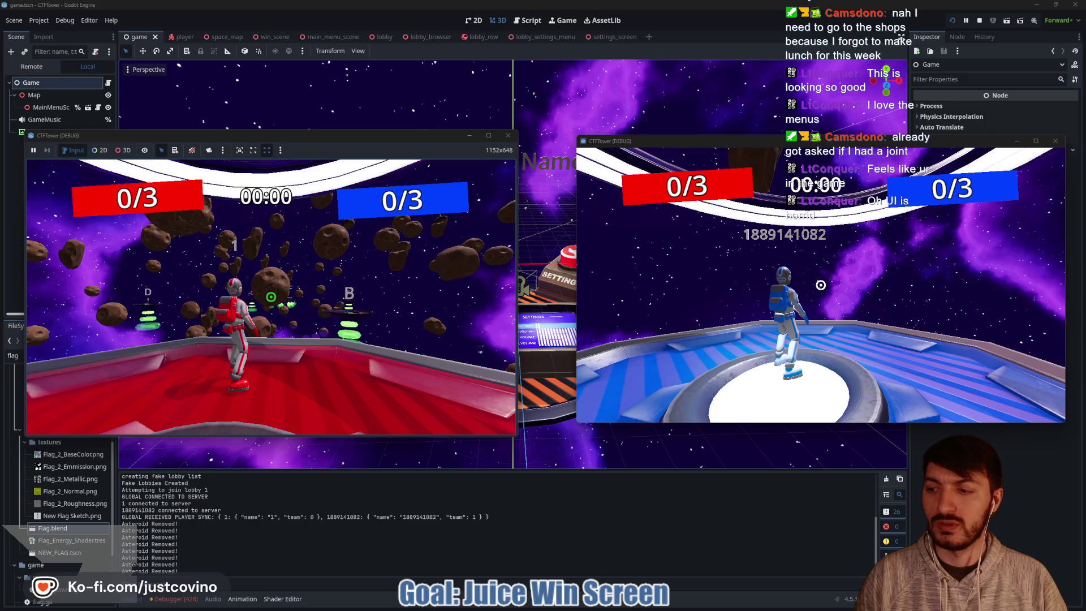
key("w")
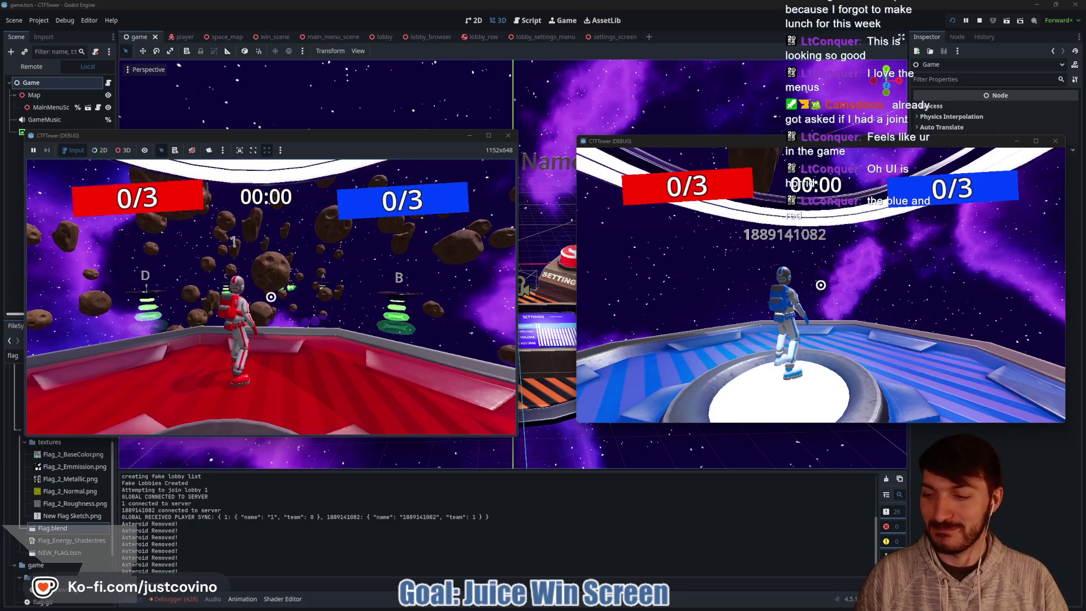
key("a")
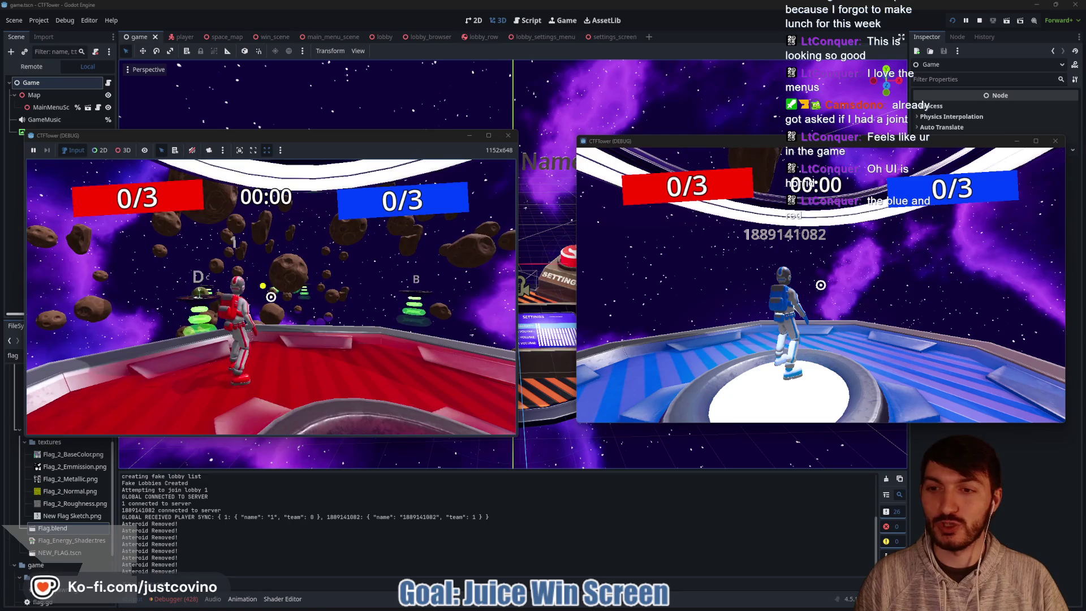
mouse_move(202, 158)
left_mouse_down()
mouse_move(60, 257)
mouse_move(500, 253)
mouse_move(248, 159)
mouse_move(140, 176)
left_mouse_up()
mouse_move(610, 150)
left_mouse_down()
mouse_move(839, 248)
mouse_move(899, 148)
mouse_move(563, 159)
left_mouse_up()
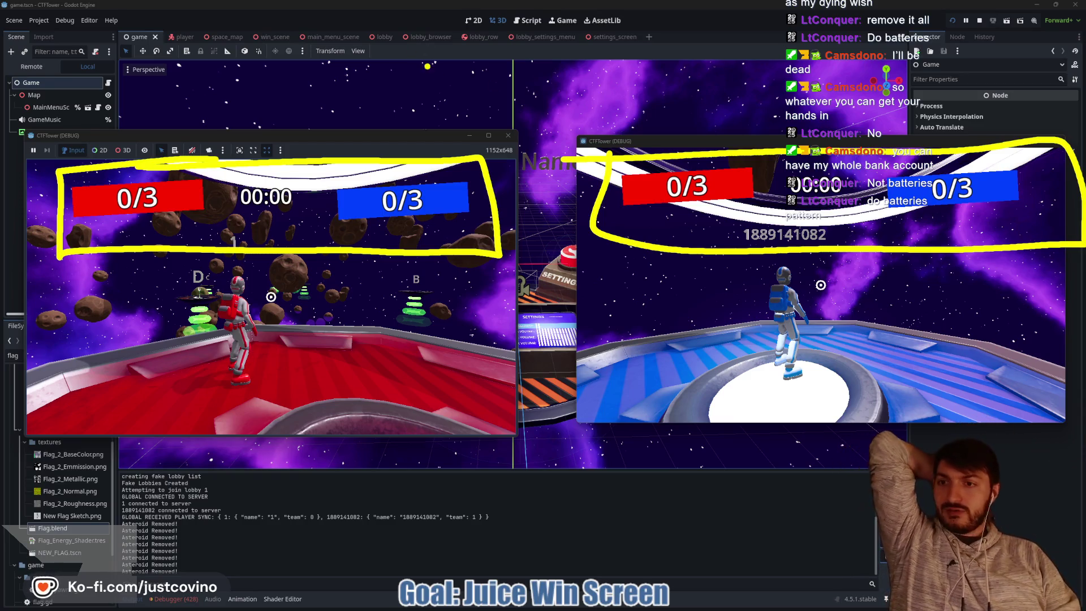
Step: Lift the red player into the asteroid field, stop the debug run with F8, and close the browser page
mouse_move(170, 281)
left_mouse_down()
mouse_move(137, 311)
mouse_move(246, 339)
mouse_move(311, 338)
mouse_move(319, 325)
mouse_move(311, 297)
mouse_move(254, 274)
mouse_move(169, 281)
left_mouse_up()
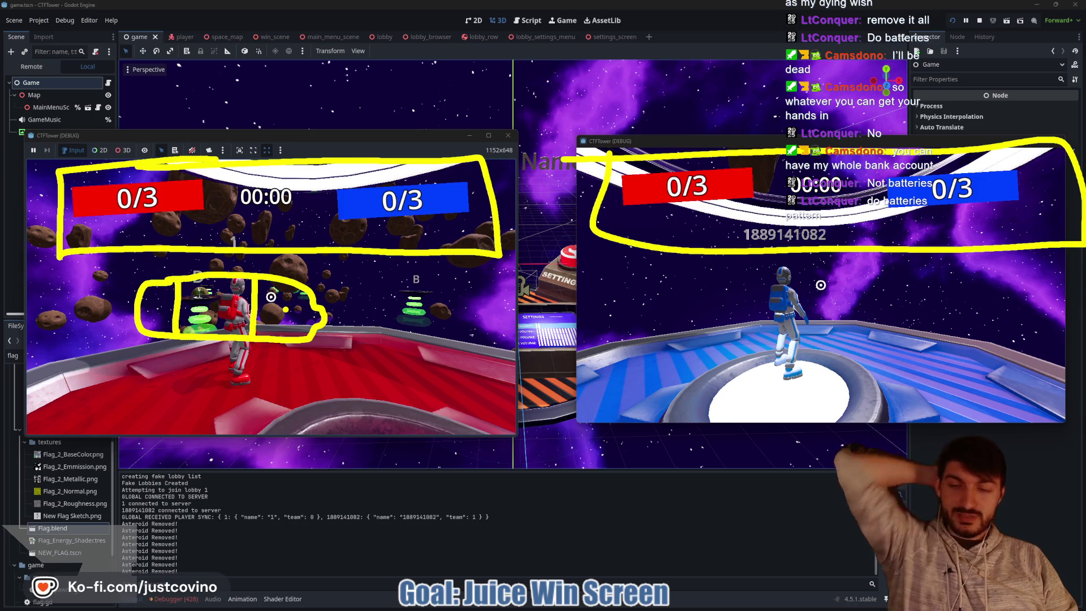
key("Escape")
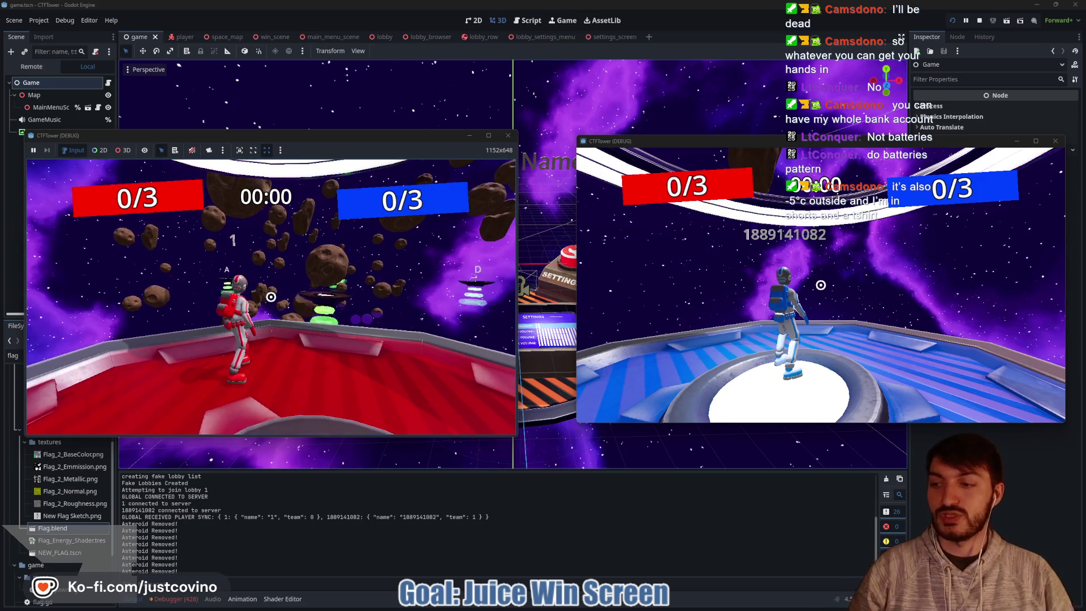
key("space")
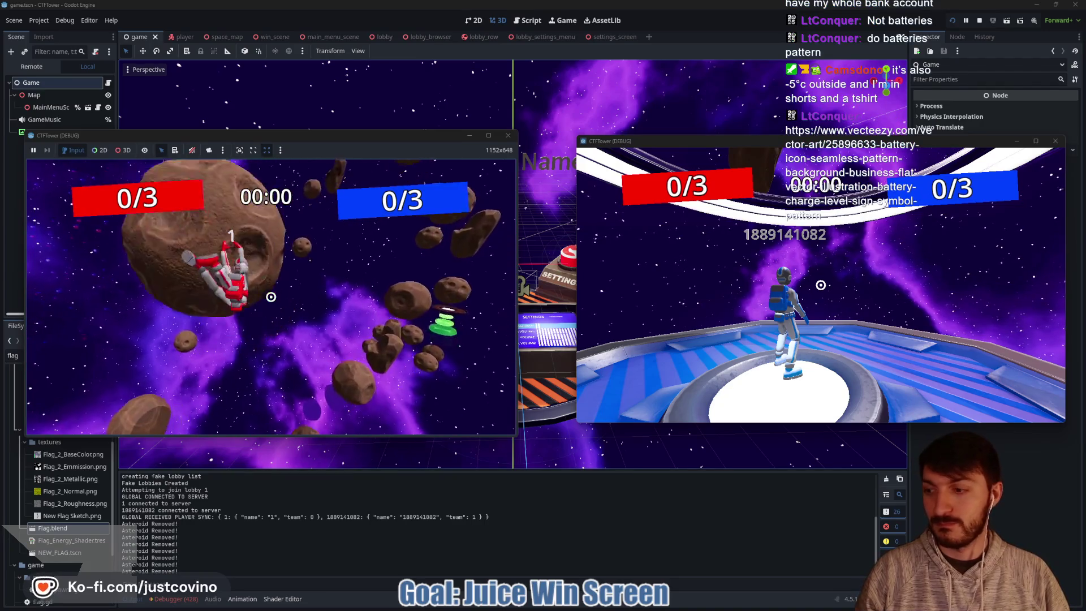
key("F8")
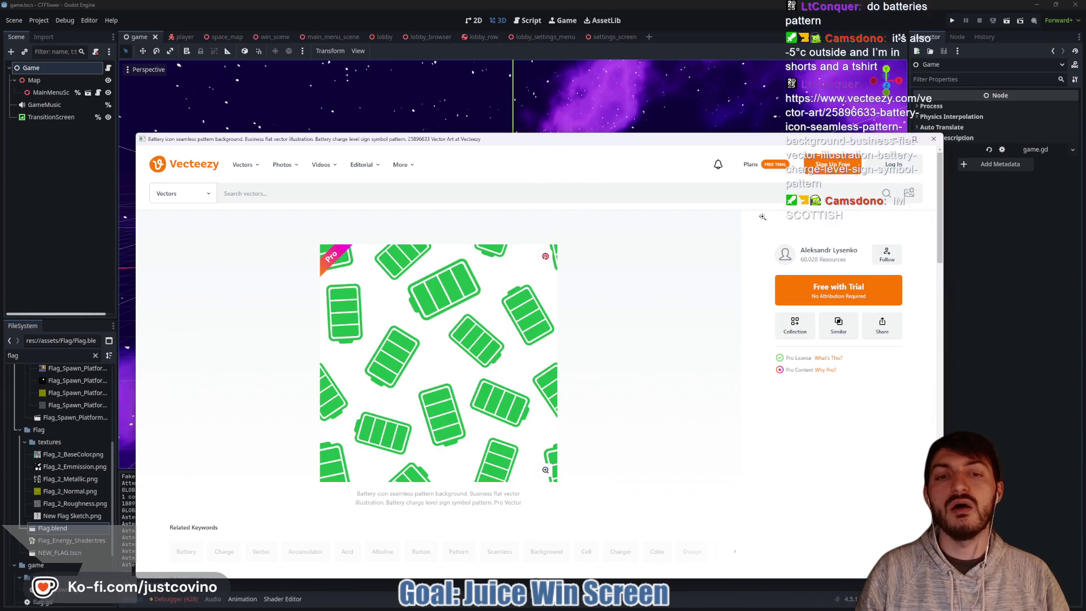
key("ctrl+w")
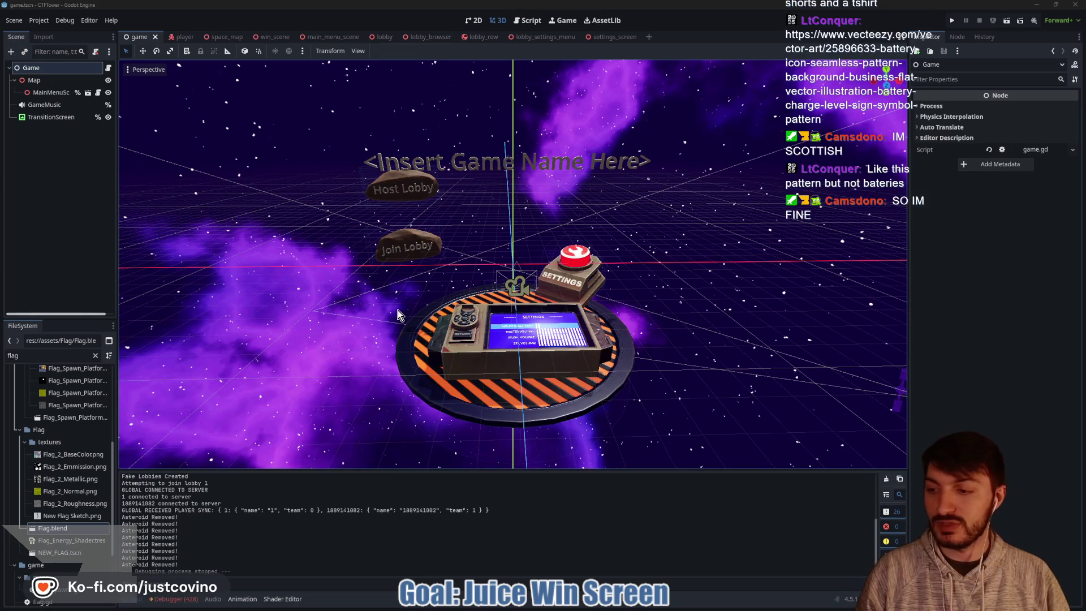
Step: Level the game scene's viewport axis, then switch to the space_map scene
left_click_drag(398, 310, 412, 304)
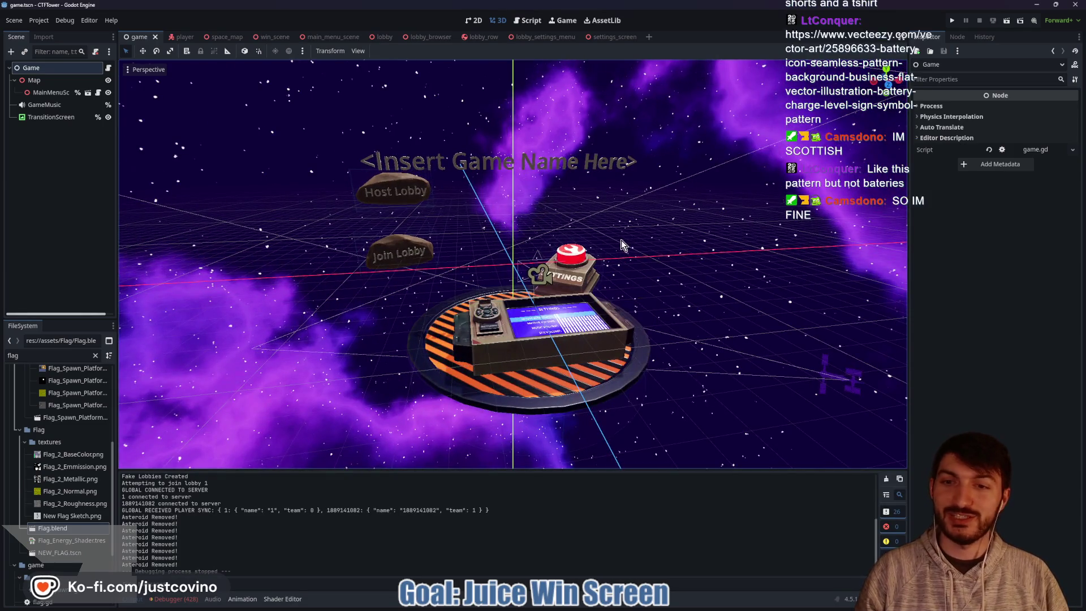
left_click_drag(621, 240, 554, 226)
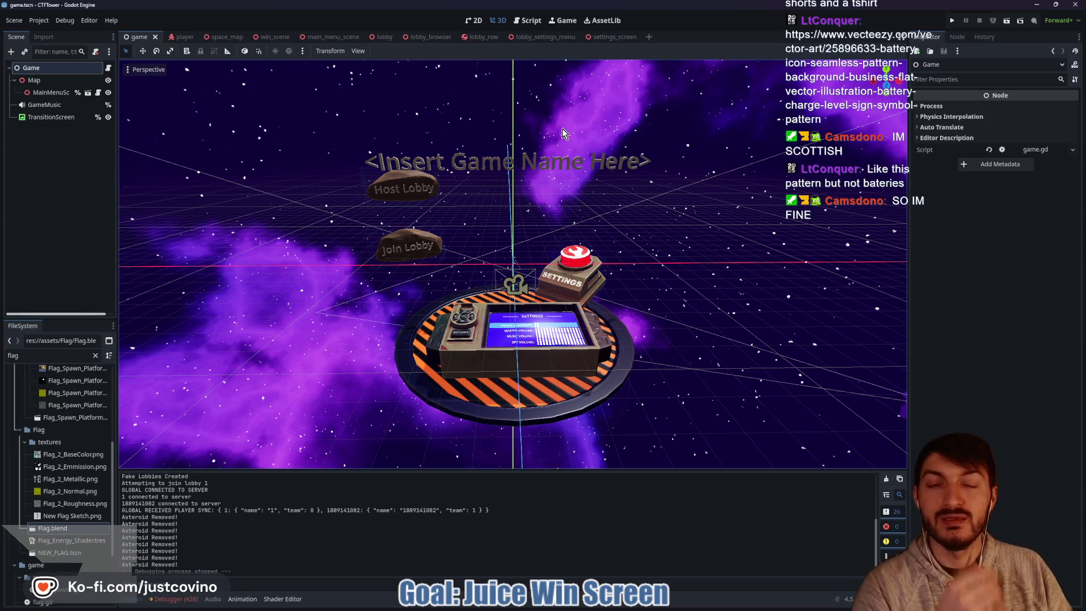
left_click(233, 38)
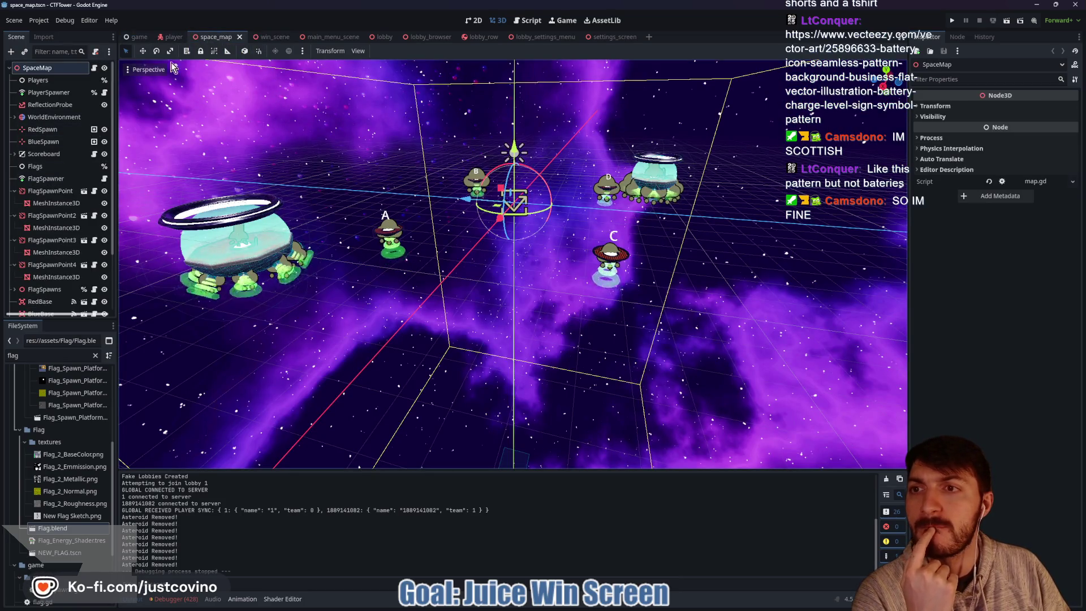
Step: Expand the Scoreboard node and view its red 0/3, 00:00 and blue 0/3 labels in 2D
left_click(15, 153)
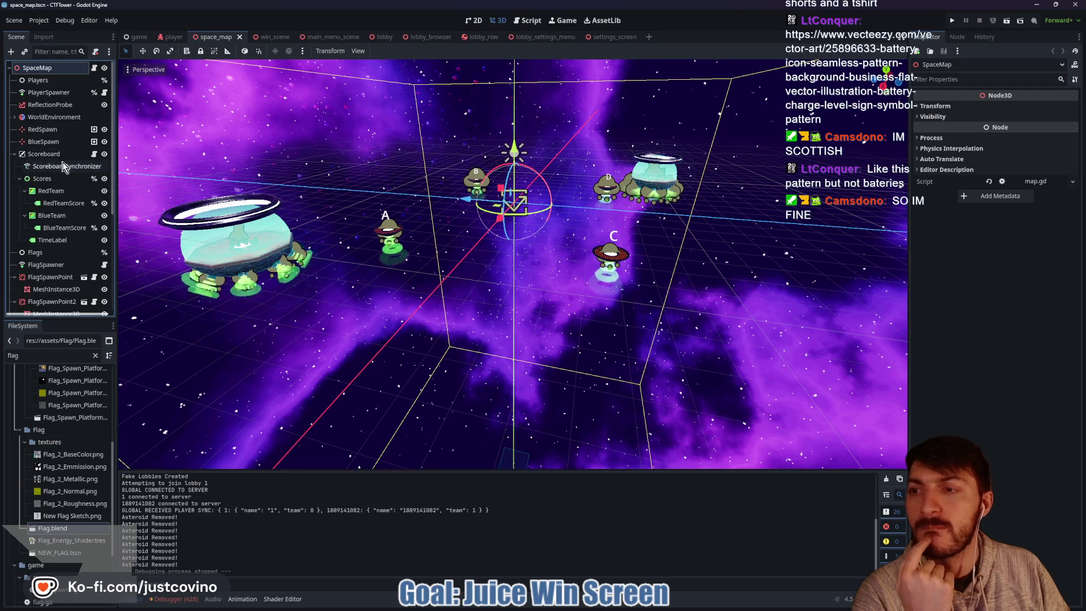
left_click(474, 20)
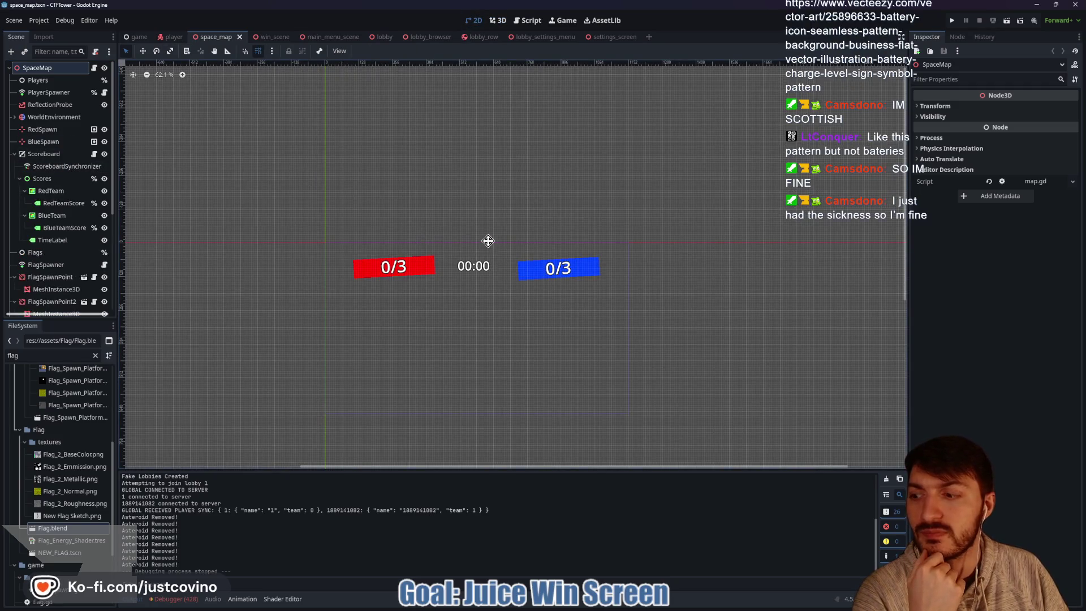
scroll(487, 239, "down", 3)
scroll(487, 213, "up", 1)
scroll(488, 210, "up", 1)
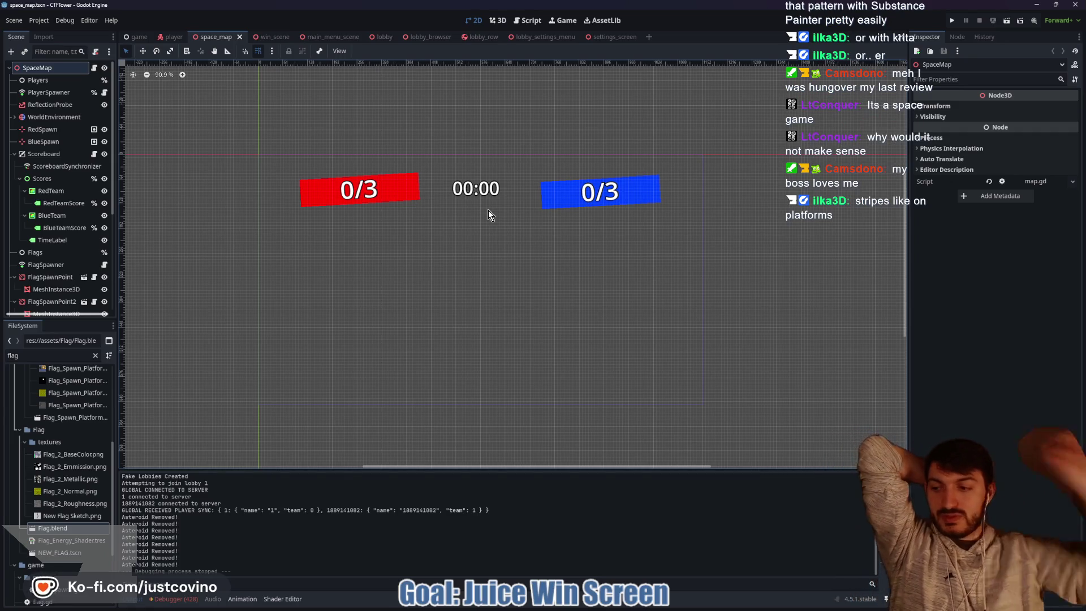
Step: Switch to win_scene and orbit the 3D view down to the platform's underside
left_click(282, 37)
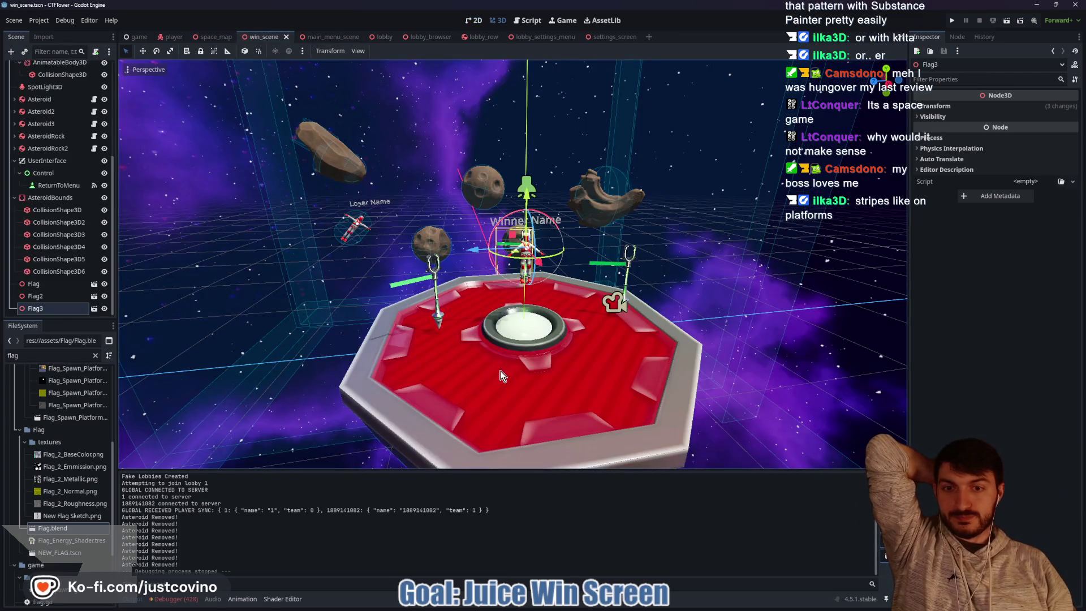
mouse_move(476, 369)
left_mouse_down()
mouse_move(471, 392)
mouse_move(468, 383)
left_mouse_up()
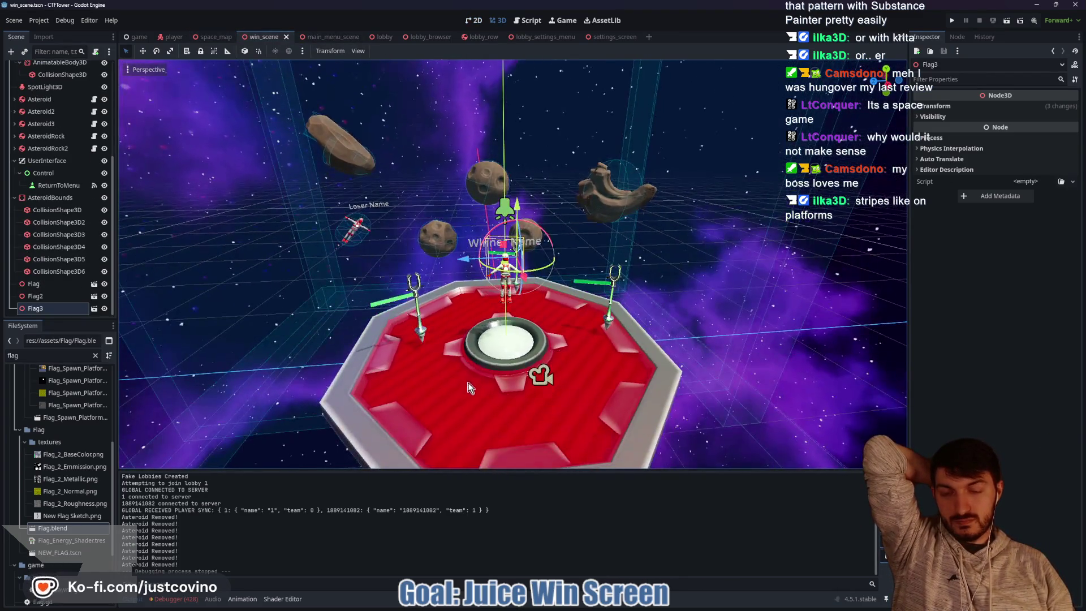
scroll(447, 403, "up", 4)
scroll(446, 402, "down", 4)
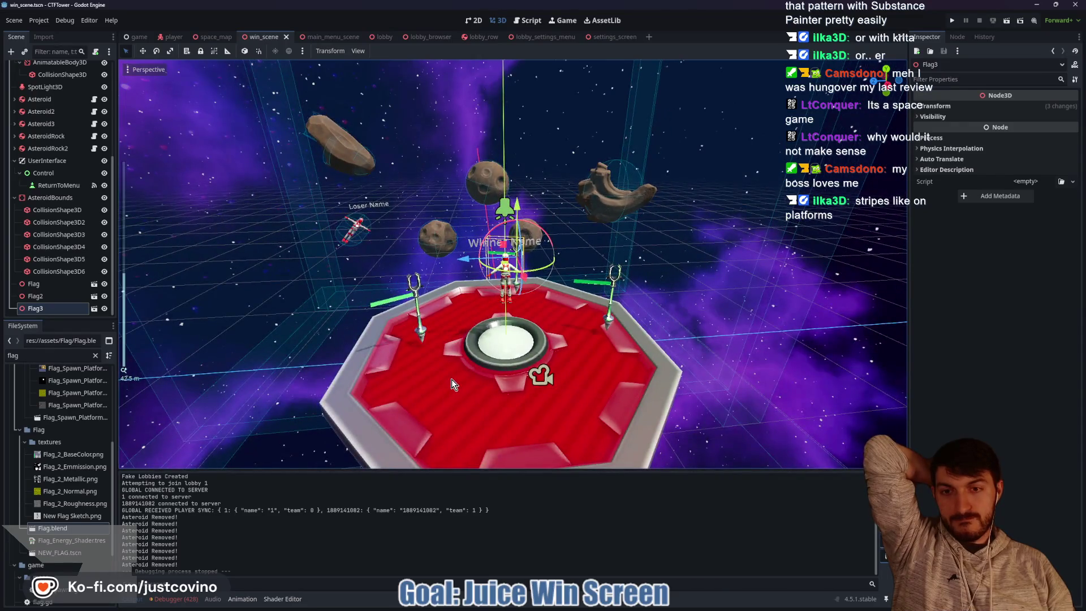
mouse_move(451, 378)
left_mouse_down()
mouse_move(454, 348)
mouse_move(460, 366)
left_mouse_up()
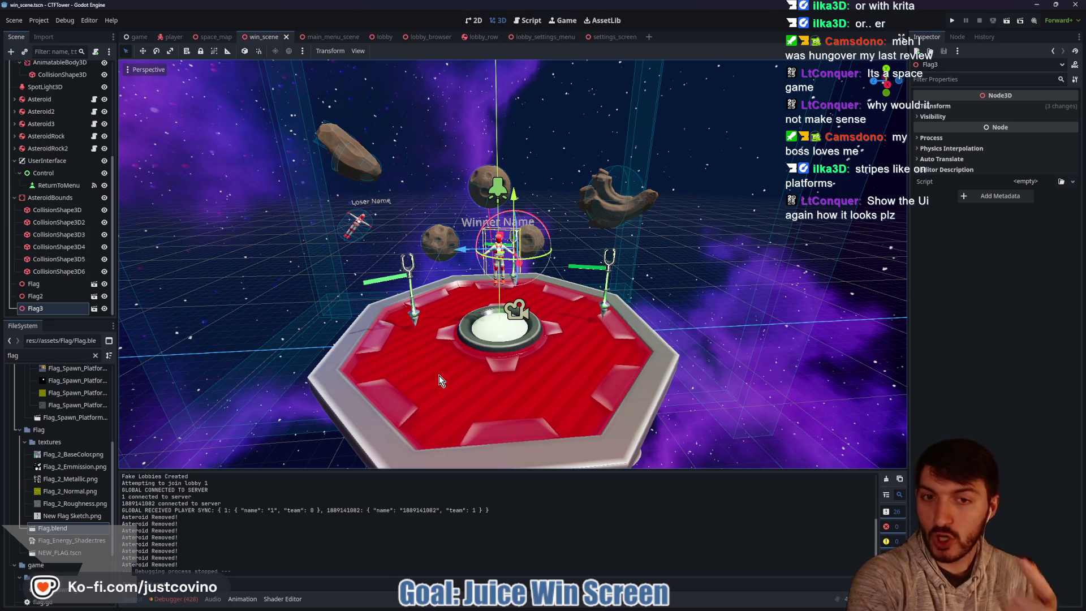
scroll(428, 297, "up", 5)
scroll(426, 296, "down", 5)
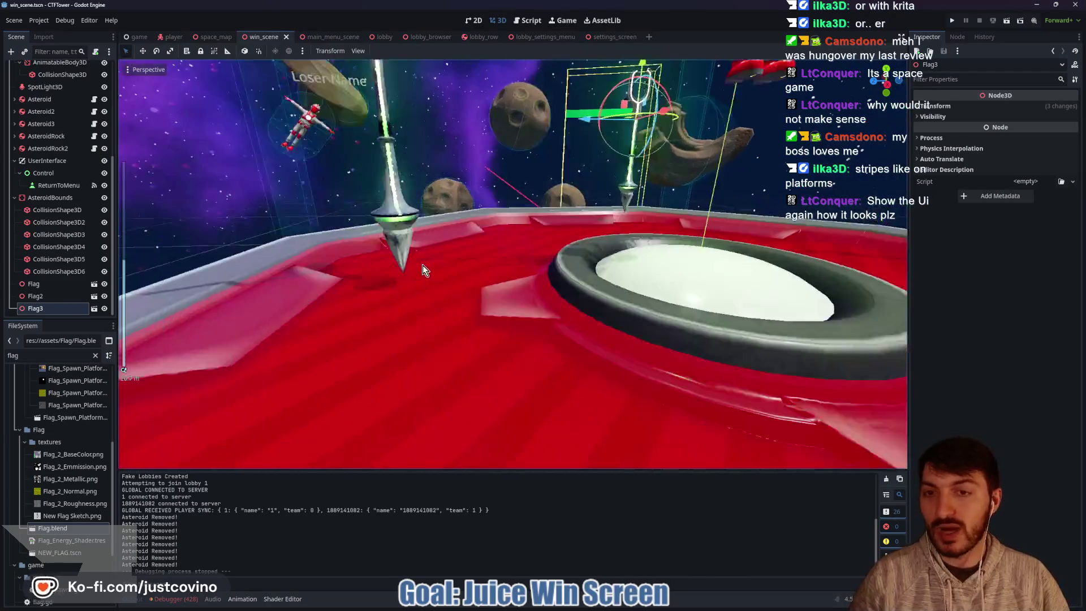
mouse_move(359, 139)
left_mouse_down()
mouse_move(478, 342)
mouse_move(404, 131)
left_mouse_up()
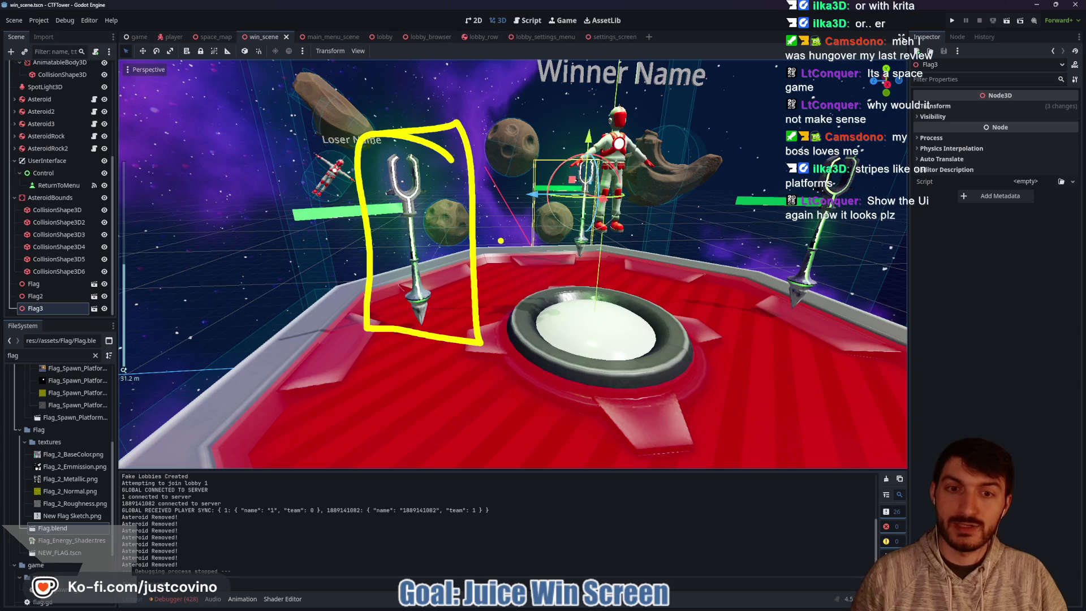
mouse_move(606, 357)
left_mouse_down()
mouse_move(571, 306)
mouse_move(650, 339)
mouse_move(600, 368)
left_mouse_up()
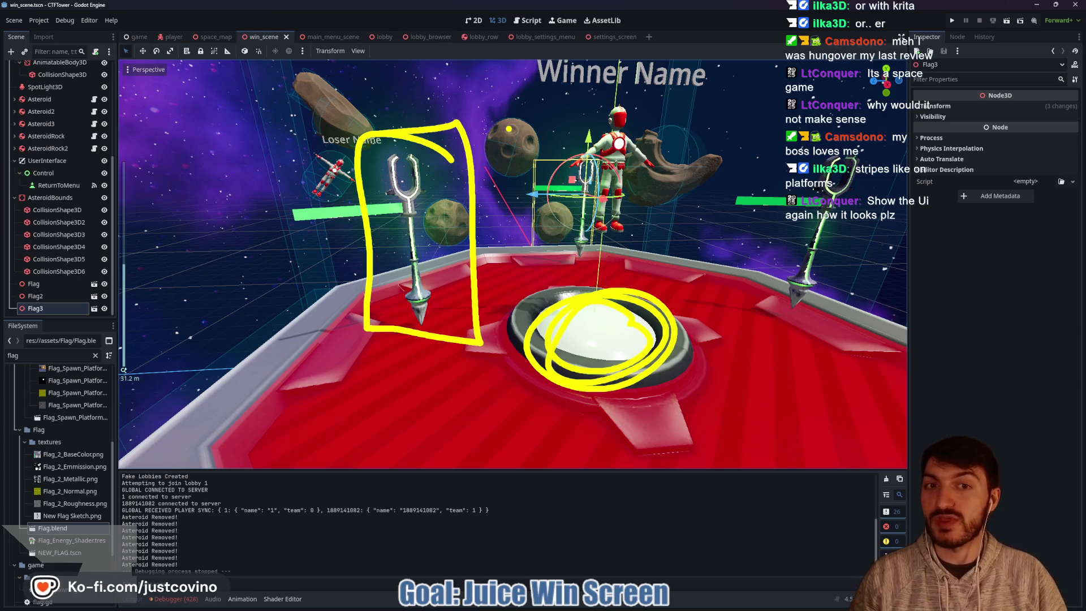
mouse_move(259, 69)
left_mouse_down()
mouse_move(339, 116)
mouse_move(249, 67)
mouse_move(288, 118)
left_mouse_up()
left_click_drag(321, 59, 323, 120)
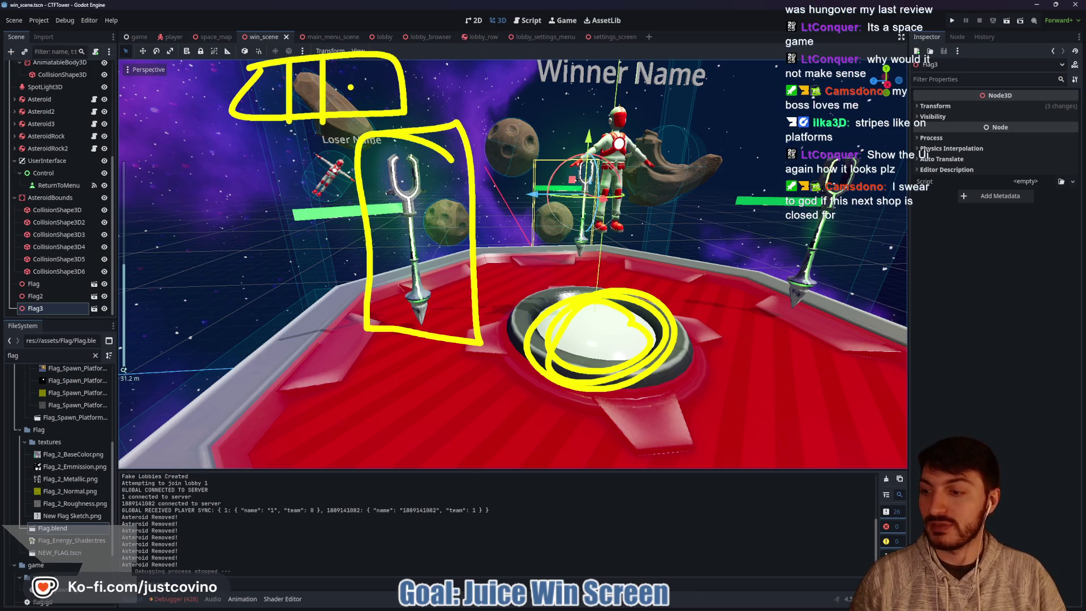
mouse_move(272, 107)
left_mouse_down()
mouse_move(343, 65)
mouse_move(376, 73)
left_mouse_up()
left_click(368, 107)
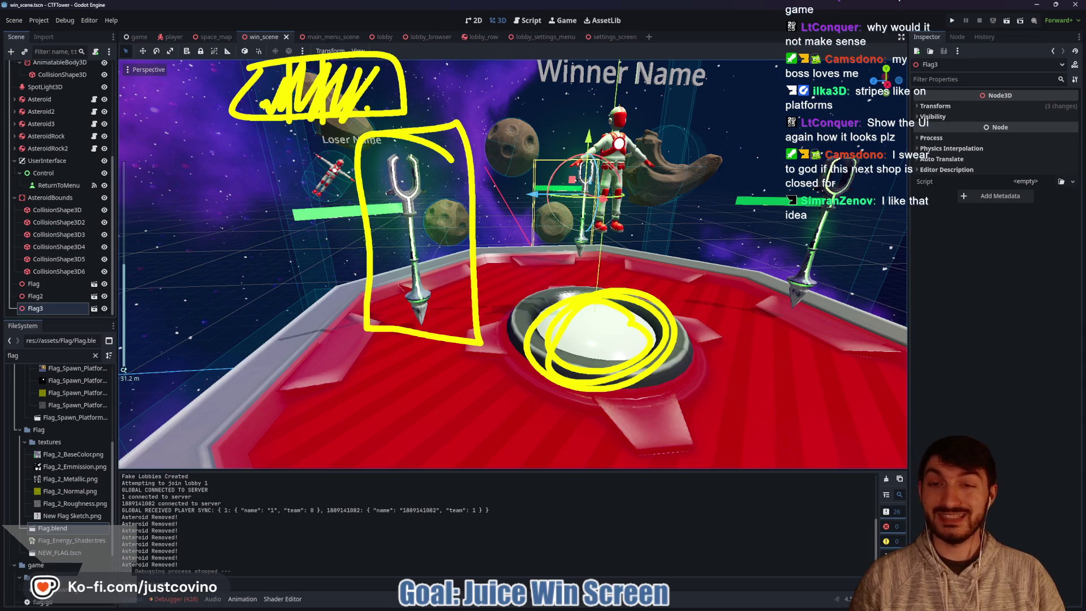
left_click_drag(405, 72, 413, 84)
left_click(427, 122)
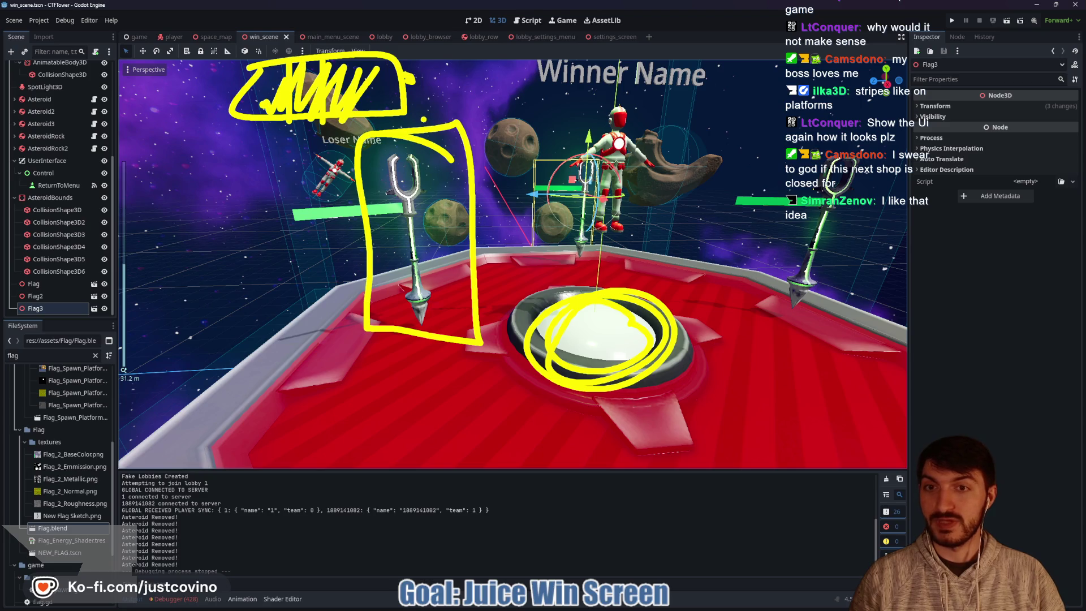
mouse_move(390, 80)
left_mouse_down()
mouse_move(248, 96)
mouse_move(280, 74)
left_mouse_up()
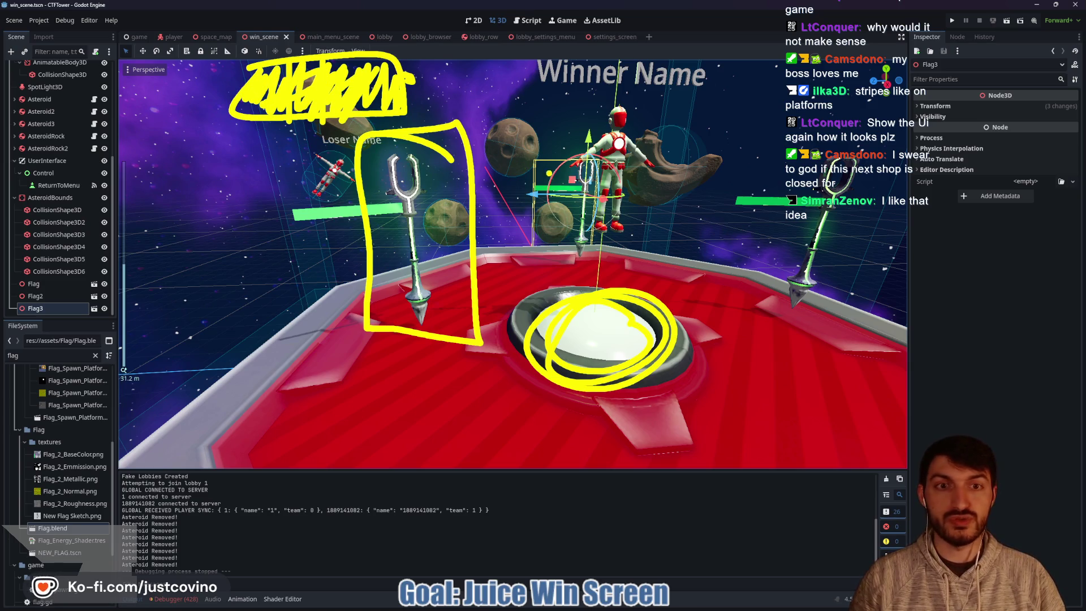
key("ctrl+z")
key("ctrl+z")
key("ctrl+z")
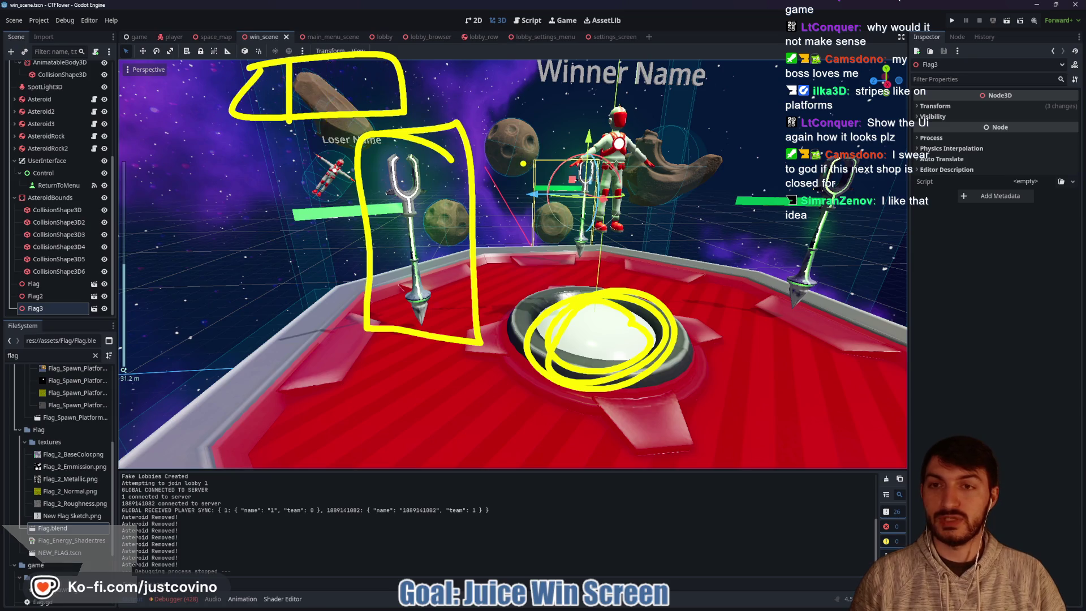
key("Escape")
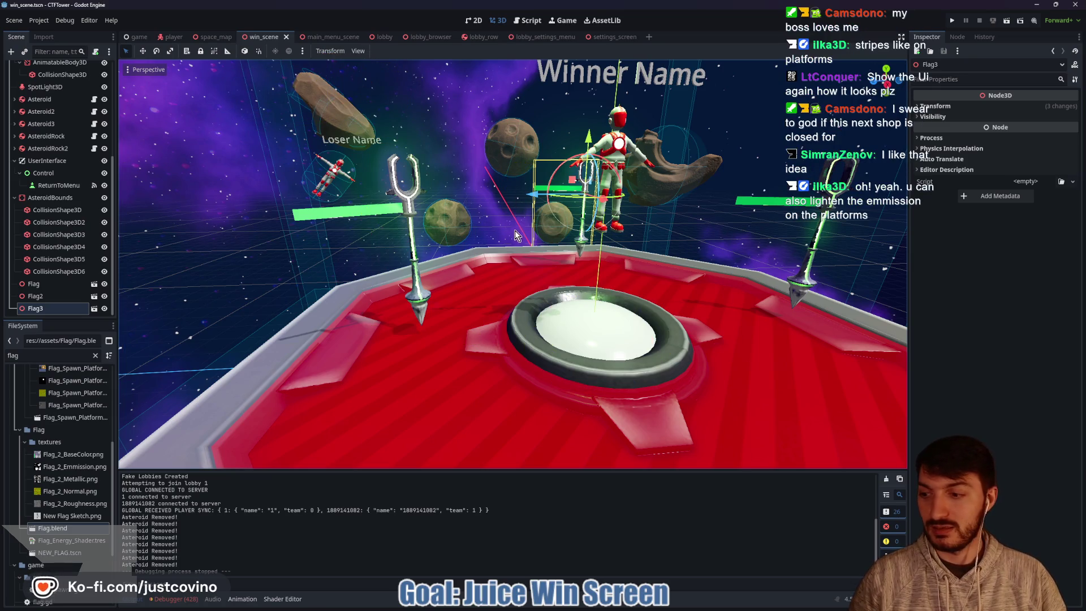
scroll(536, 296, "down", 5)
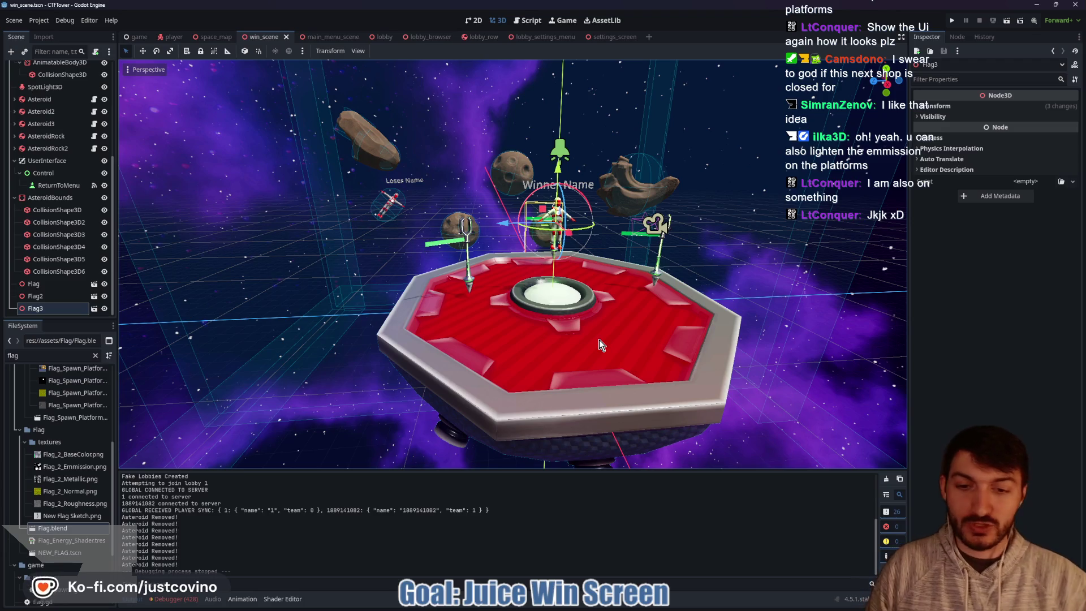
left_click_drag(615, 355, 613, 348)
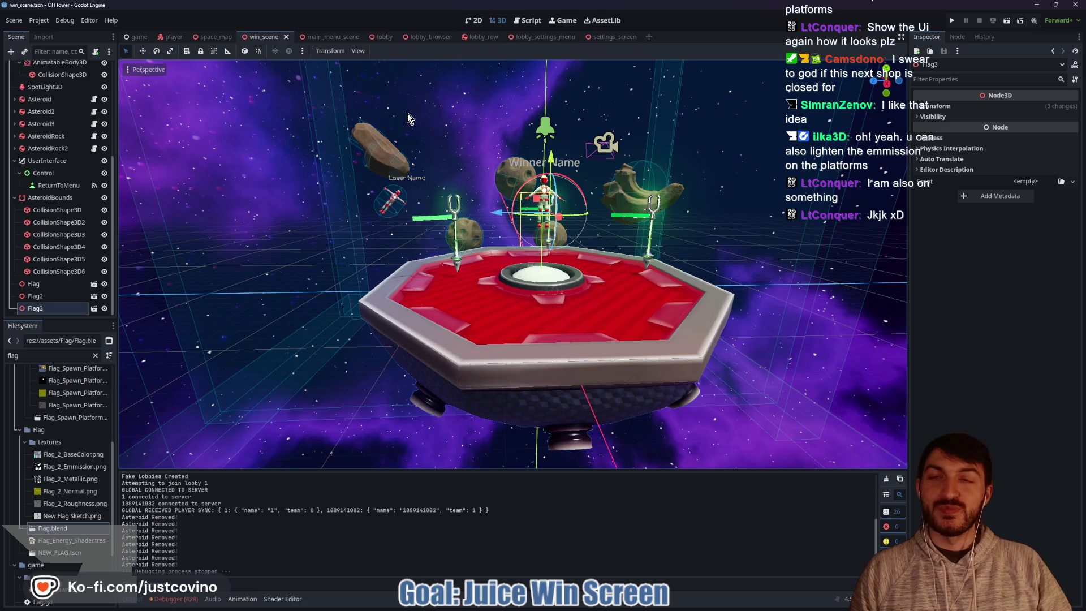
Step: Frame the win scene's 2D layout, sketch on it, save it, and bring up the Notion board
left_click(481, 21)
mouse_move(431, 146)
left_mouse_down()
mouse_move(446, 228)
mouse_move(450, 195)
left_mouse_up()
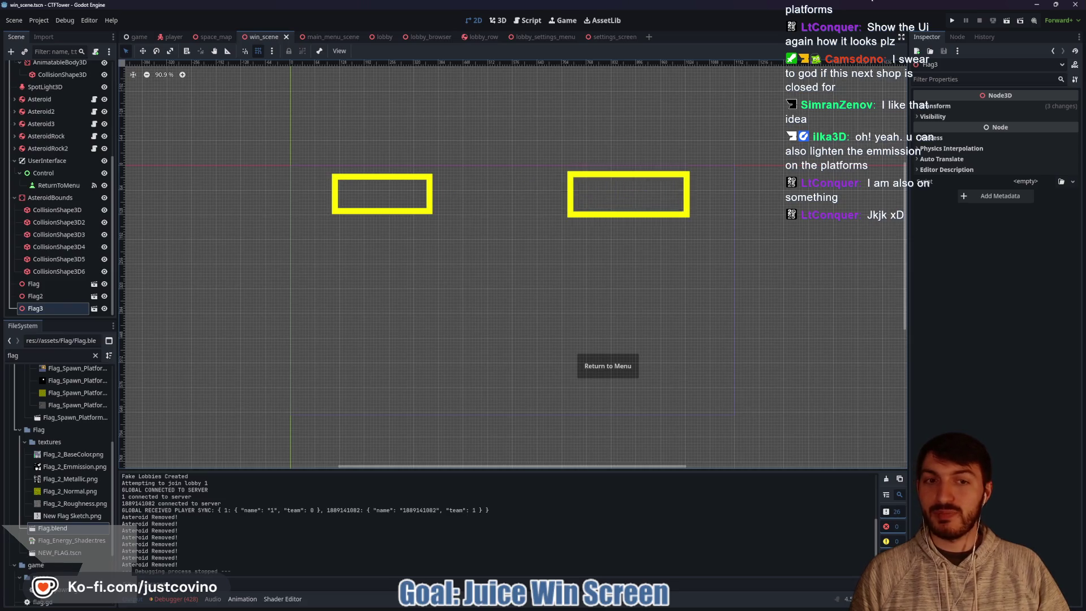
left_click_drag(345, 185, 386, 200)
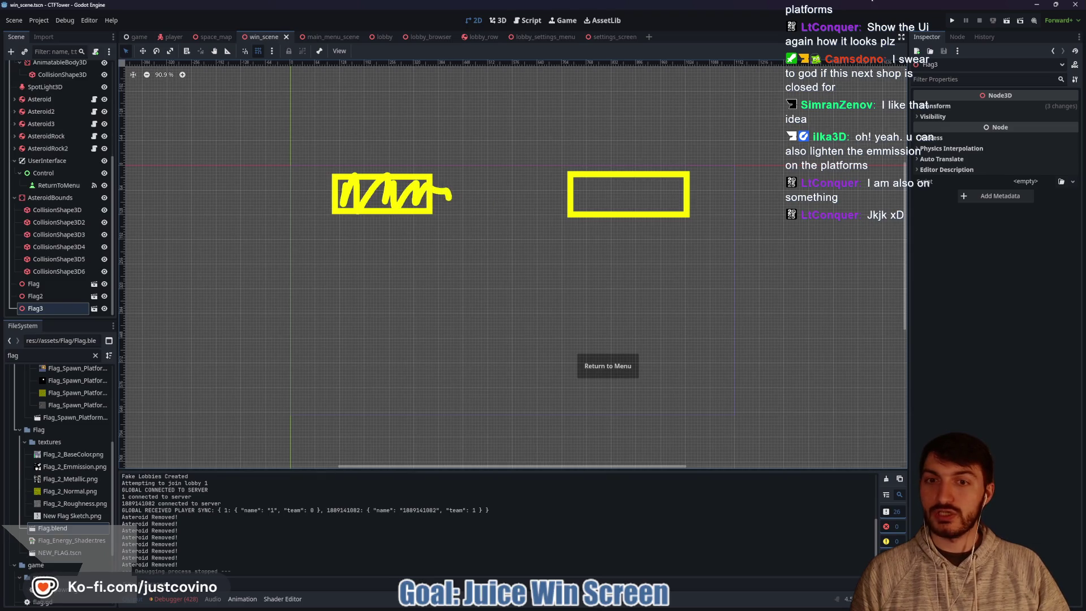
key("Escape")
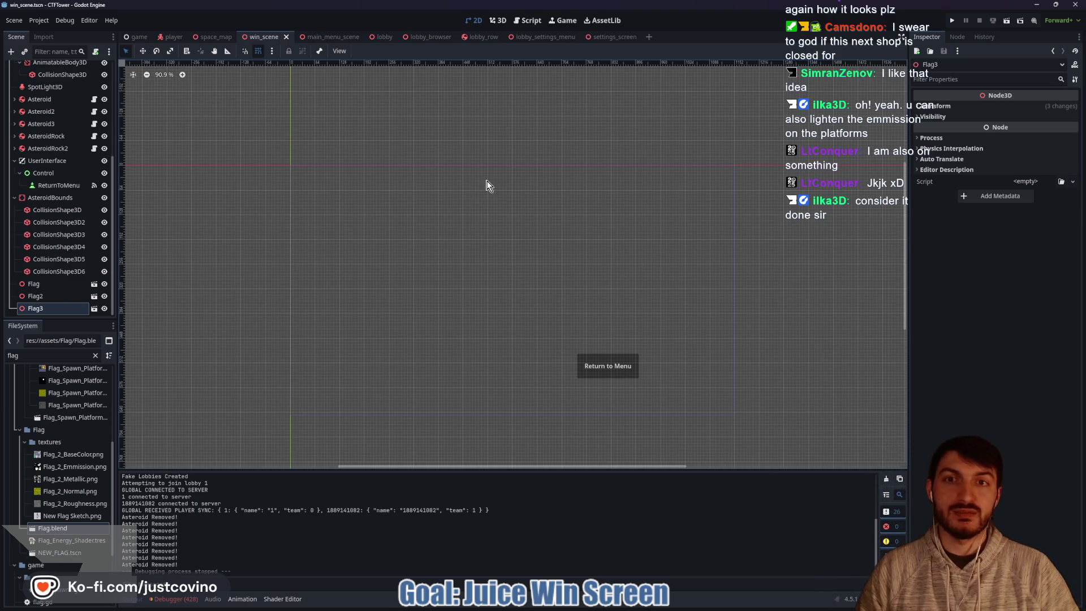
key("ctrl+s")
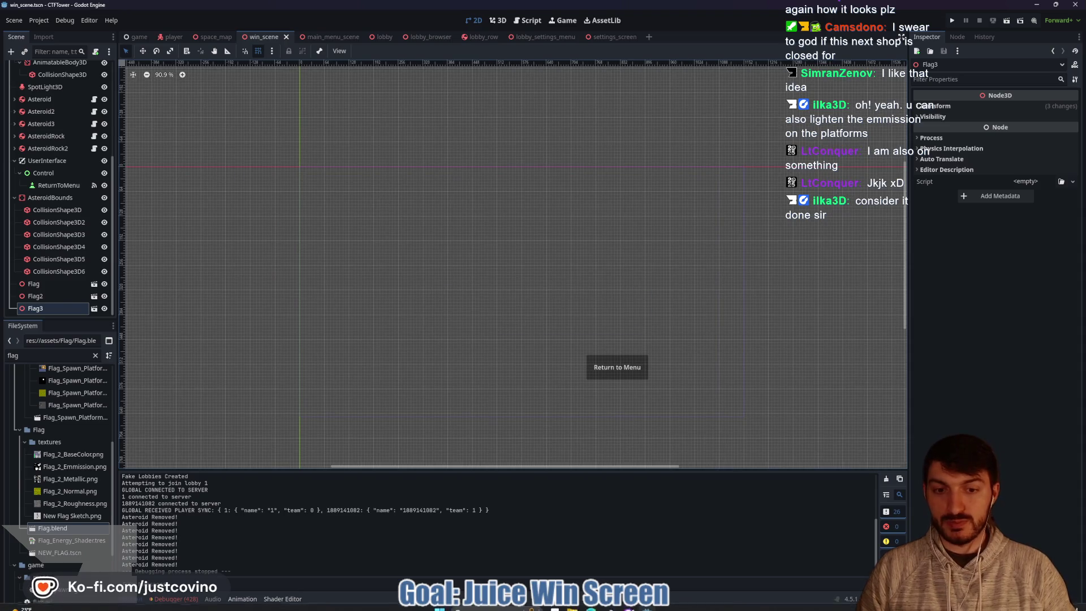
left_click(597, 606)
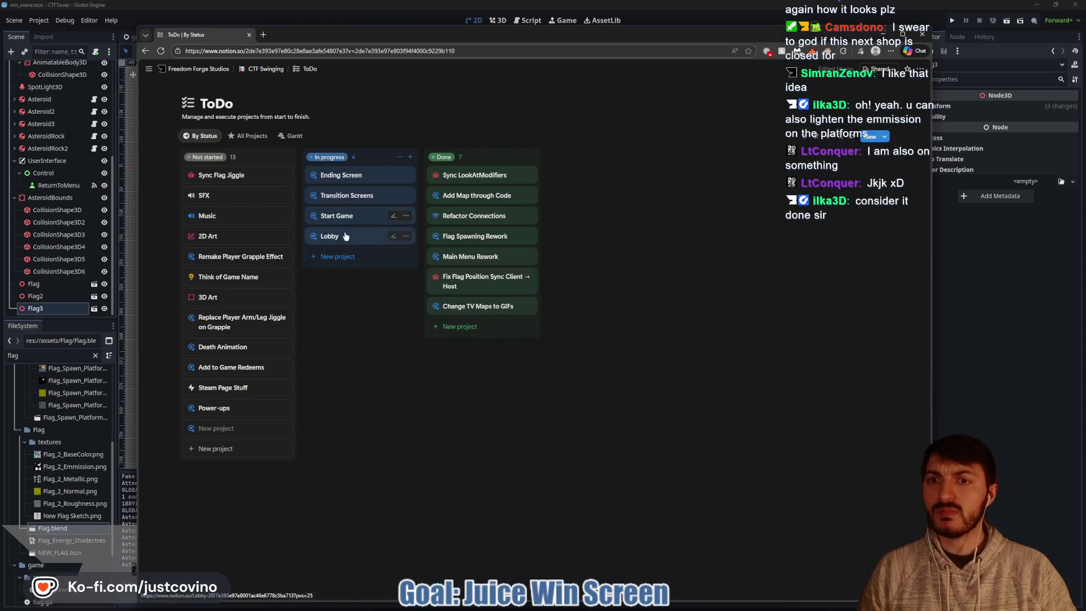
left_click(343, 196)
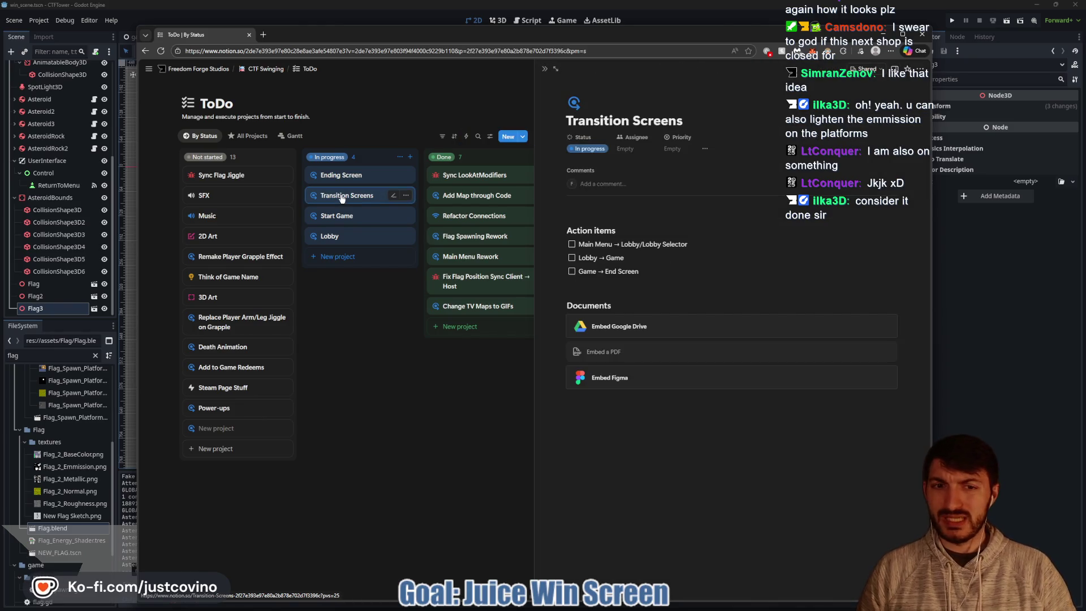
left_click(353, 338)
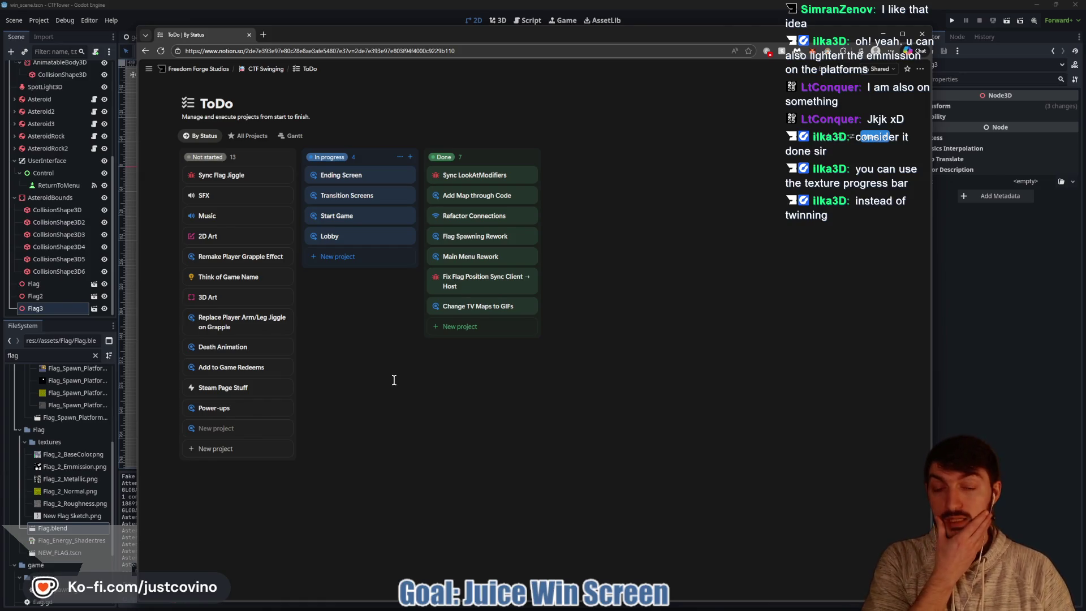
key("alt+Tab")
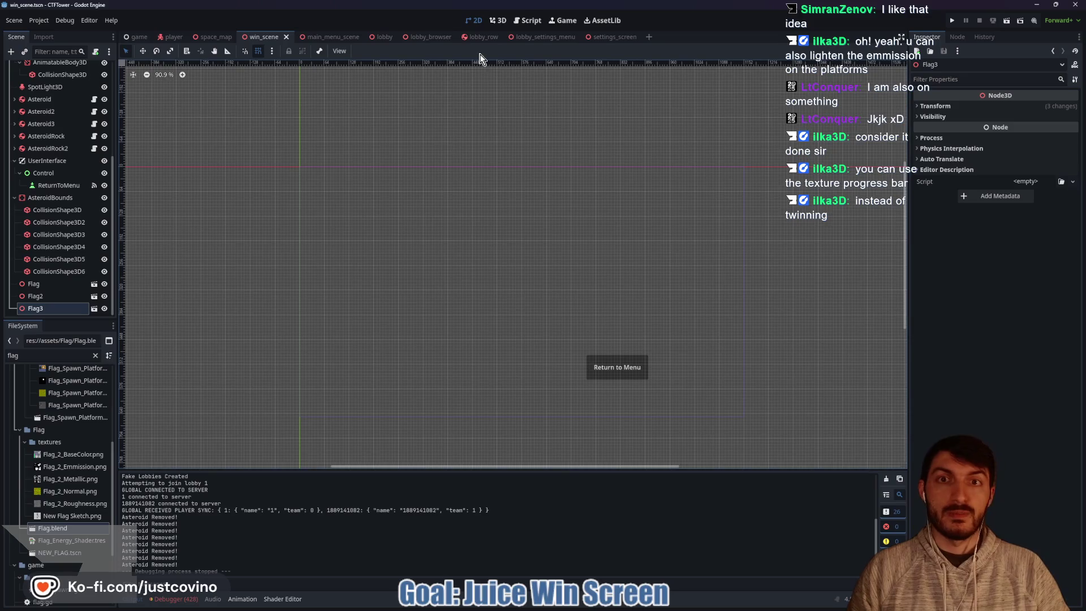
Step: Toggle the win scene between 3D and 2D, sketch a divided rectangle, then run the game
left_click(496, 20)
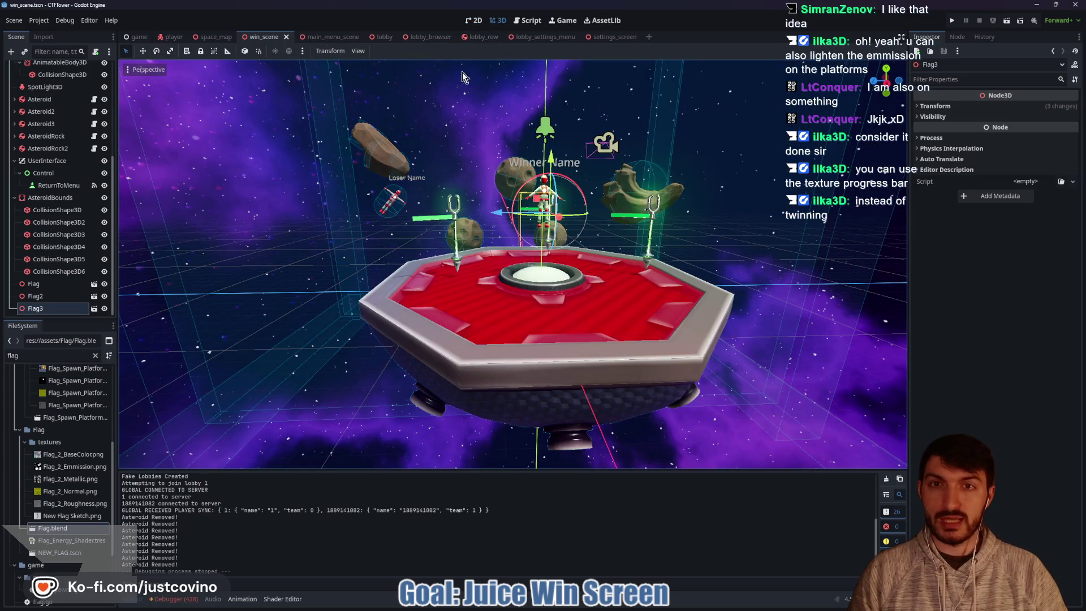
left_click(476, 22)
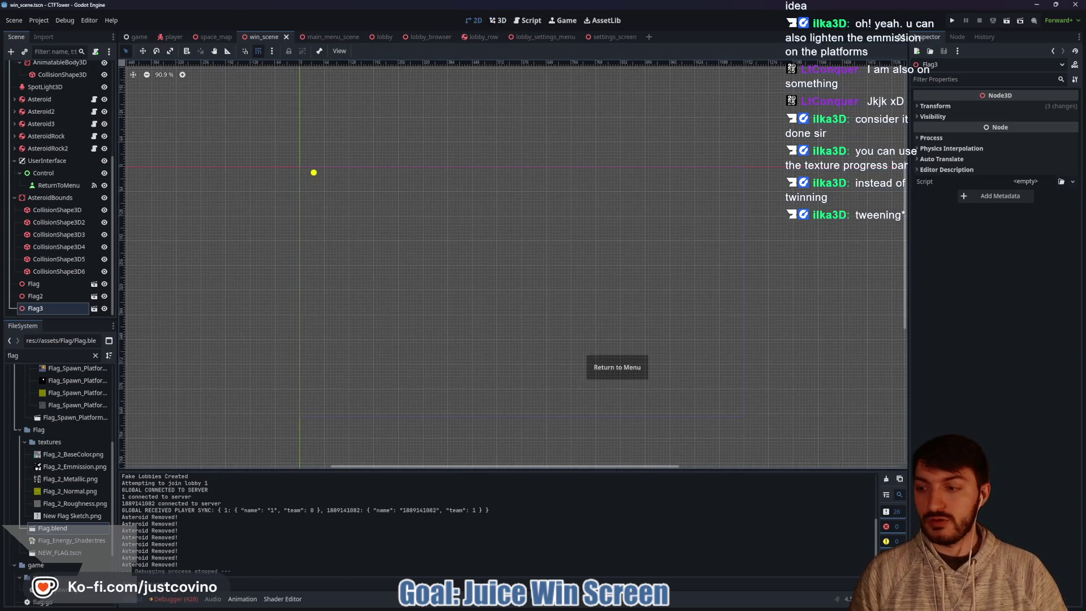
left_click(389, 195)
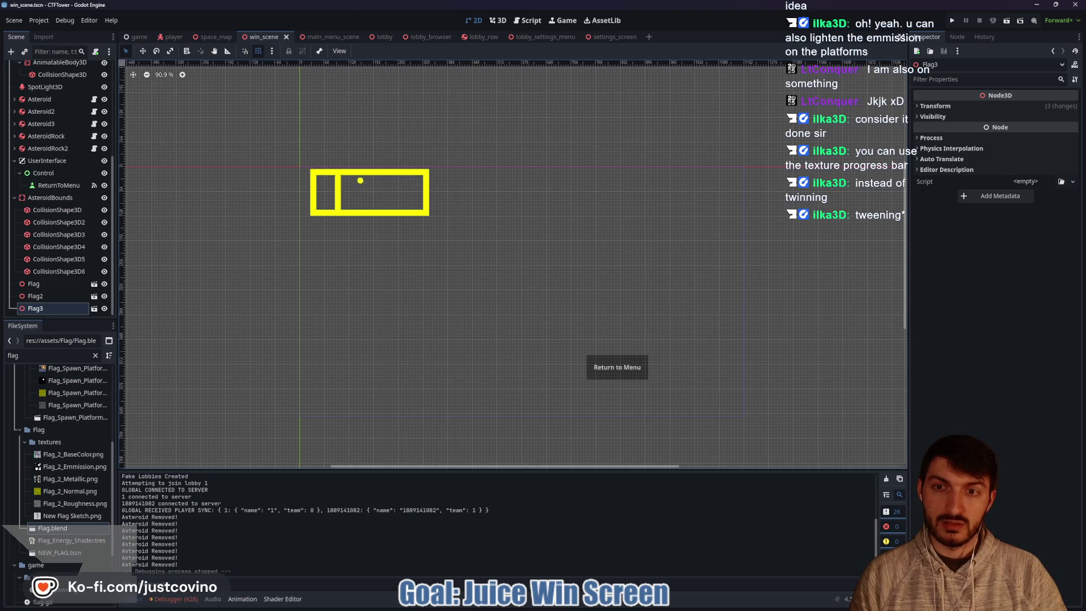
left_click_drag(360, 171, 360, 214)
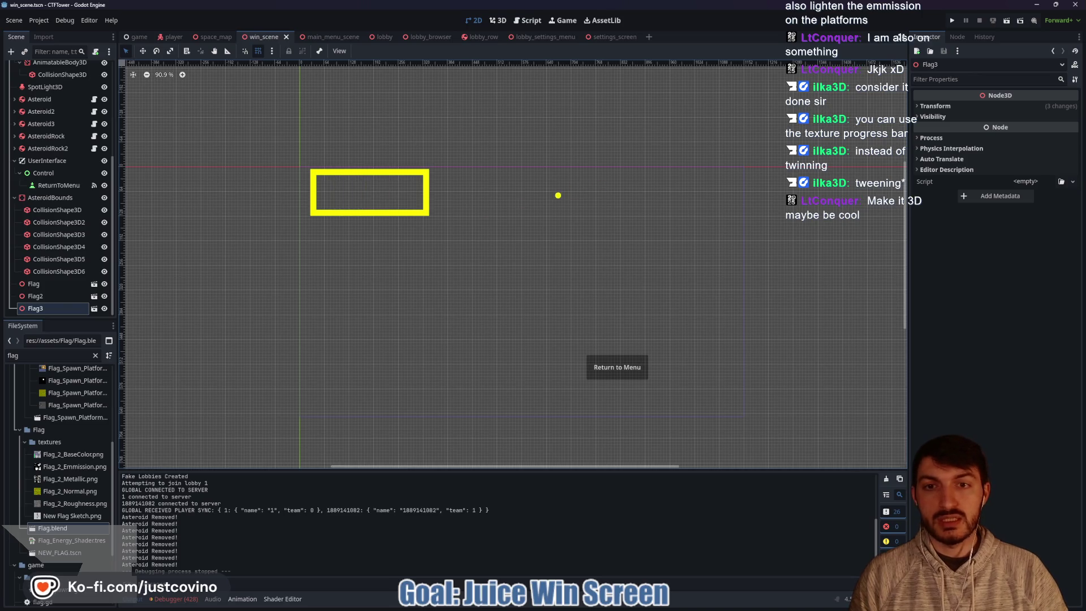
key("Escape")
left_click(949, 22)
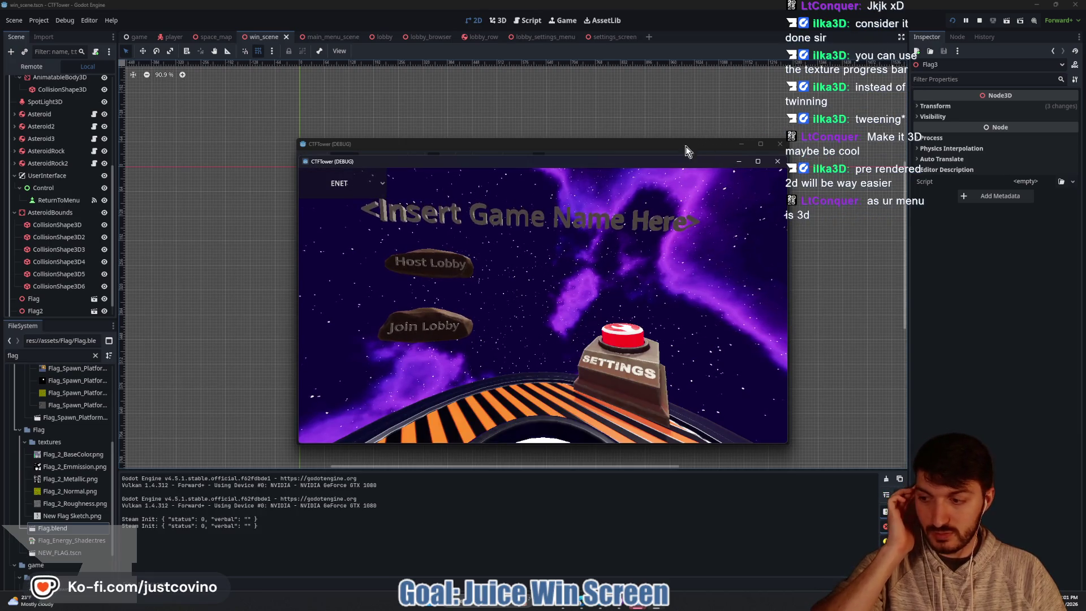
Step: Host a private lobby and ready up, then disconnect the first game back to its menu
left_click(450, 265)
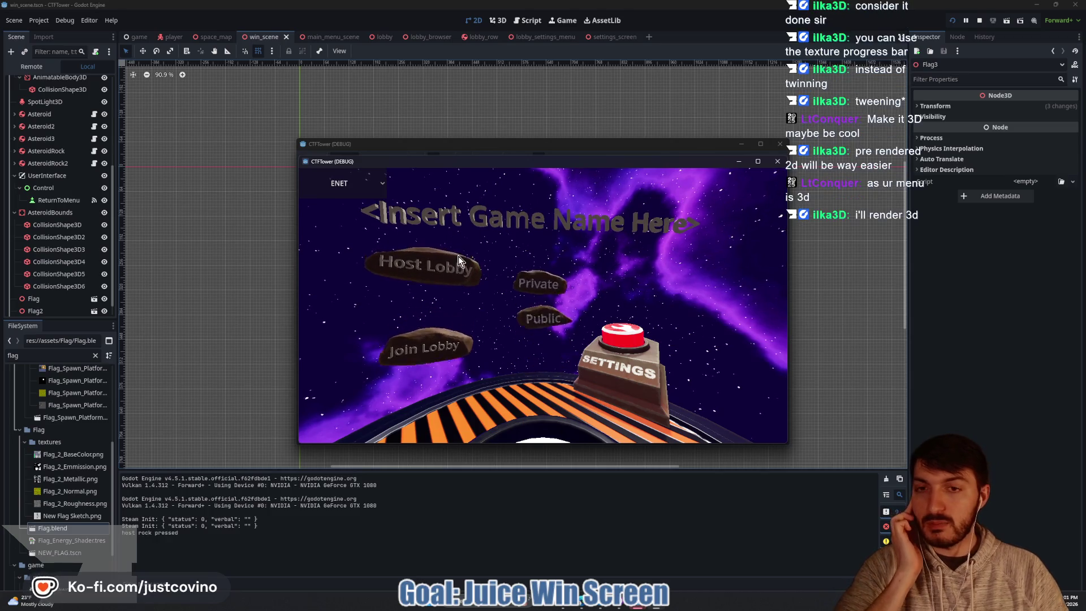
left_click(545, 240)
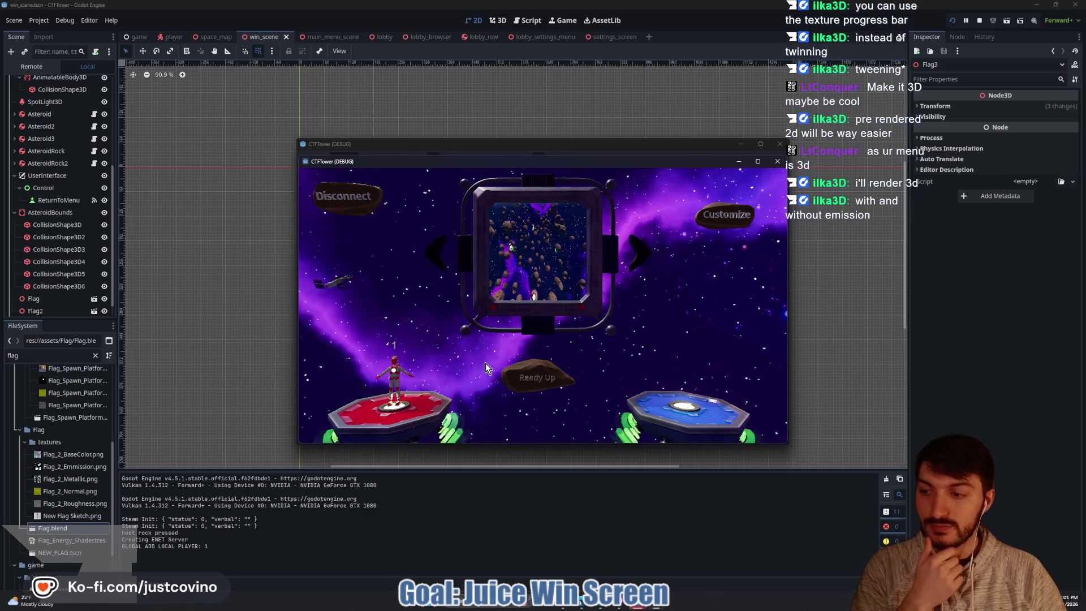
left_click(534, 380)
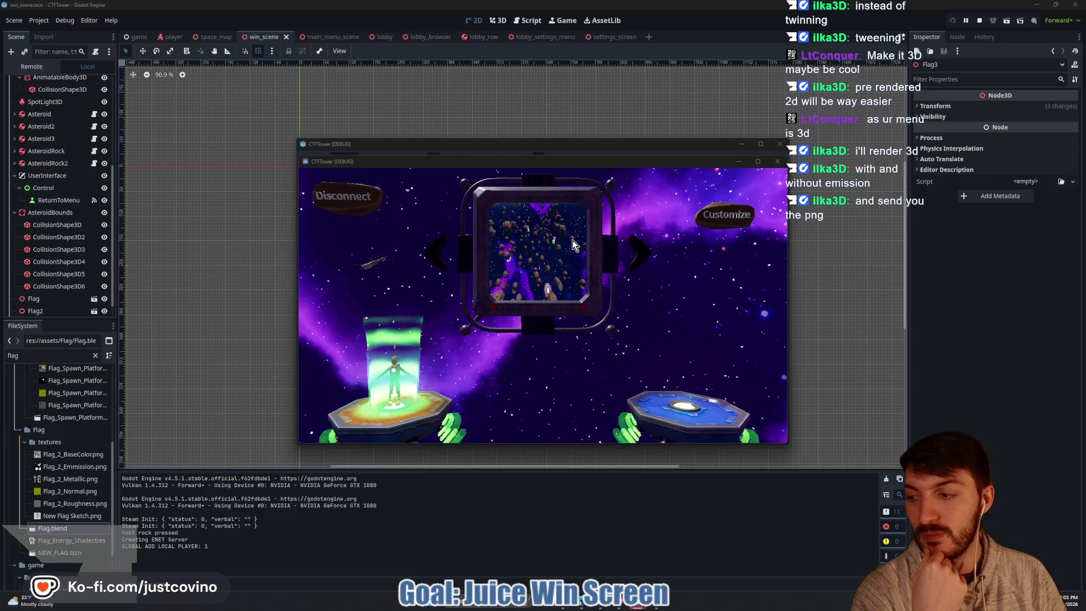
left_click(354, 205)
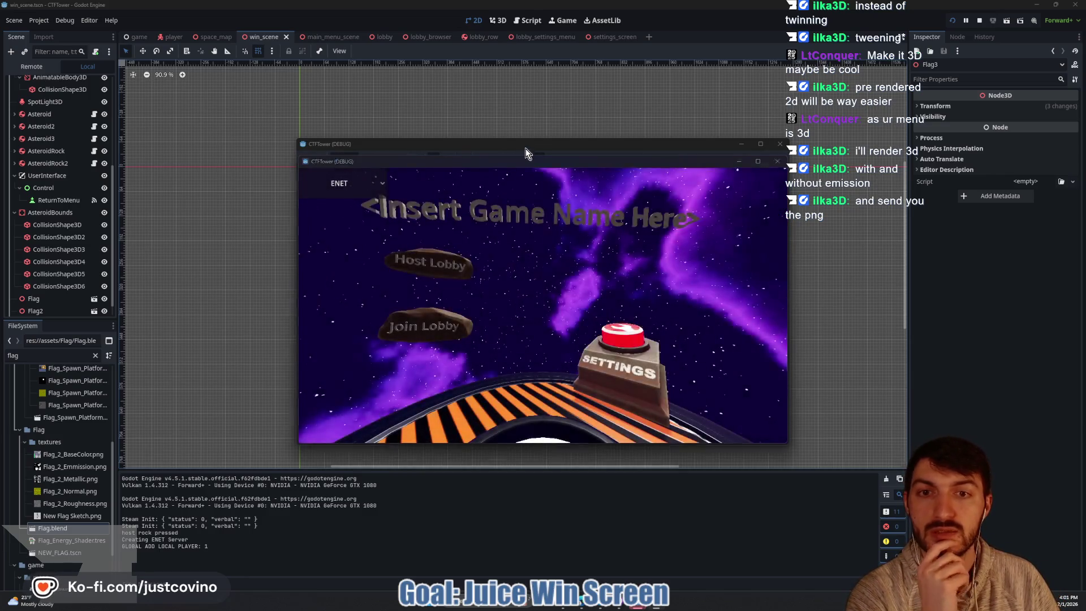
Step: Host a private lobby again and join lobby 2 from the second game window
left_click(216, 249)
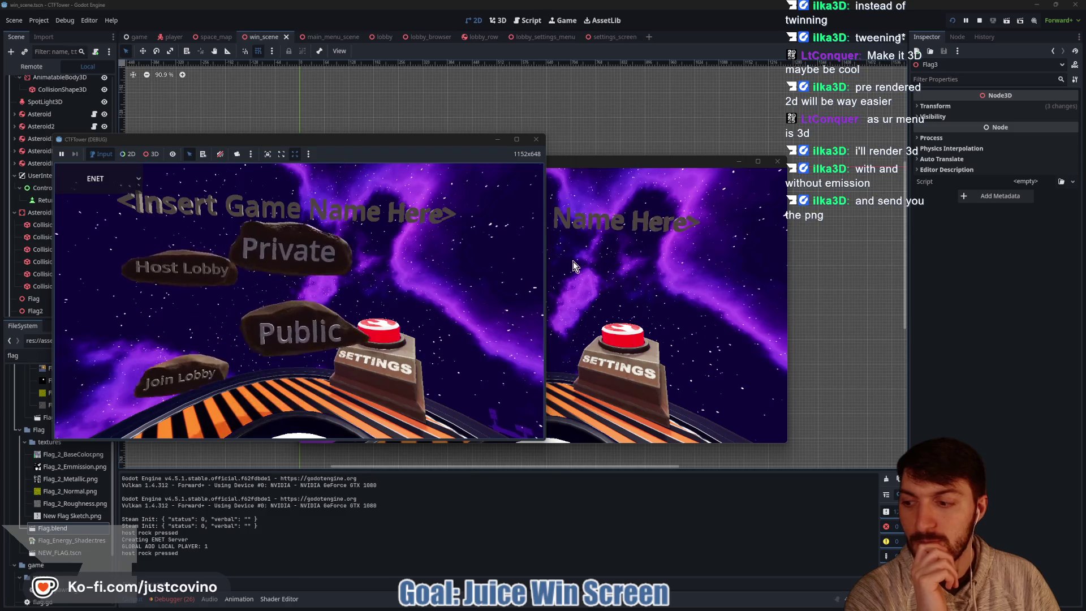
left_click_drag(575, 165, 847, 149)
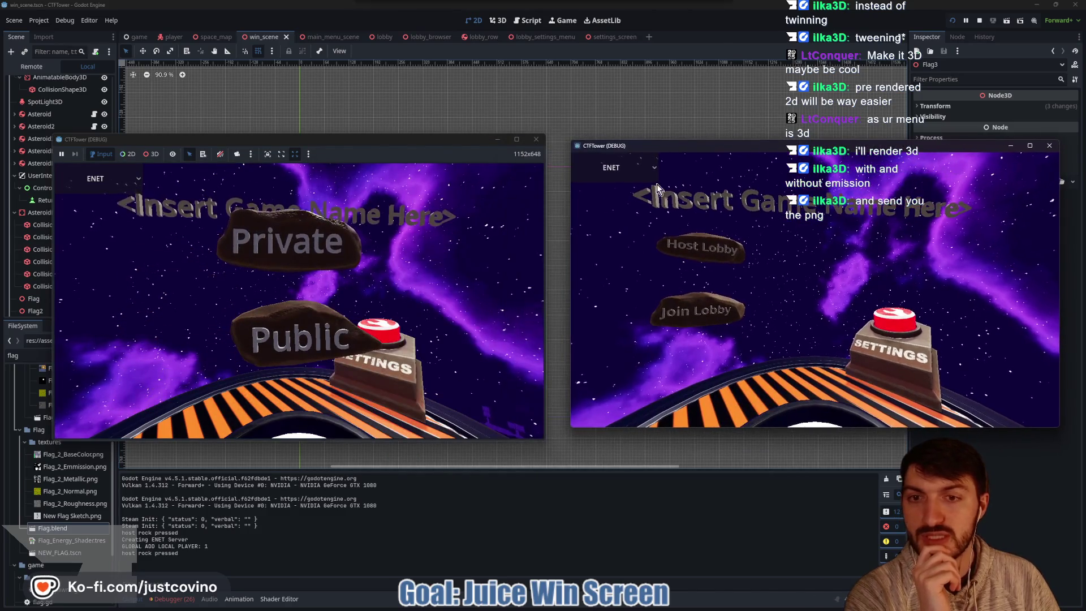
left_click(359, 262)
left_click(670, 321)
left_click(793, 254)
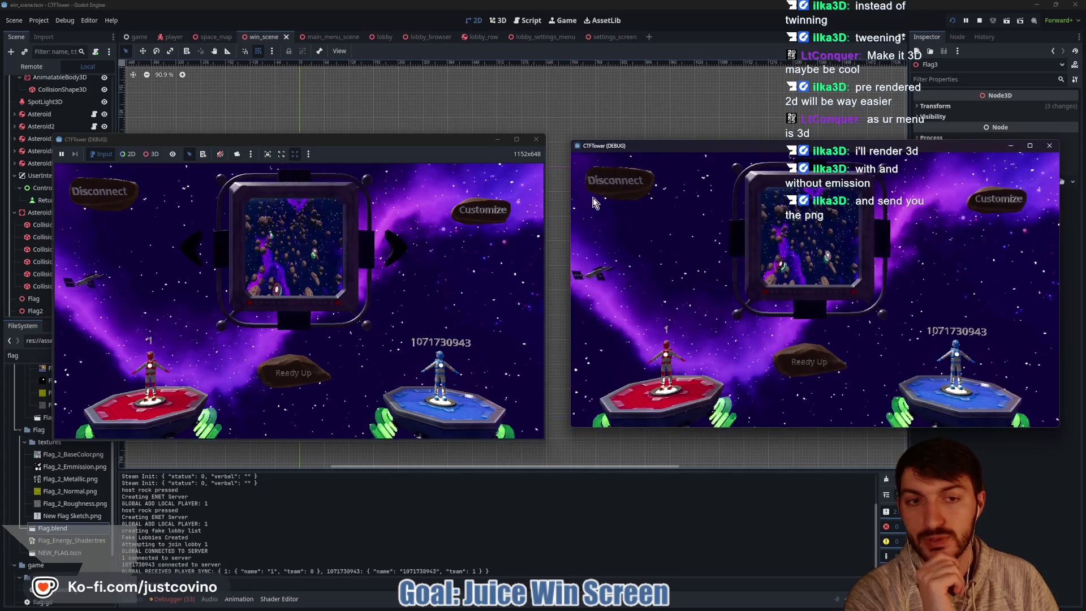
left_click(619, 182)
left_click(680, 314)
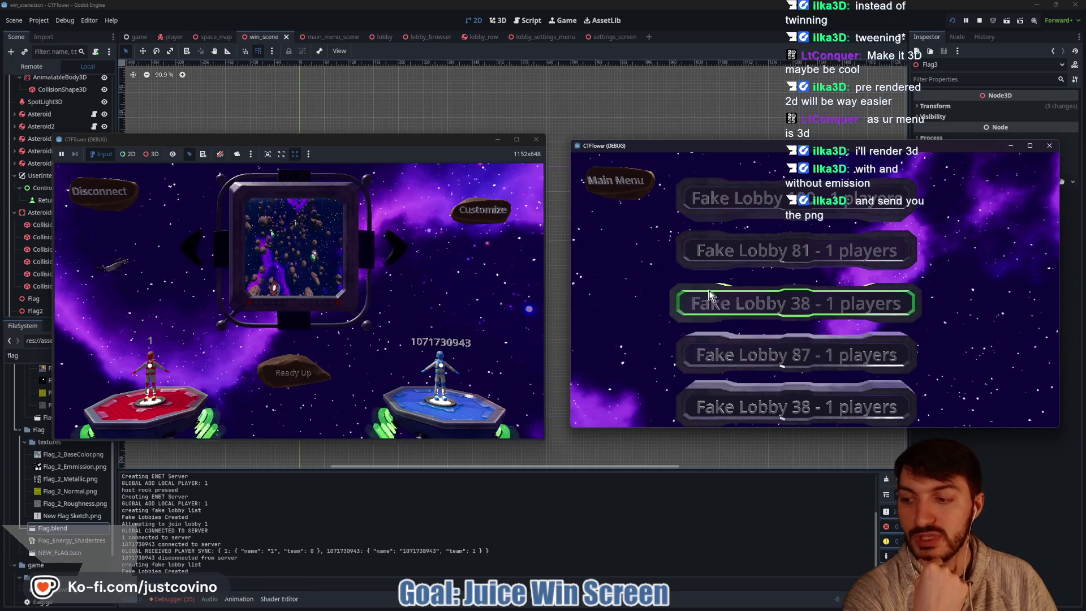
left_click(752, 304)
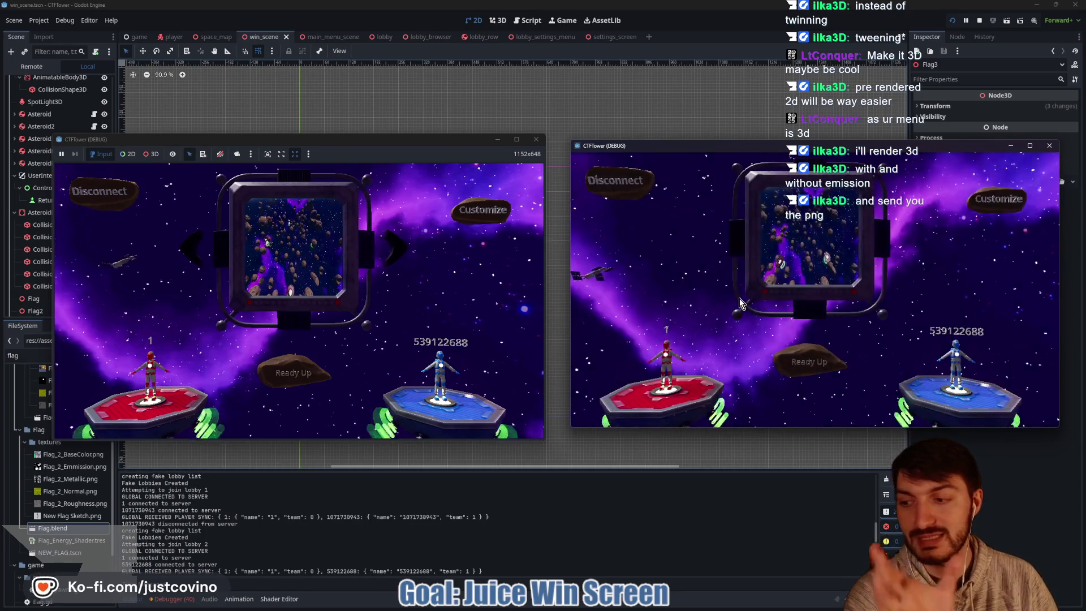
Step: Ready up both players, start the match, and stop the debug run with F8
left_click(809, 362)
left_click(333, 367)
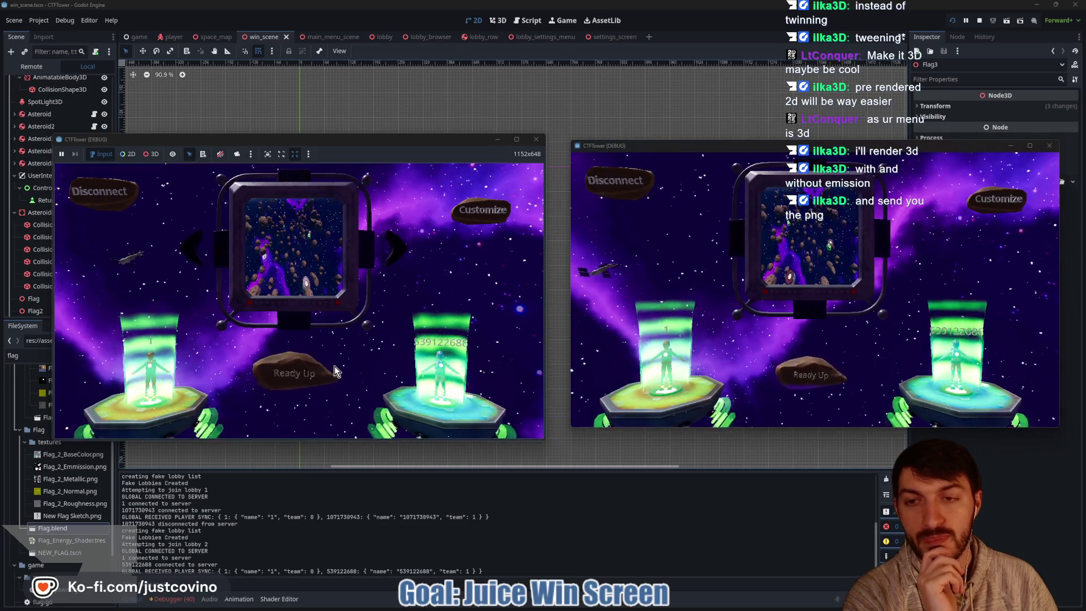
left_click(318, 371)
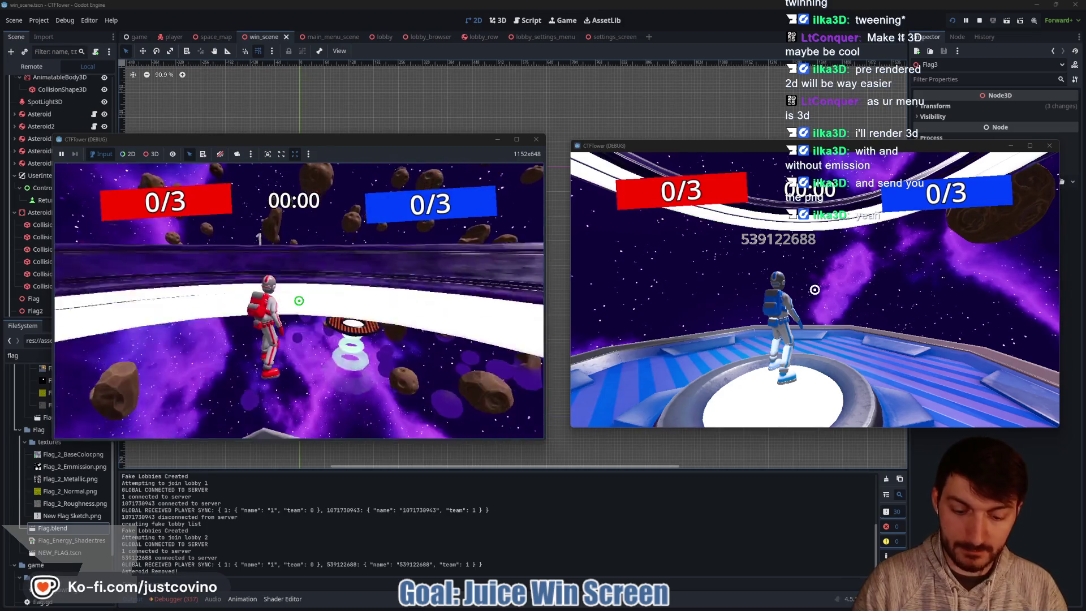
key("F8")
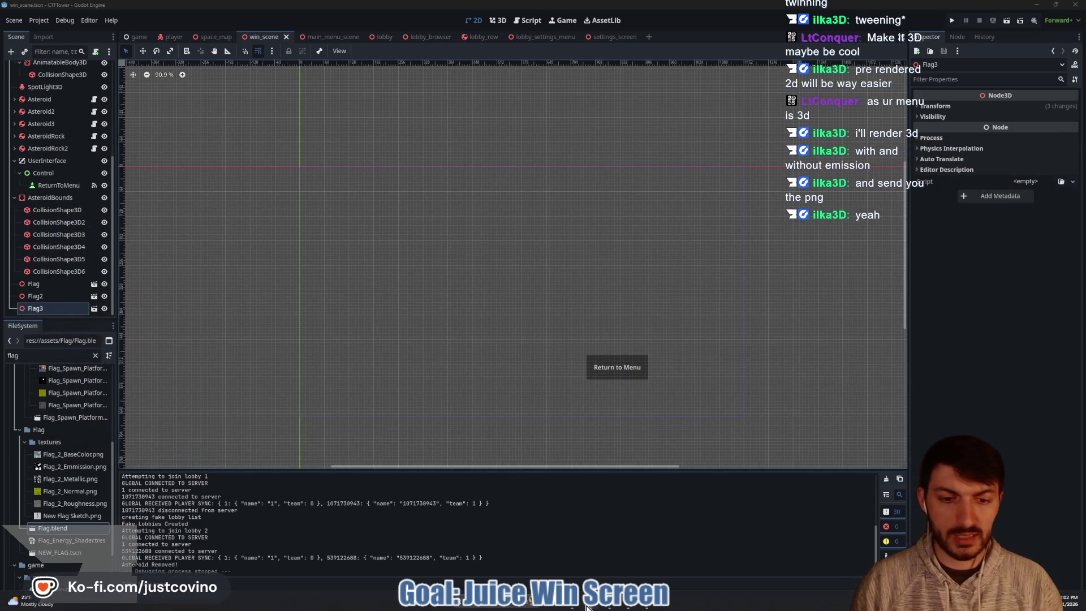
Step: Tick the Lobby → Game item on the Notion Transition Screens task, then rerun the Godot project
left_click(590, 604)
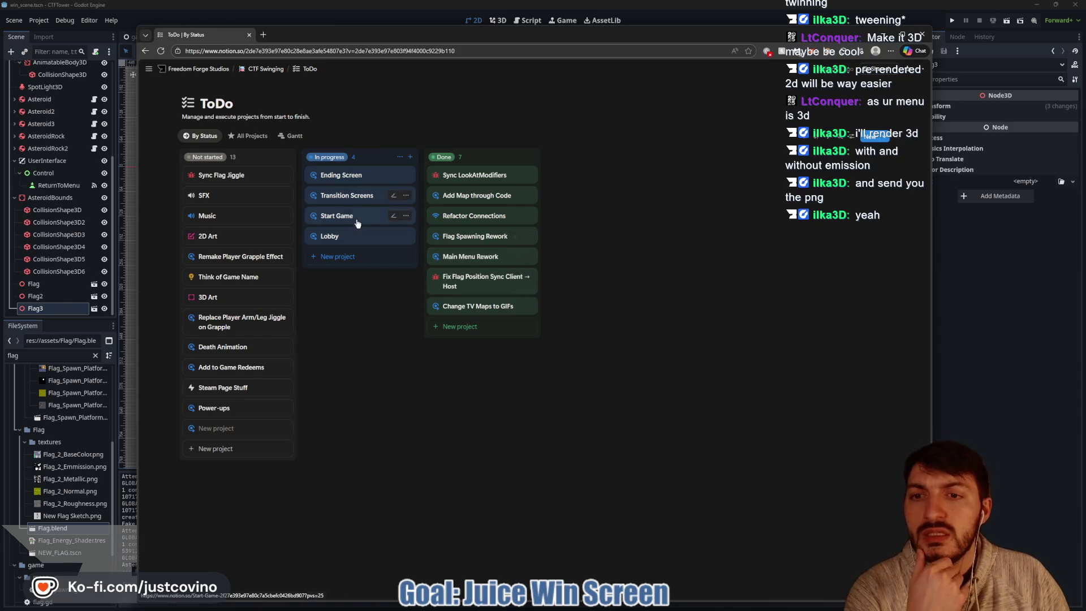
left_click(366, 193)
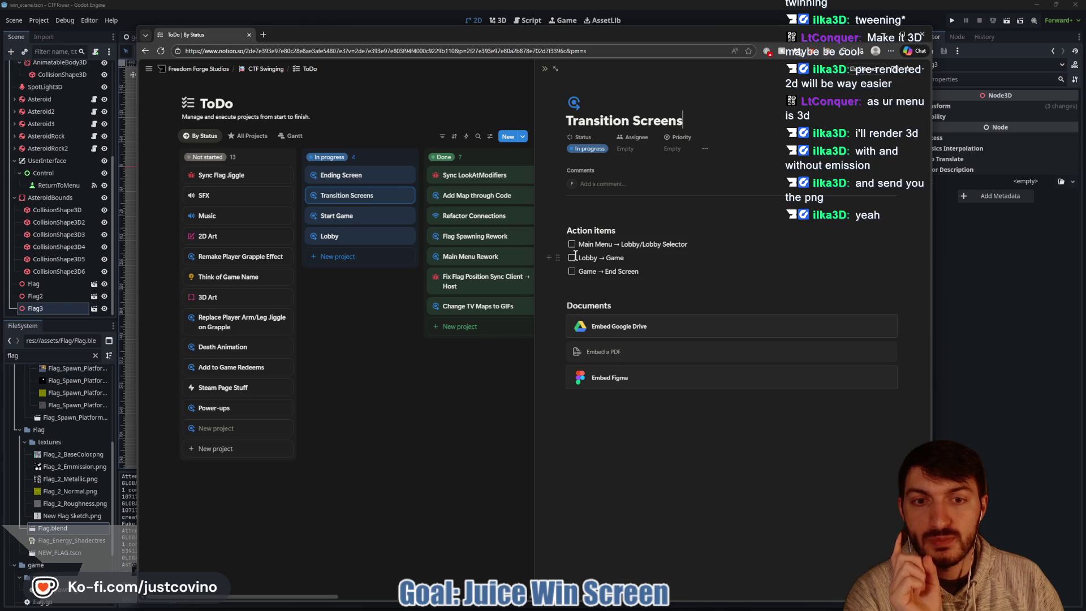
left_click(572, 257)
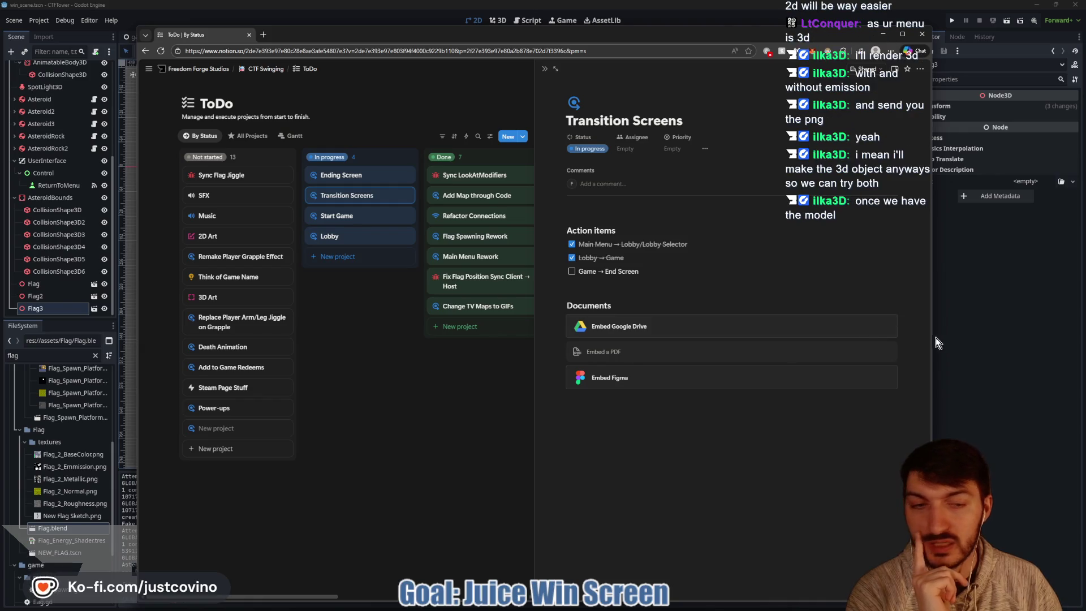
left_click(994, 340)
left_click(951, 22)
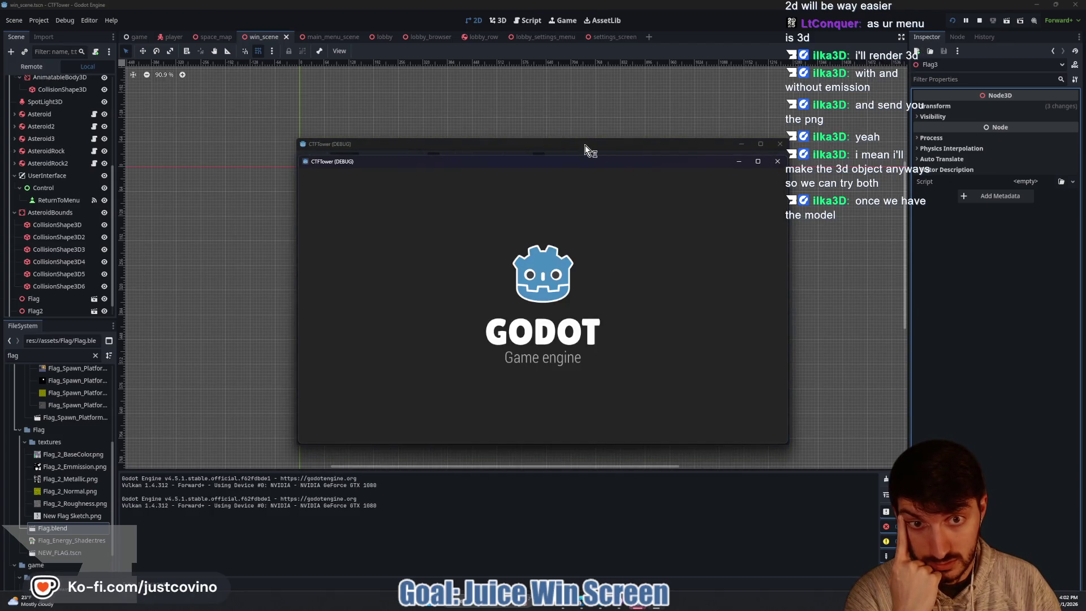
Step: Host a private lobby, join lobby 2 from the second window, ready both players and start
left_click_drag(683, 158, 880, 128)
left_click(220, 242)
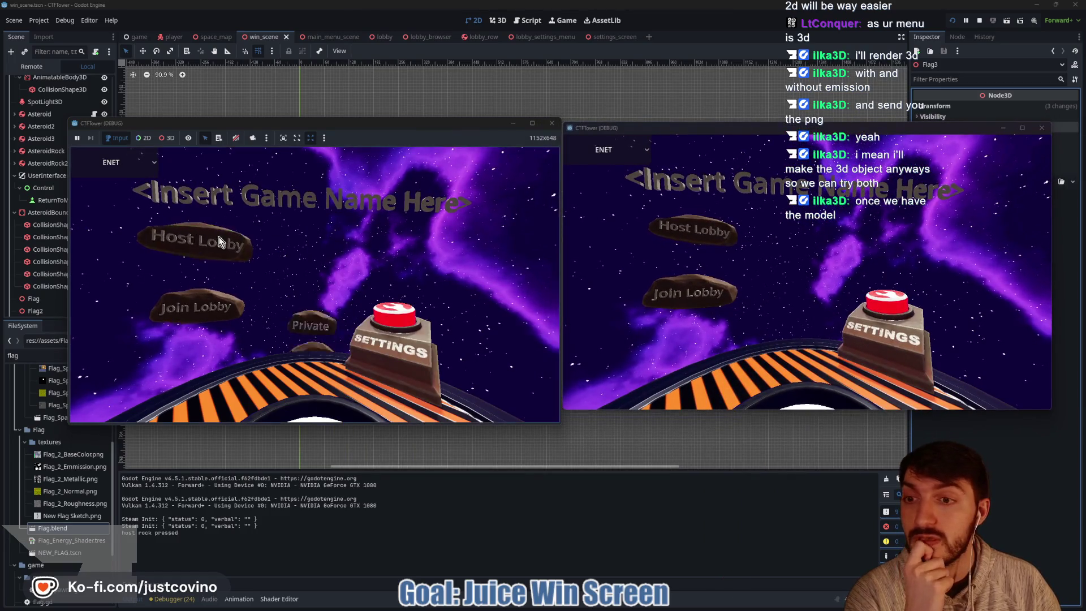
left_click(315, 315)
left_click(694, 316)
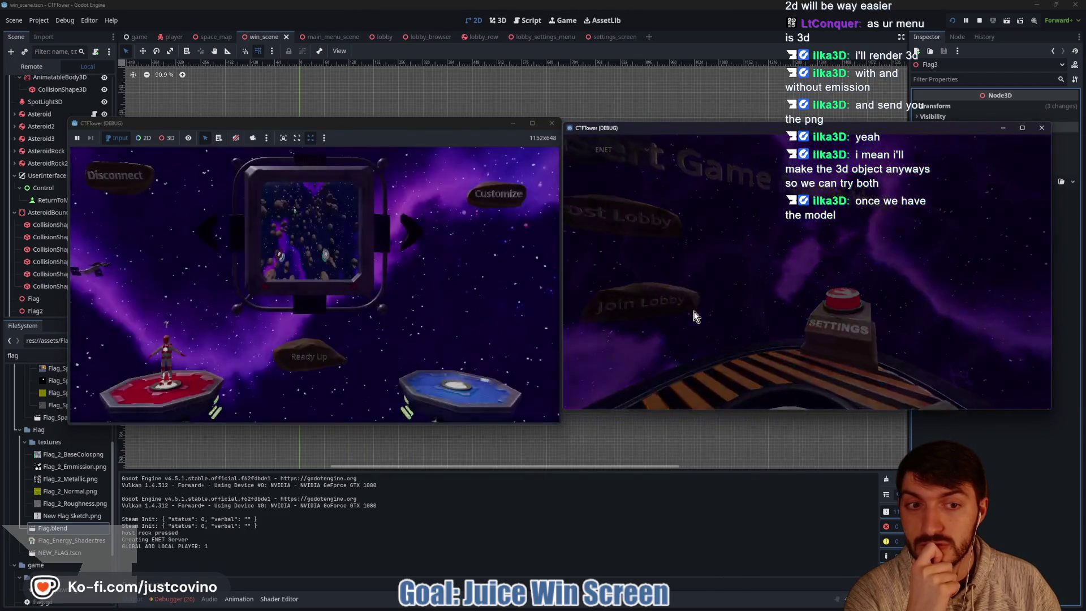
left_click(809, 354)
left_click(794, 352)
left_click(307, 351)
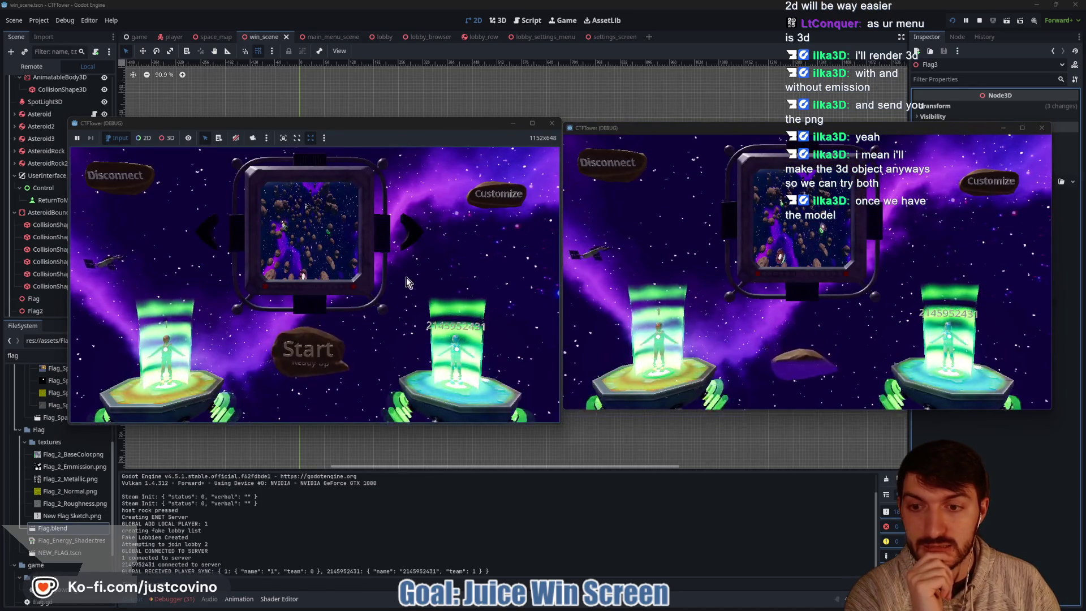
left_click(296, 365)
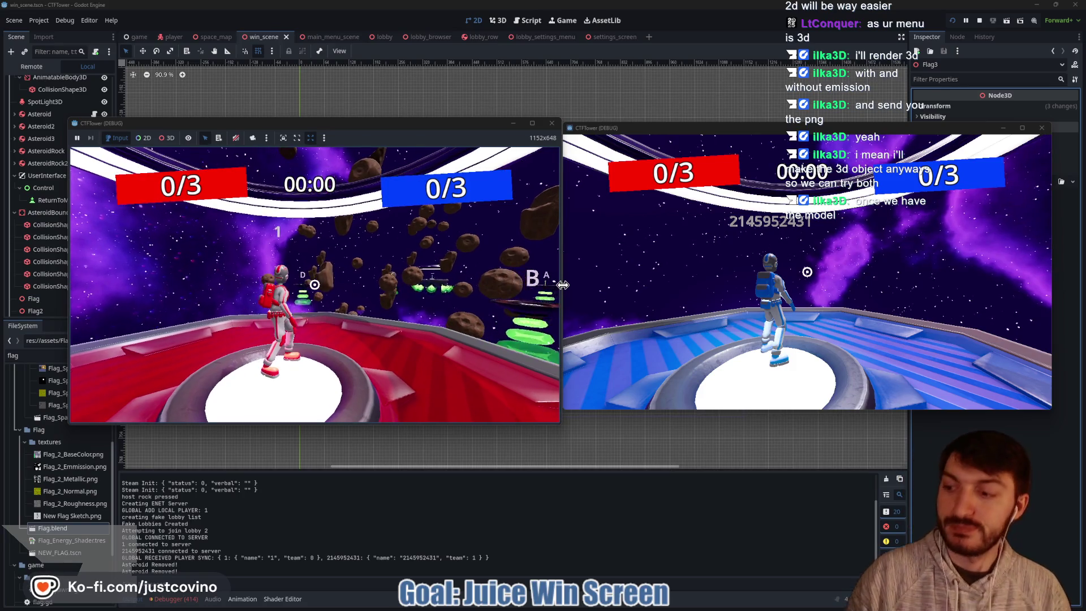
Step: Fly the red player through the asteroid field, then enter a score command in the development console
key("w")
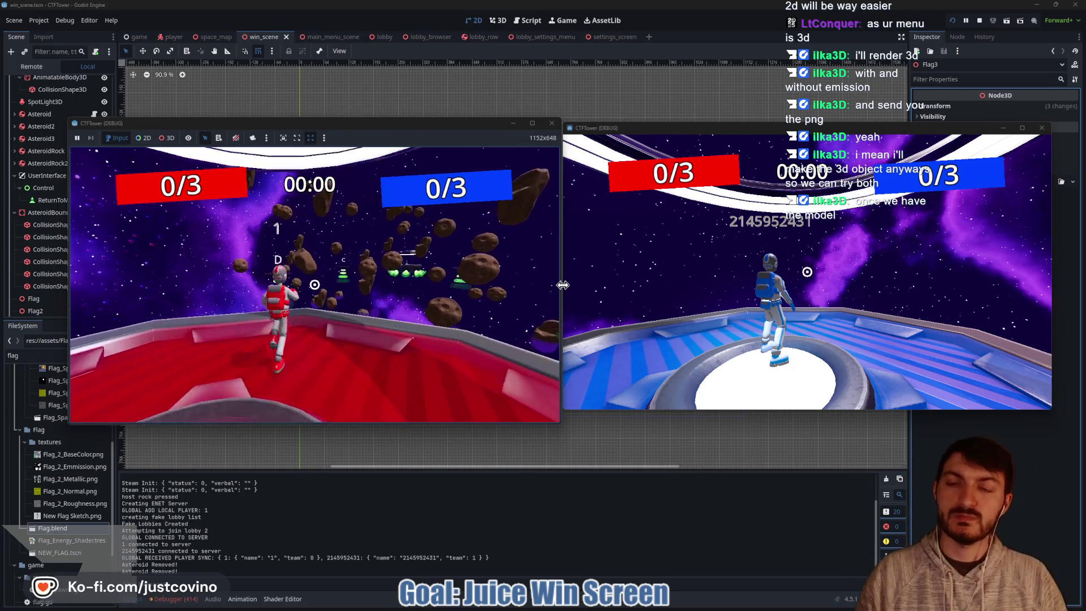
key("w")
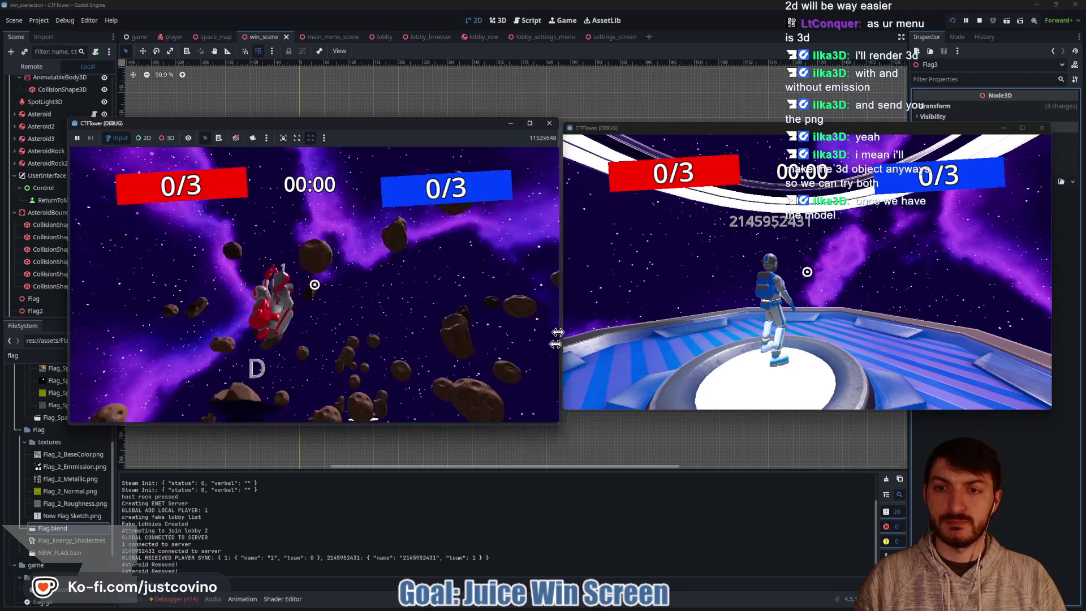
left_click_drag(557, 332, 528, 332)
key("super")
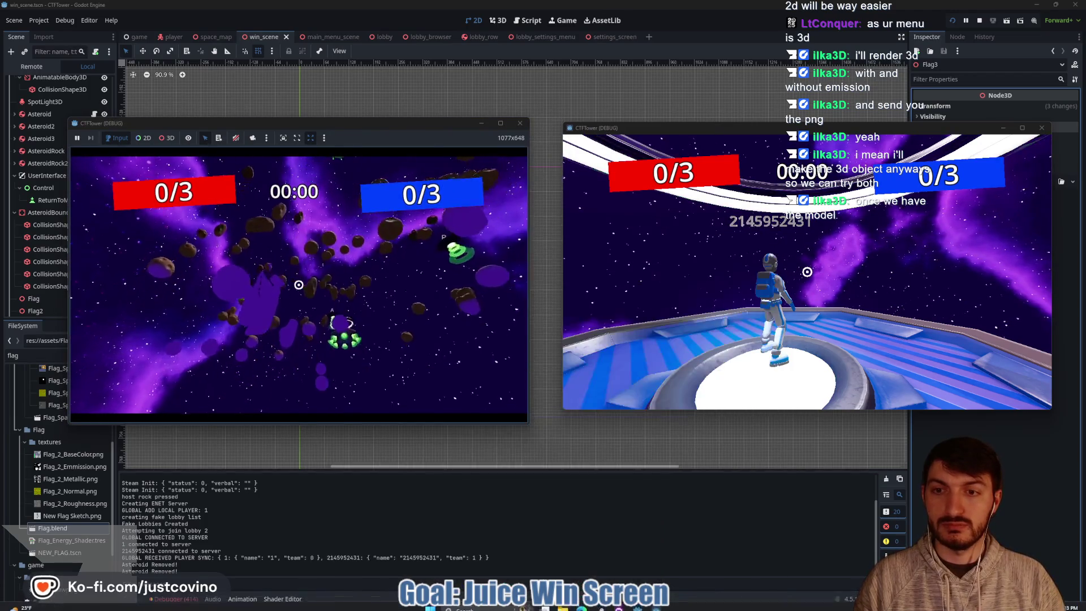
key("w")
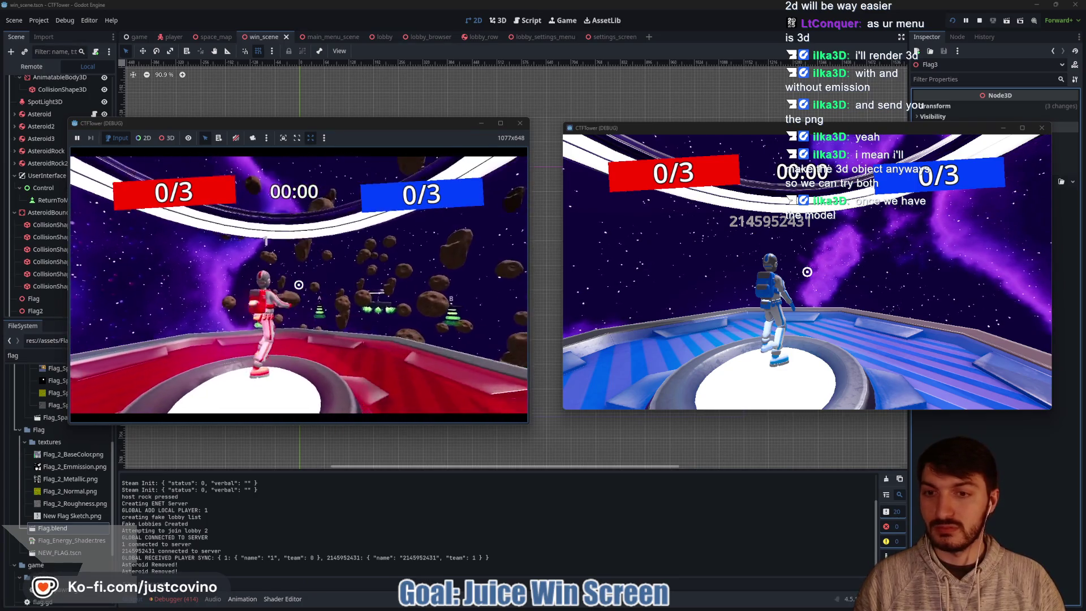
key("w")
key("w")
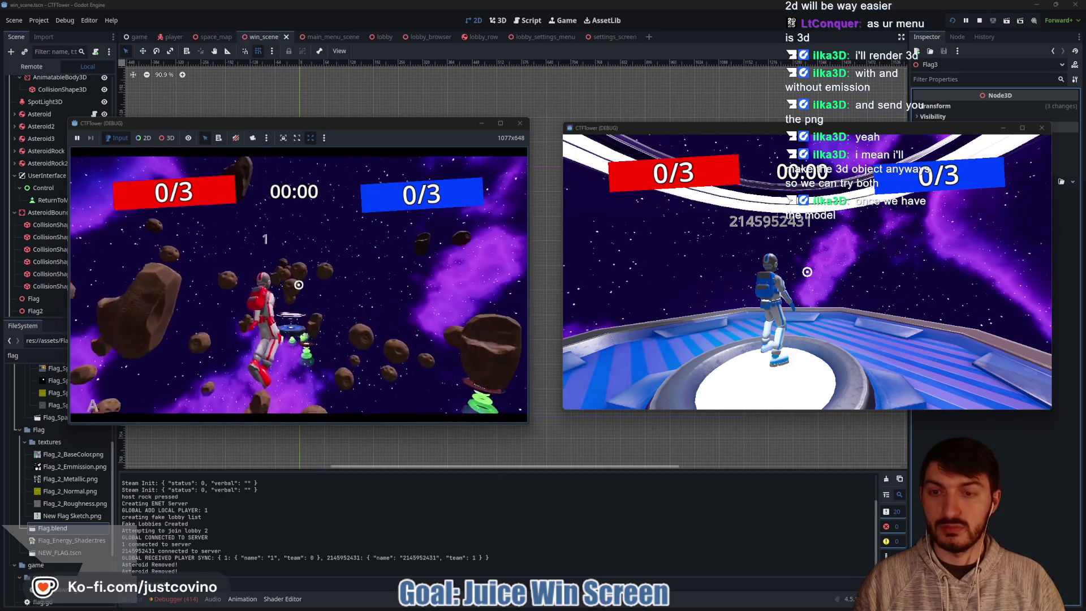
key("w")
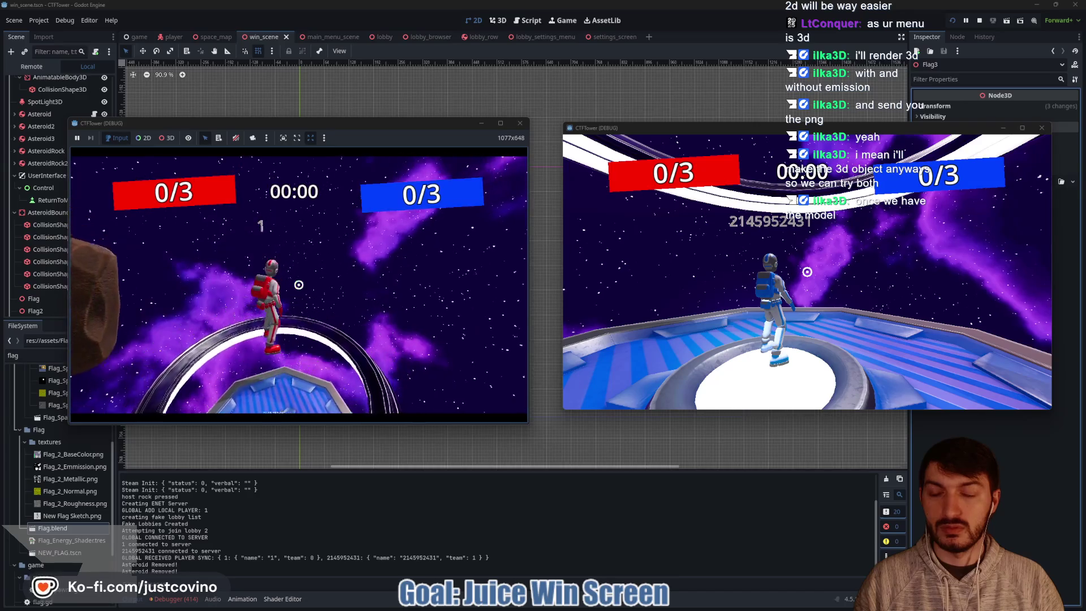
key("grave")
type("scor")
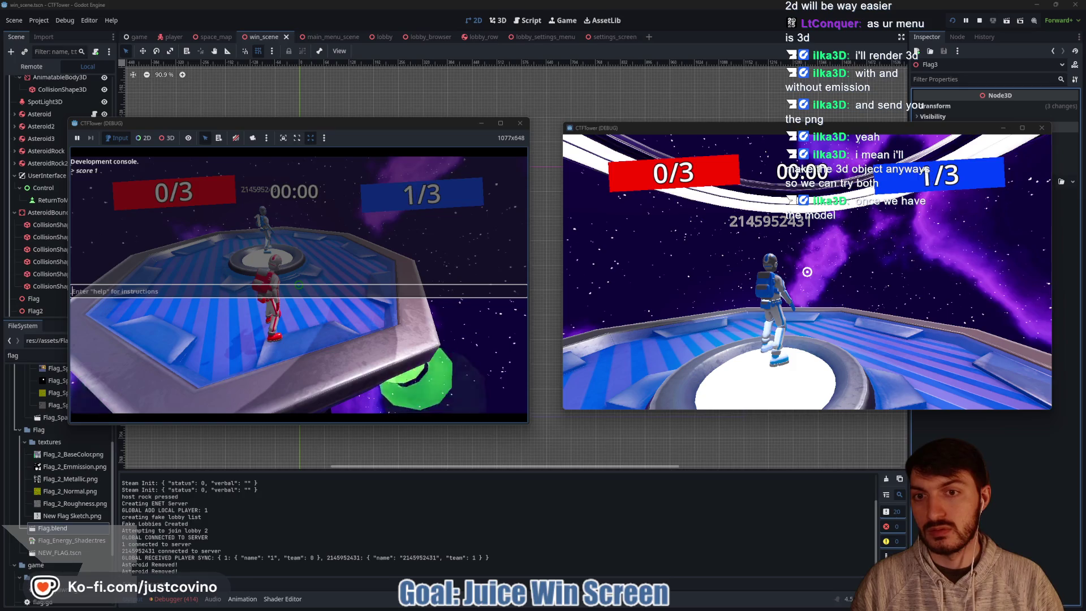
type("score 0")
Step: Enter 'score 0' in the dev console, walk the red player onto the flag pad, then stop debugging
key("Return")
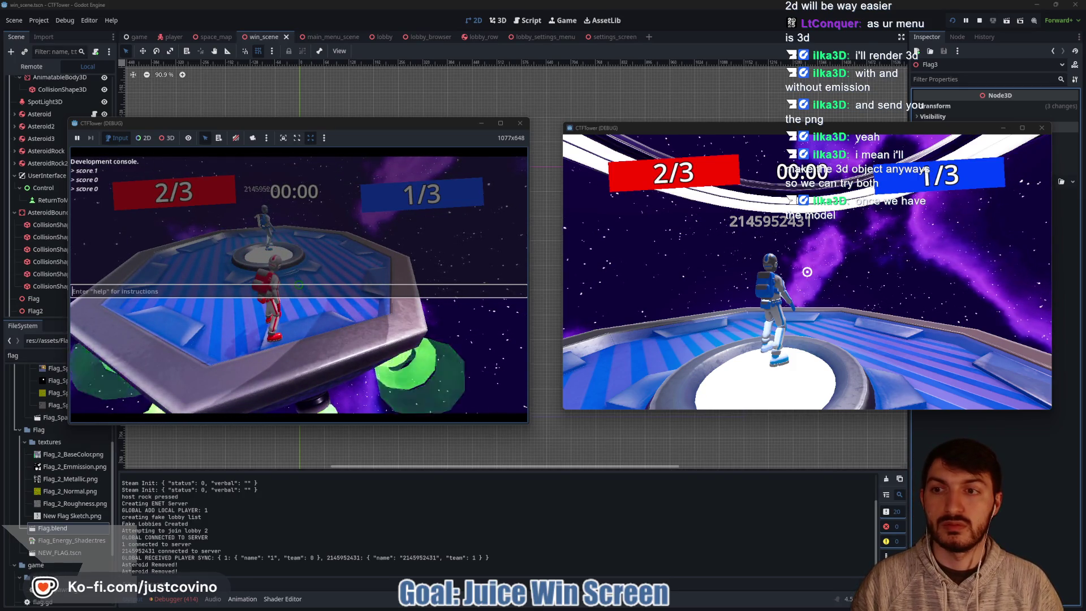
key("grave")
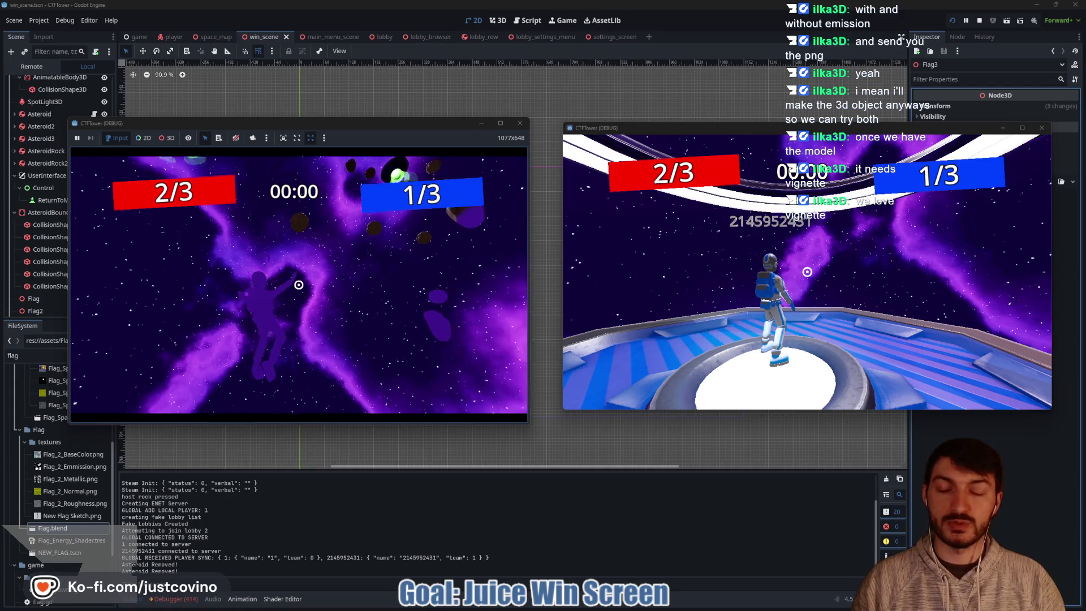
key("w")
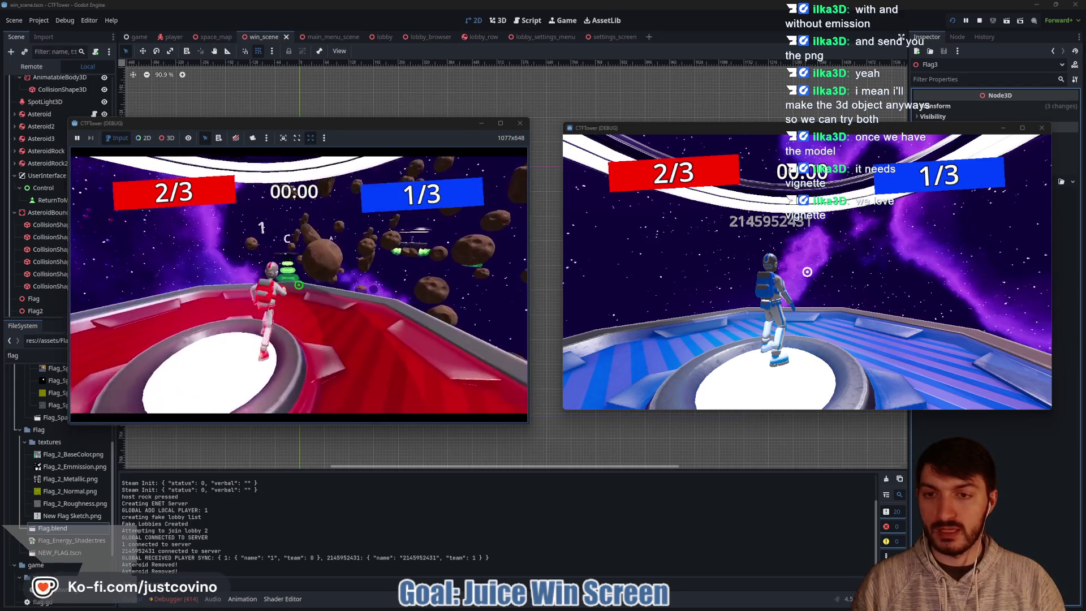
key("space")
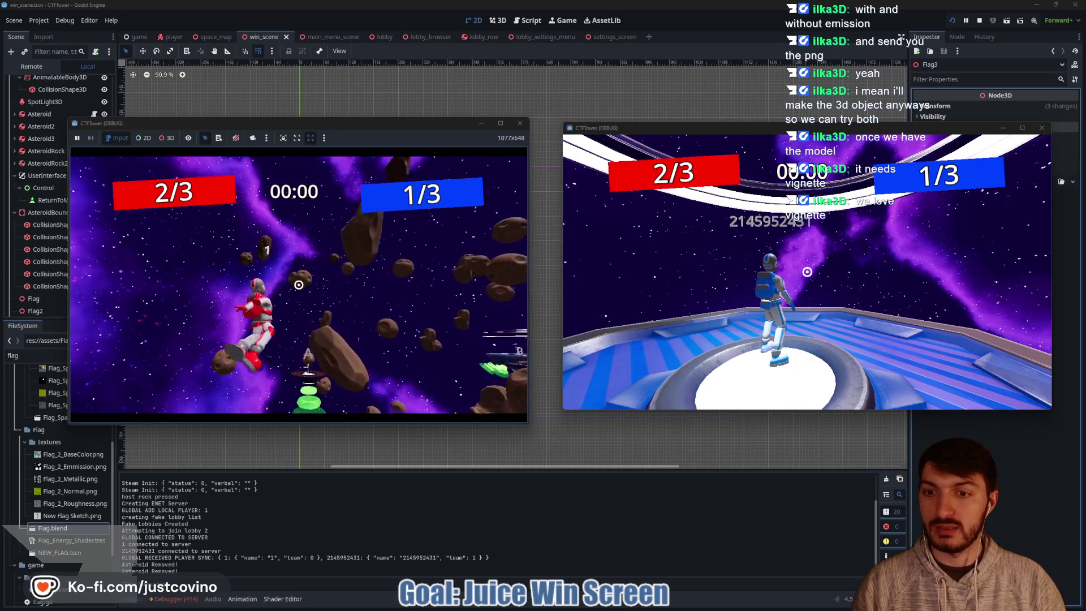
key("w")
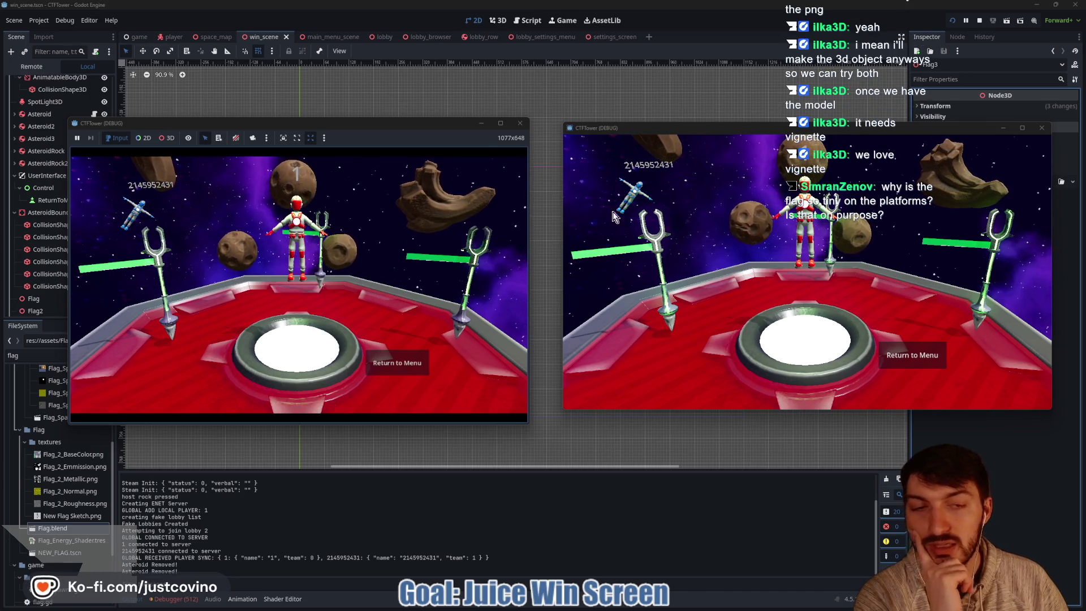
key("F8")
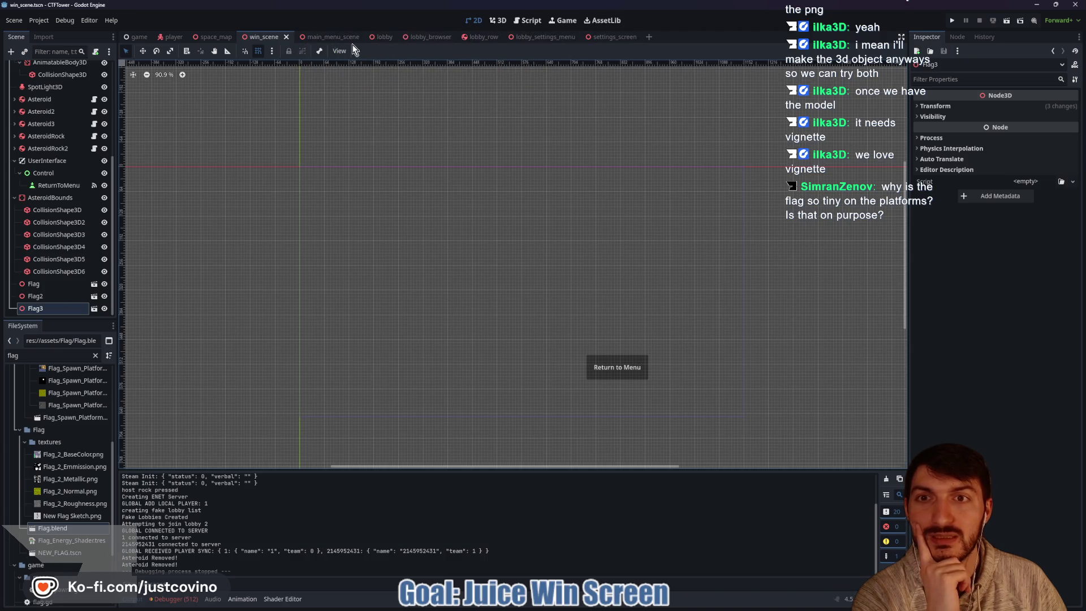
Step: Open the flag_base scene, flag_spawn_point script and flag_spawn_point scene from the FileSystem dock
left_click(57, 357)
scroll(46, 480, "down", 2)
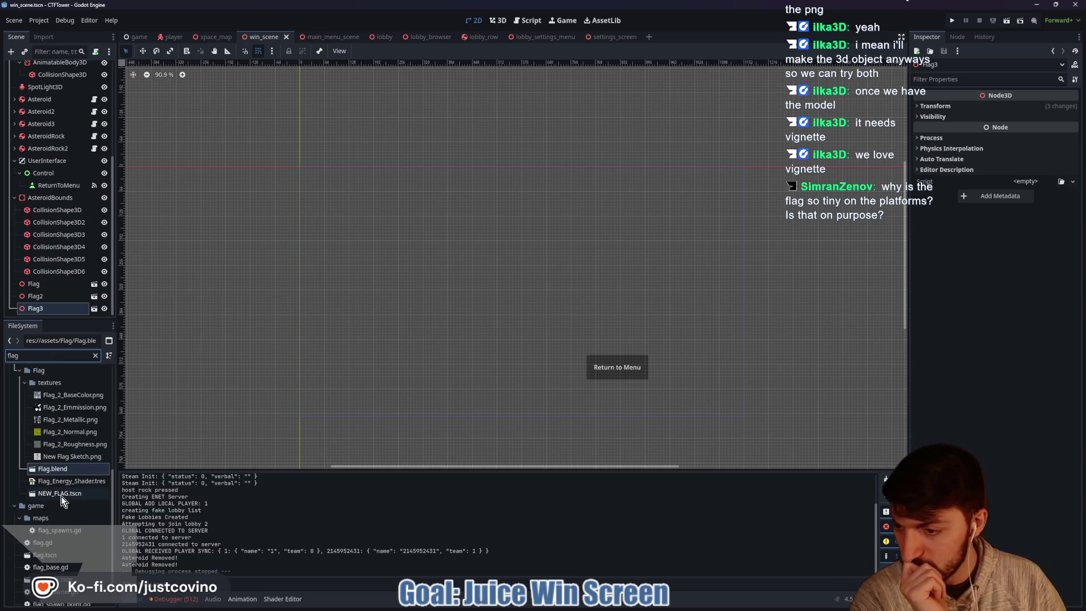
scroll(71, 527, "down", 2)
double_click(62, 535)
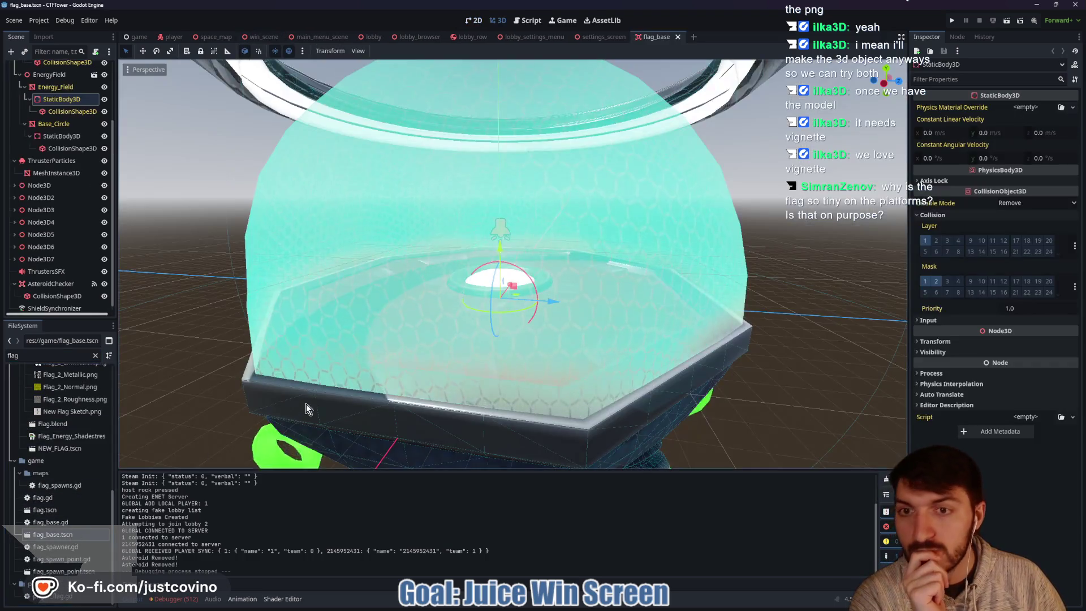
double_click(62, 558)
double_click(64, 571)
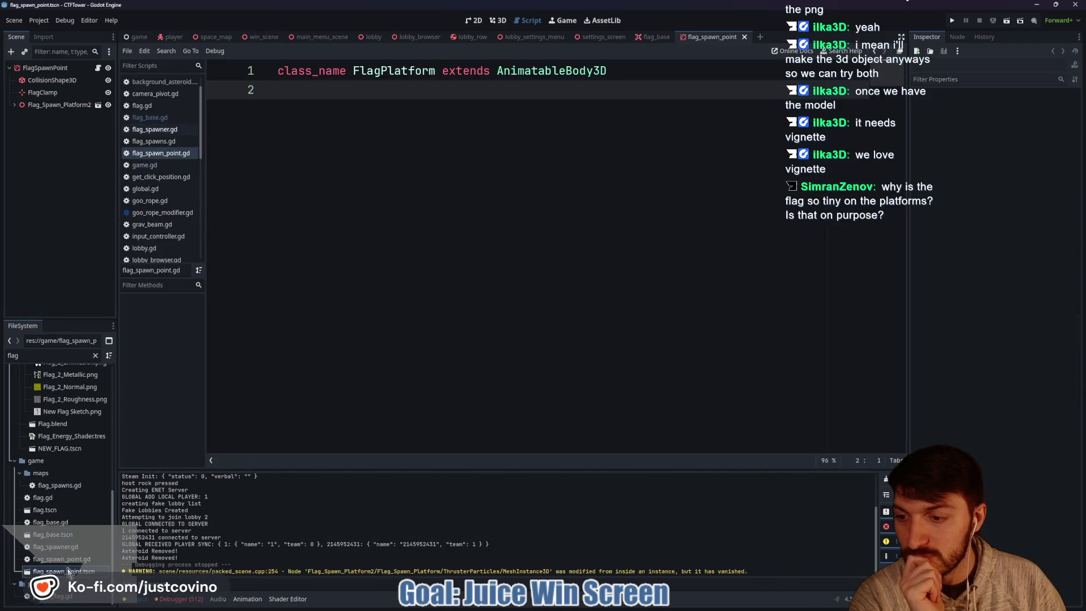
Step: Inspect Flag_Spawn_Platform2's FlagClamp marker and Flag_Spawn_Platform mesh in the 3D view
left_click(60, 105)
left_click(498, 20)
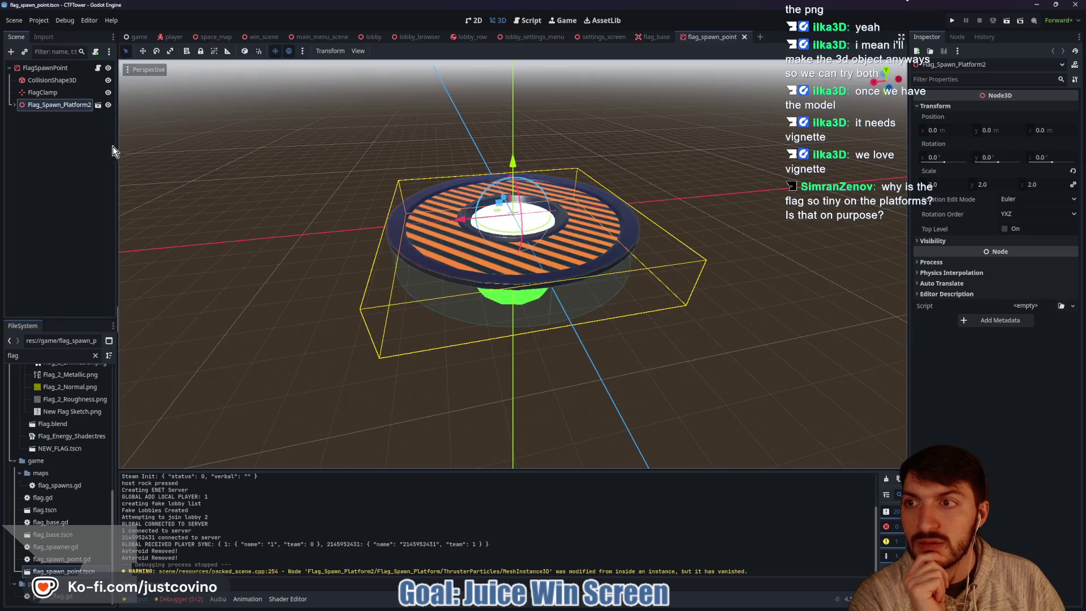
left_click(14, 105)
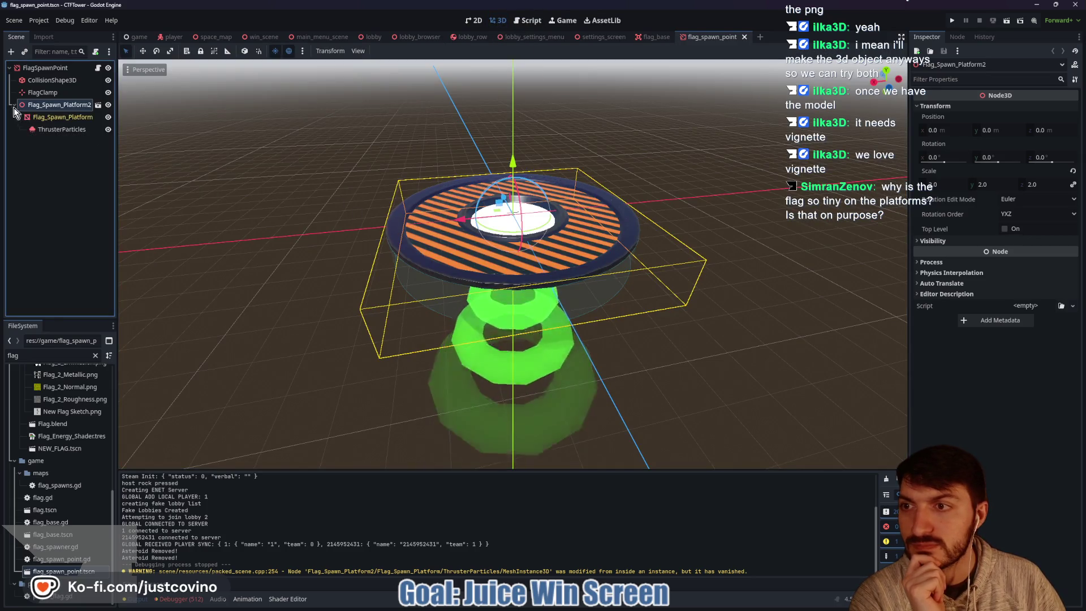
left_click(51, 93)
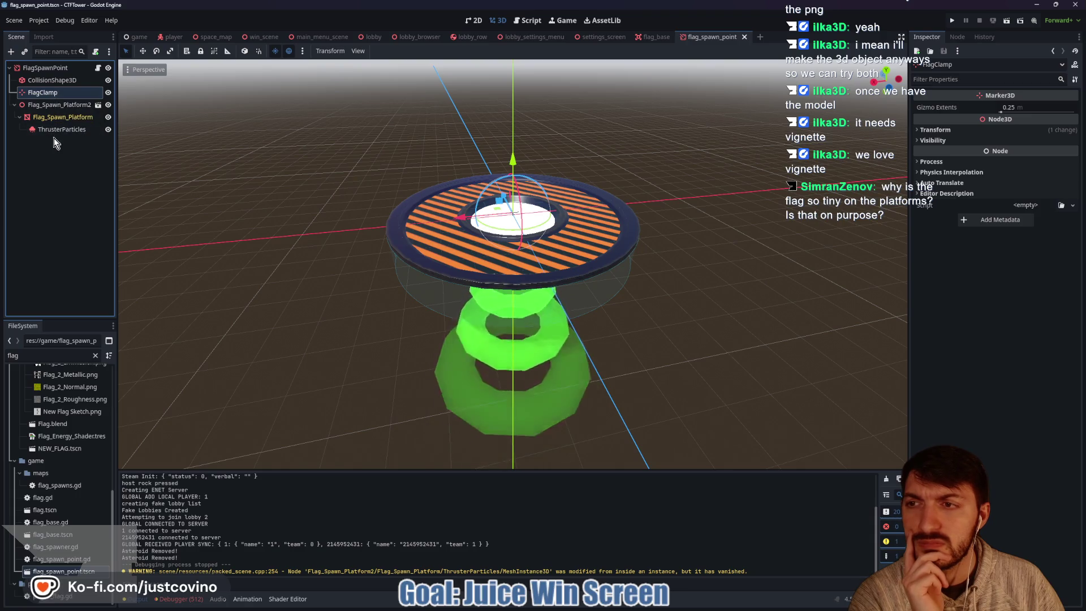
left_click(47, 118)
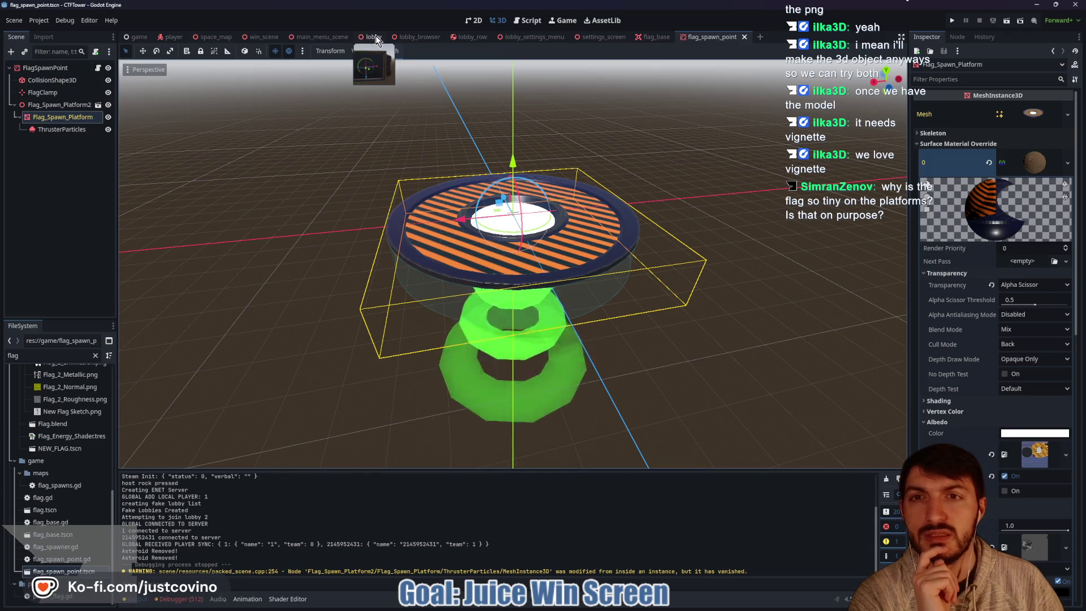
Step: Switch to the space_map scene, orbit to bring platform C forward, and open flag_spawner.gd
left_click(222, 38)
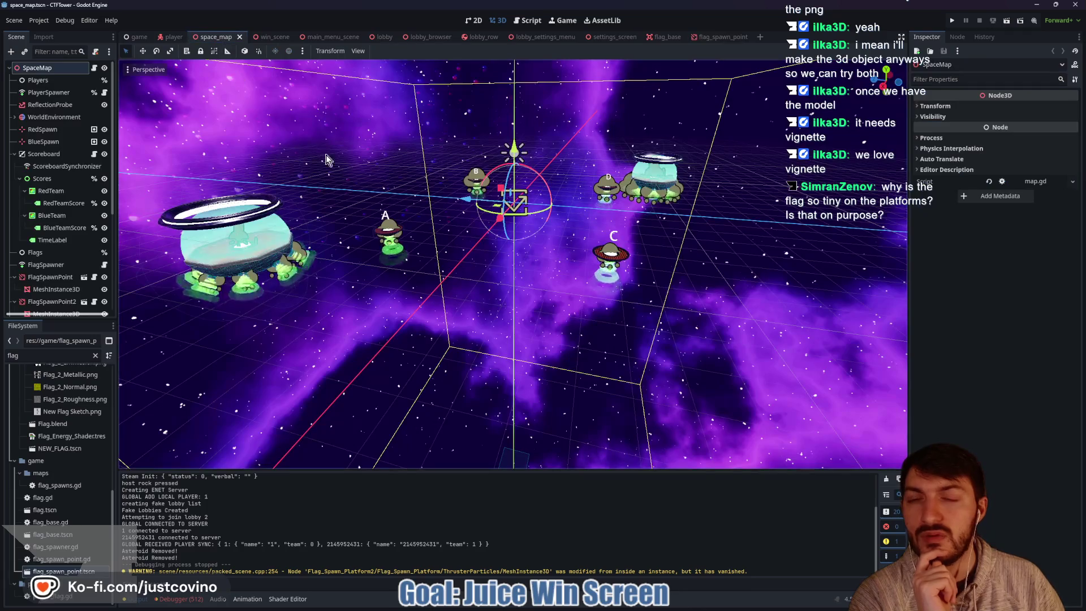
scroll(399, 244, "up", 5)
scroll(398, 245, "down", 3)
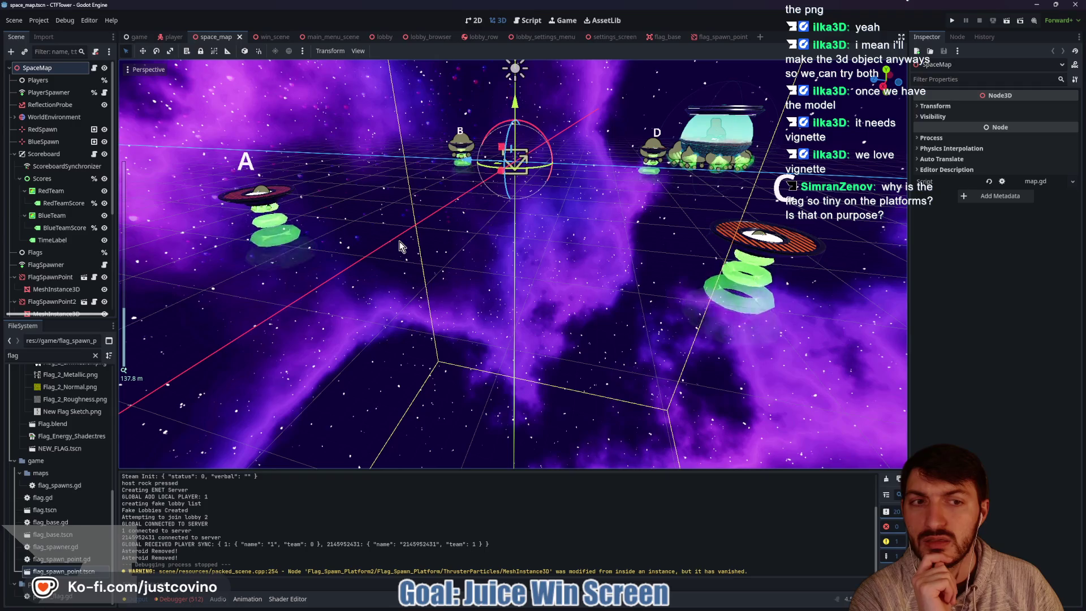
left_click_drag(399, 244, 316, 226)
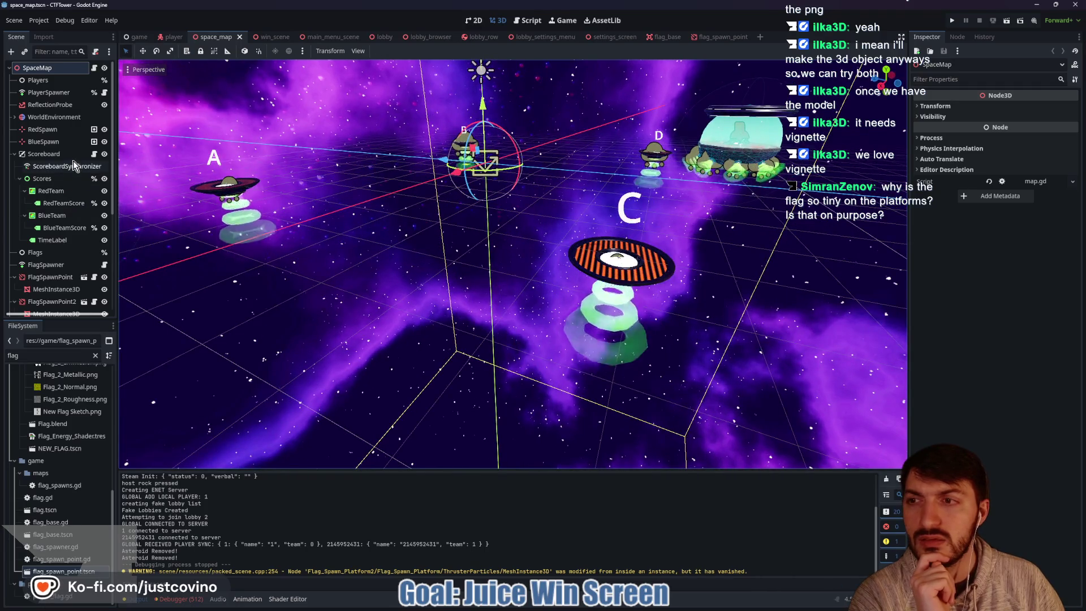
scroll(74, 164, "down", 2)
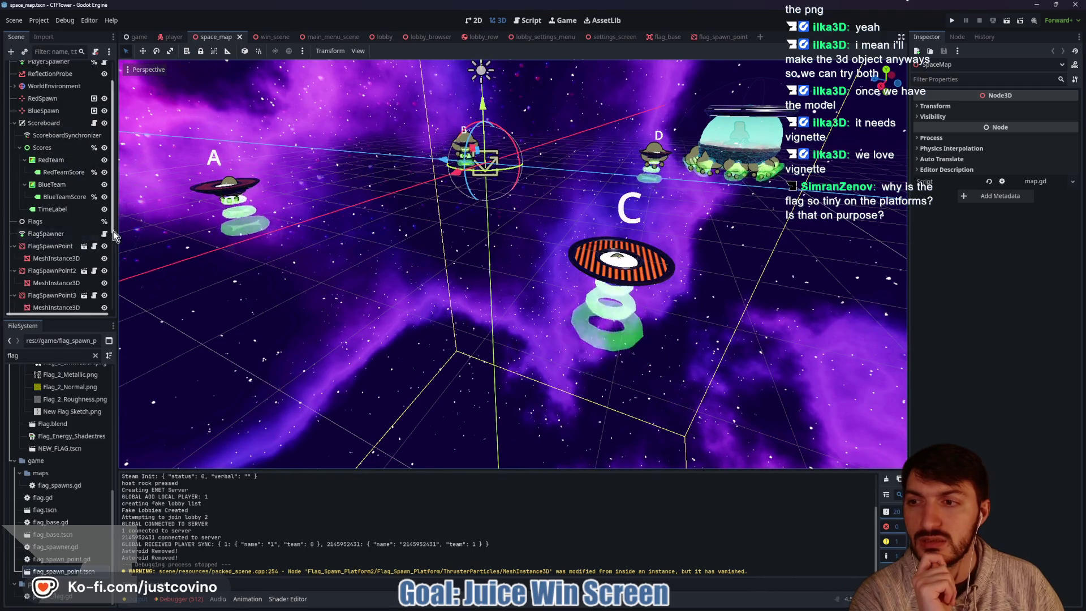
left_click(104, 234)
scroll(474, 244, "down", 1)
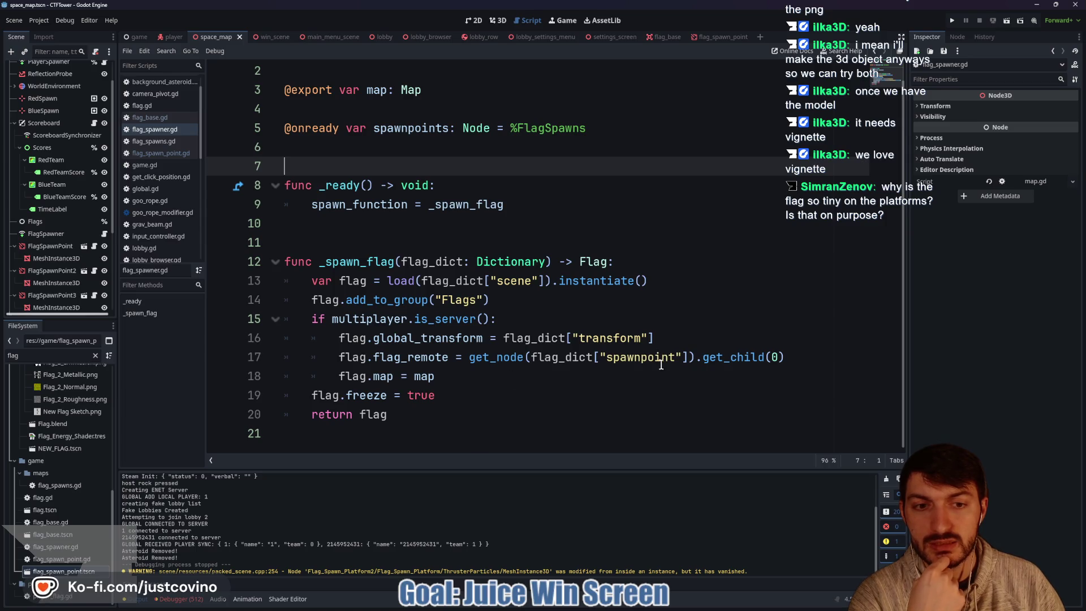
Step: Read the get_node and map docs in flag_spawner.gd, then bring the Notion ToDo board forward
mouse_move(420, 379)
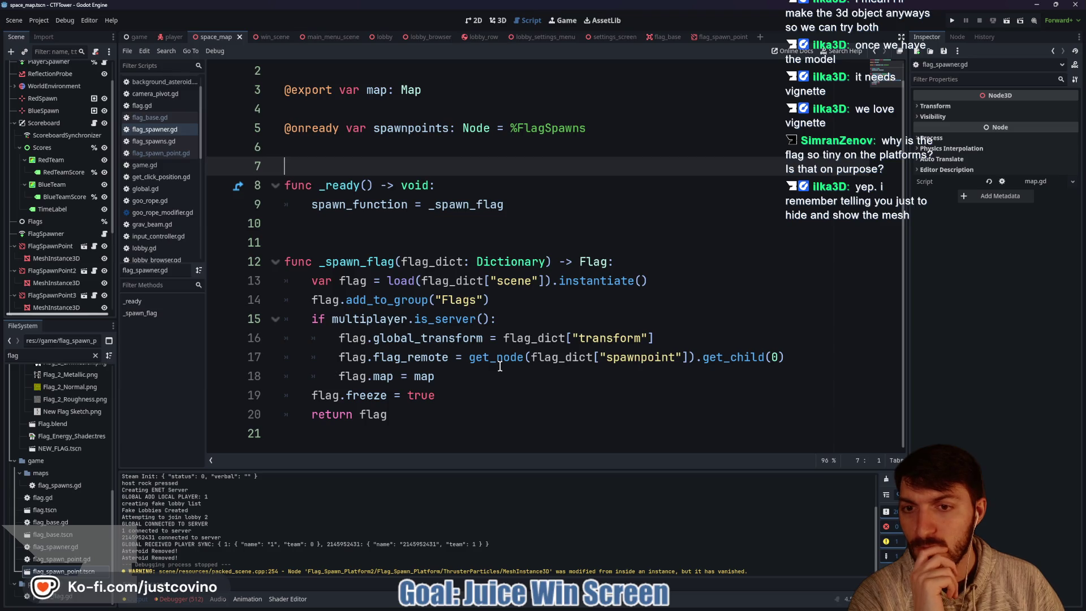
mouse_move(500, 366)
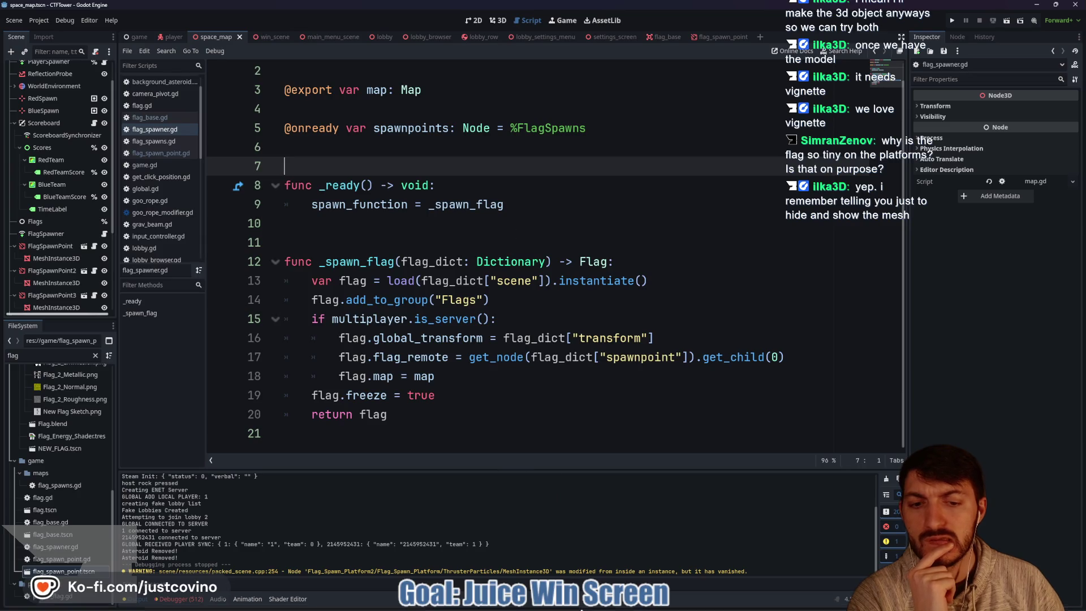
key("alt+Tab")
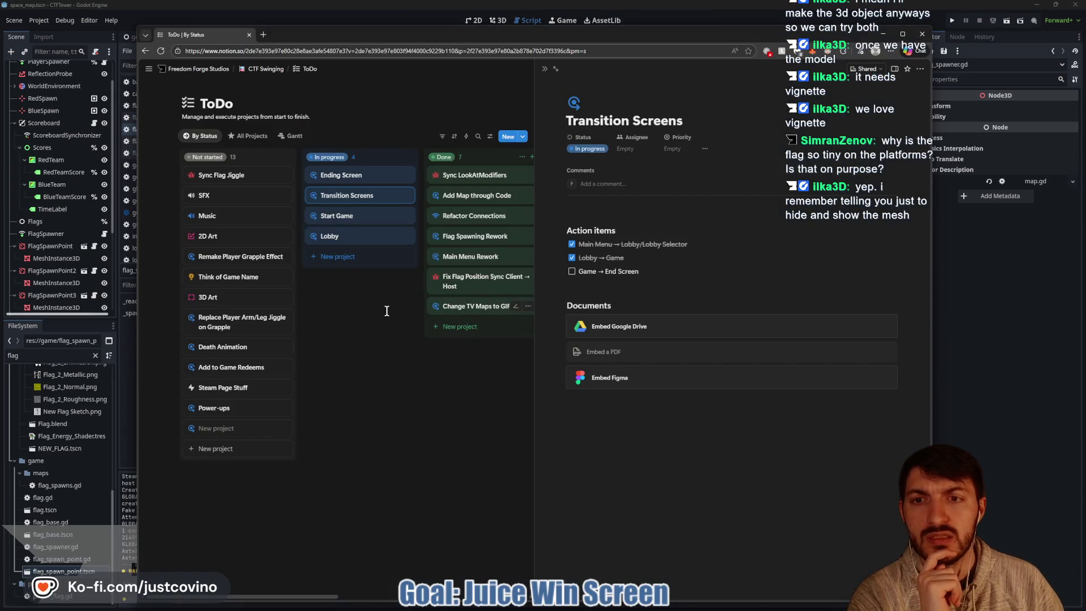
Step: Close the Transition Screens panel and add a 'Flag Spawning Rework' card to In progress
left_click(362, 315)
left_click(356, 257)
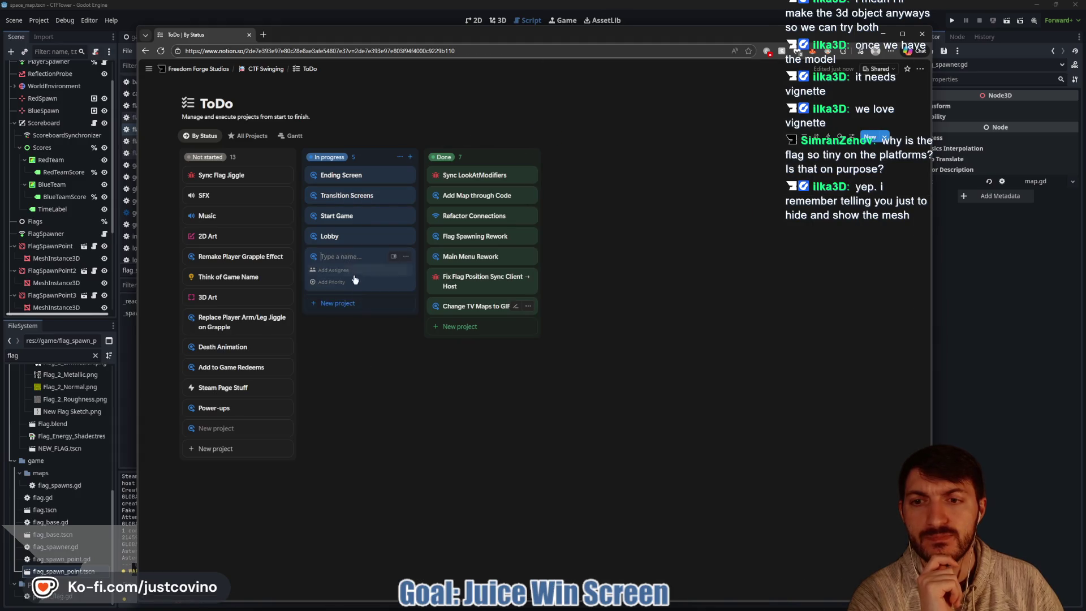
type("Flag")
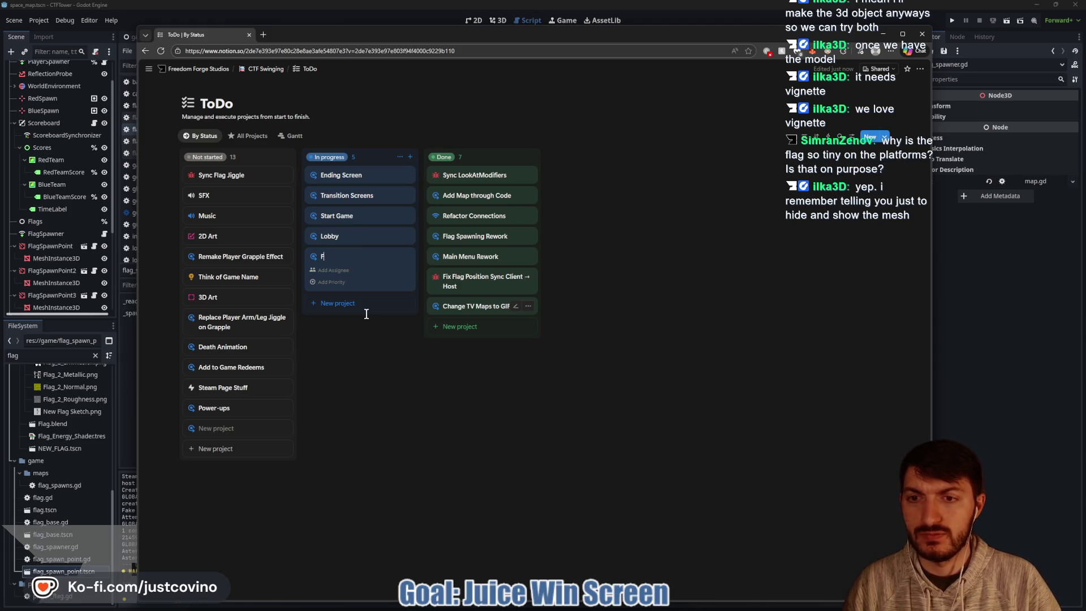
type(" Spawning")
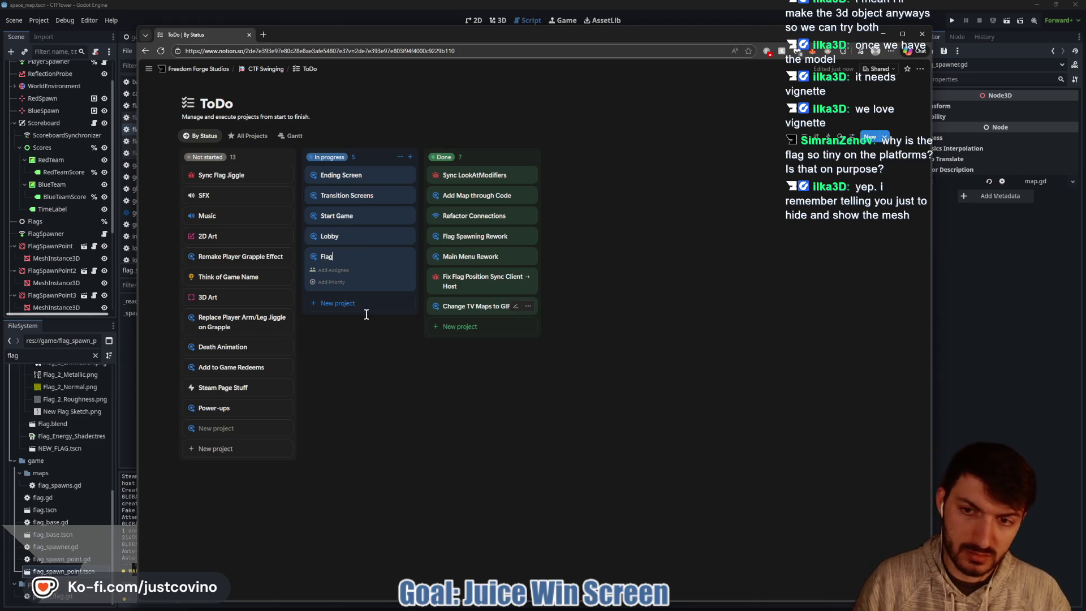
type(" Rework")
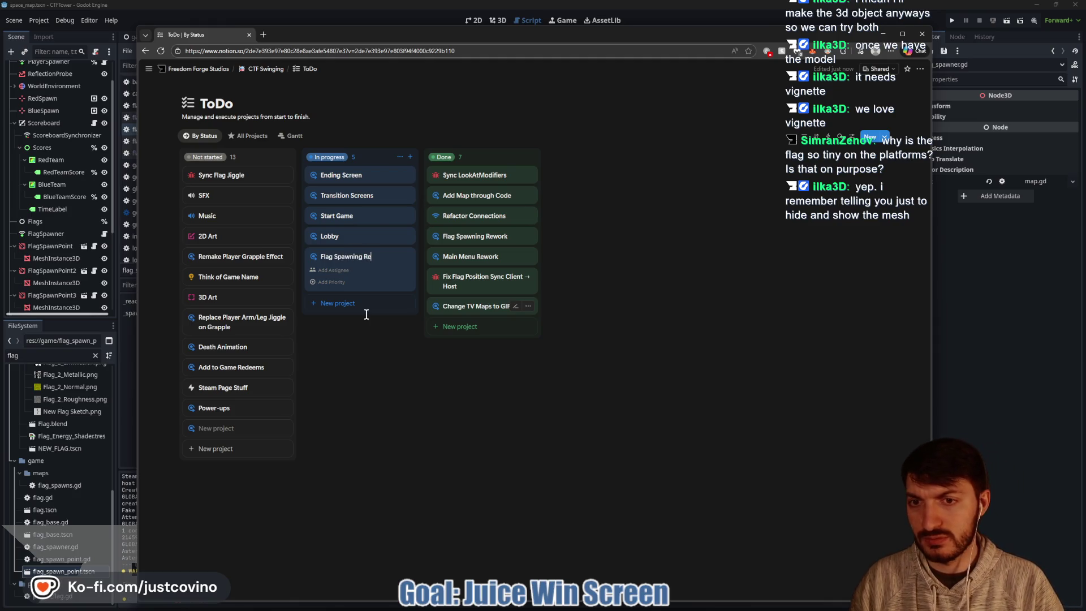
key("Return")
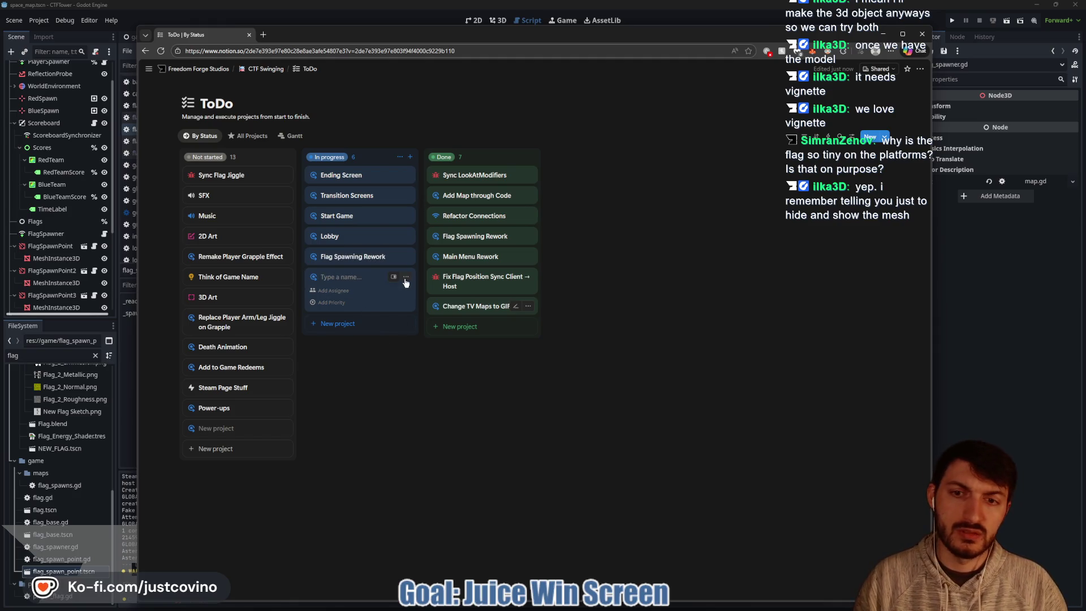
Step: Discard the leftover empty card and open the Flag Spawning Rework page
left_click(406, 276)
key("Escape")
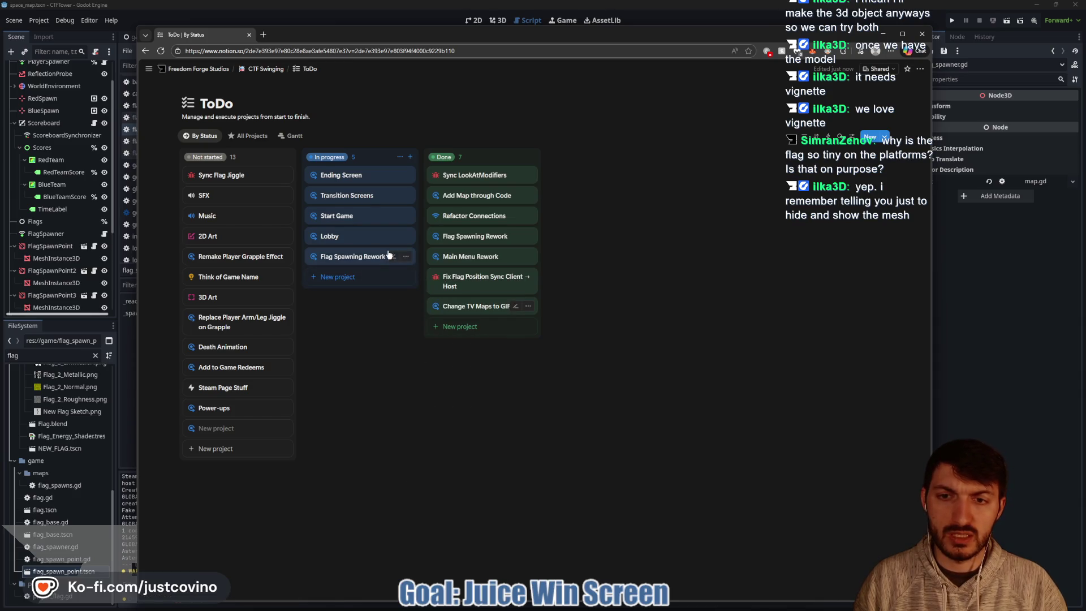
left_click(351, 256)
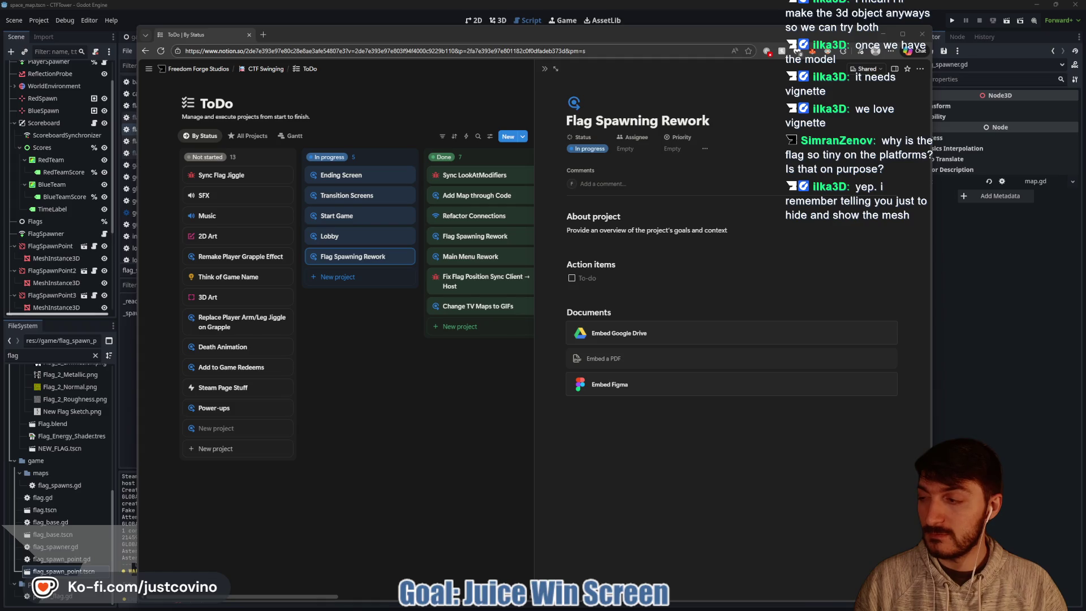
Step: Replace the About placeholder with a description of hiding the flag instead of moving it between platforms
mouse_move(735, 232)
left_mouse_down()
mouse_move(565, 230)
mouse_move(565, 215)
left_mouse_up()
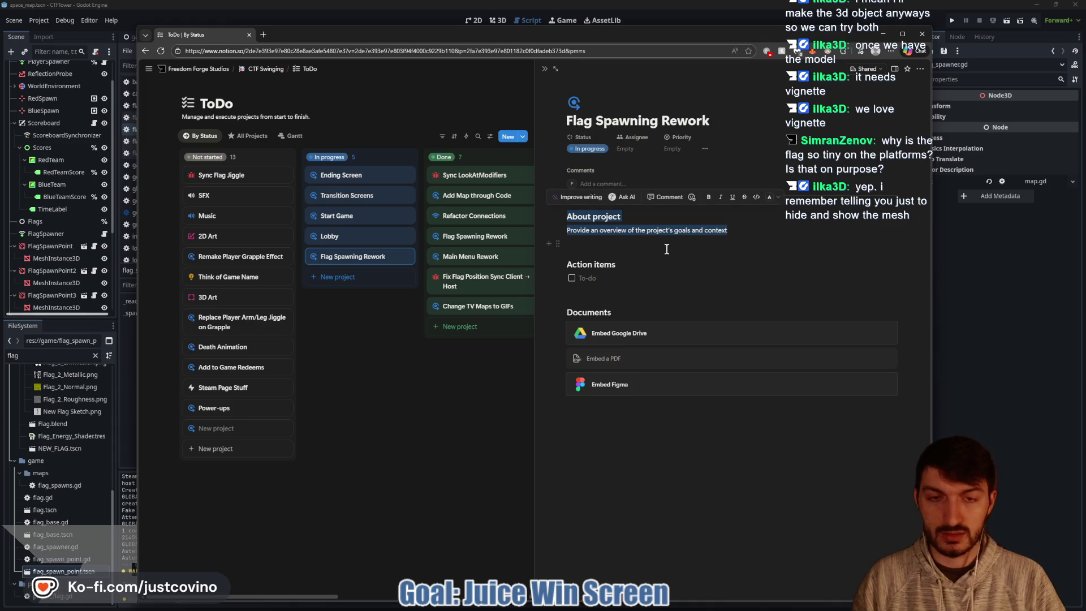
key("BackSpace")
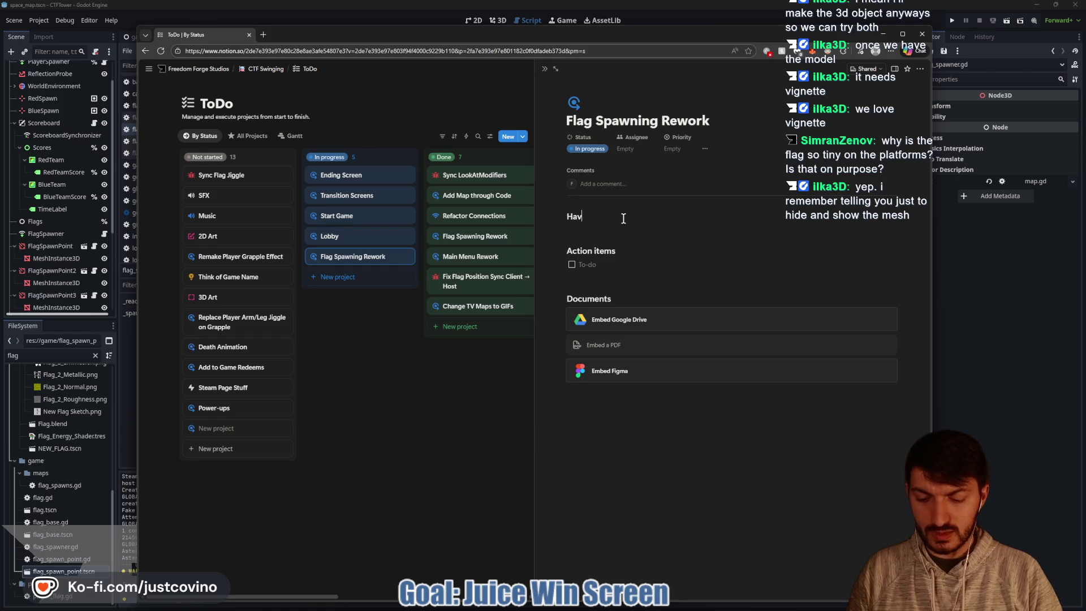
type("Instead of")
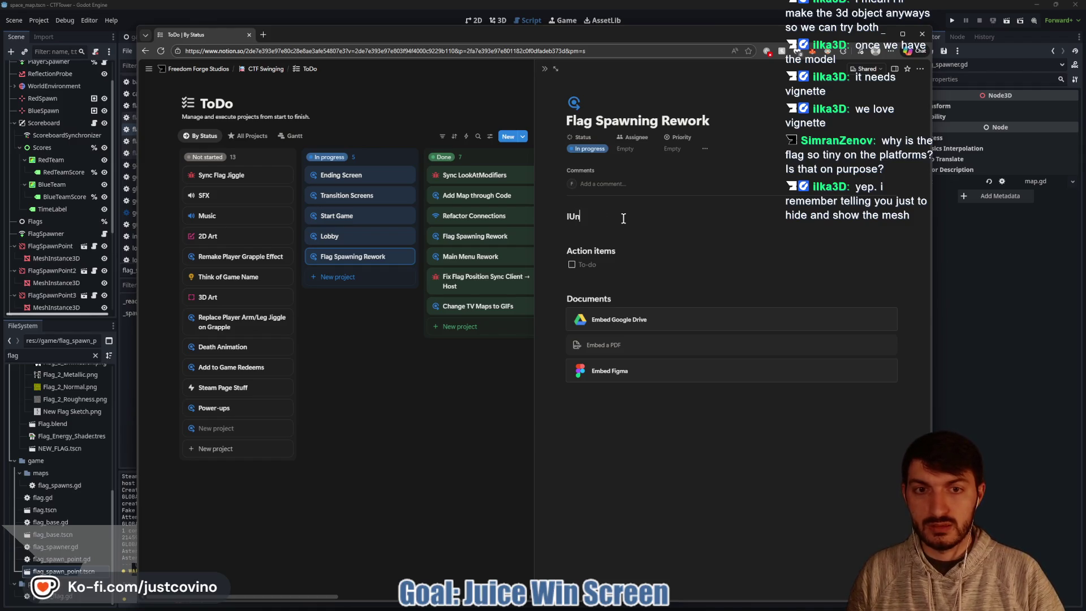
type(" Flag physically being")
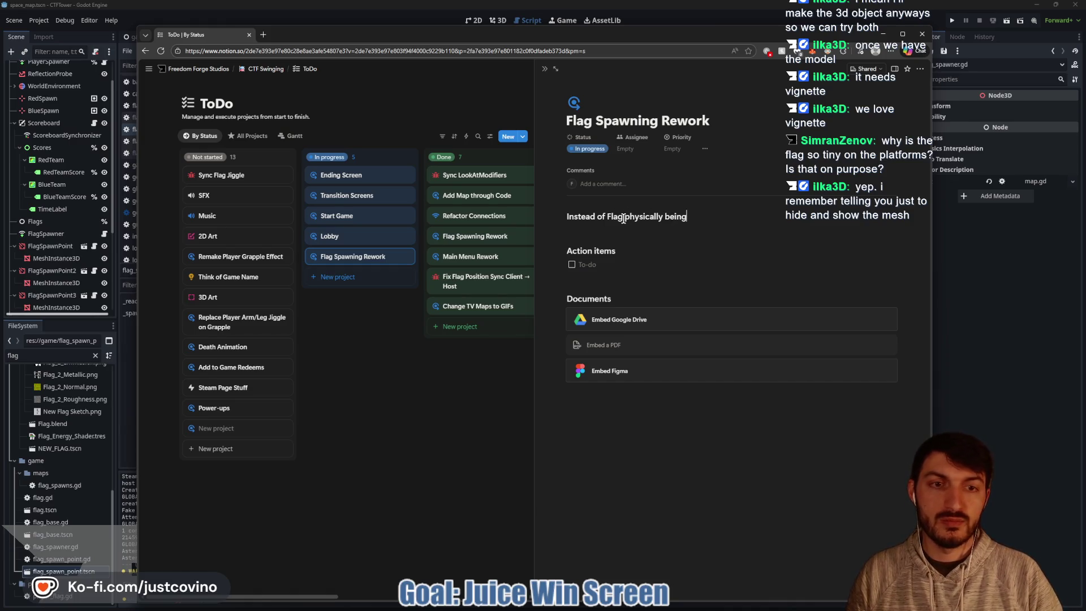
type(" moved t")
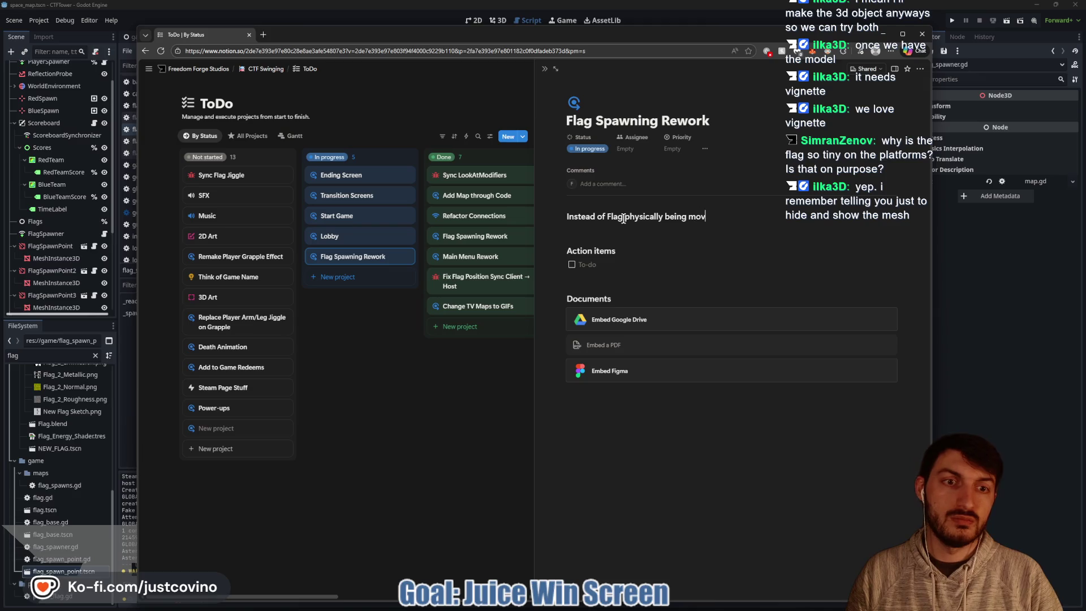
type("o Platform, just h")
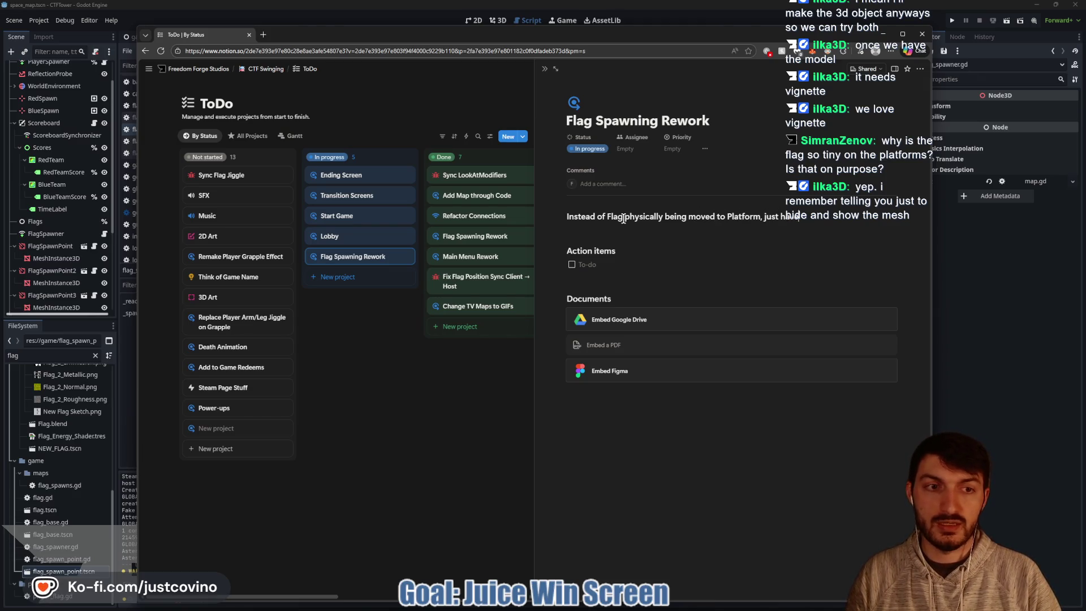
type("de the ")
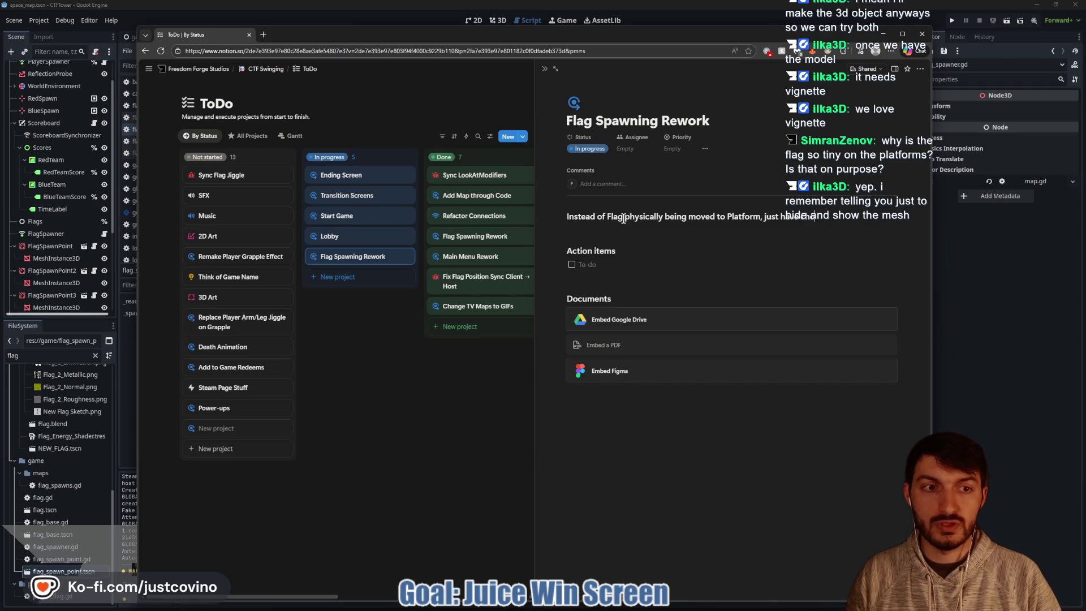
type("platform")
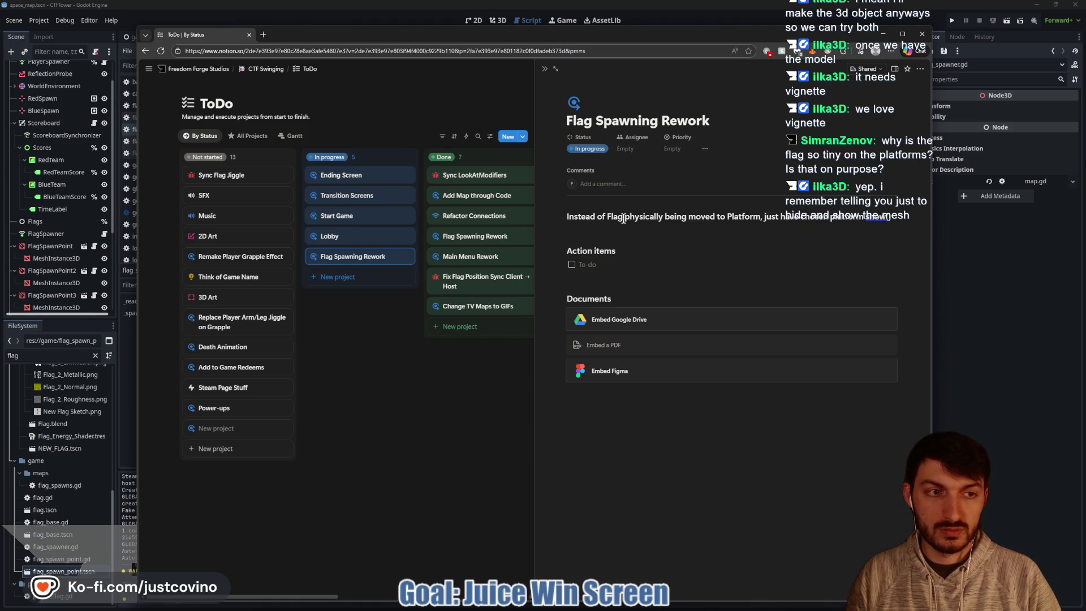
type("flag, hide() on rest")
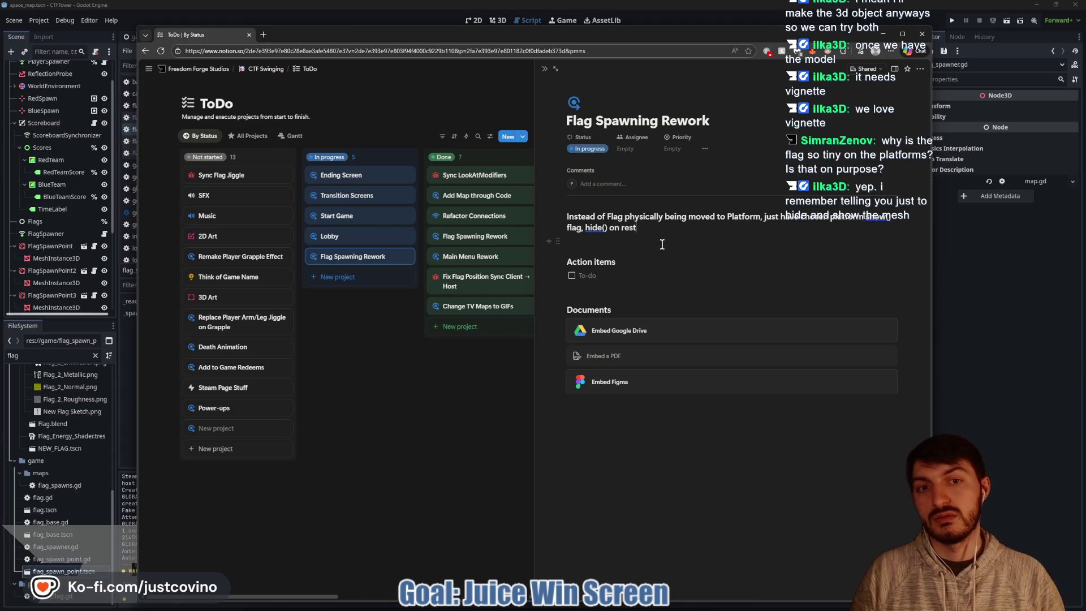
key("BackSpace")
key("BackSpace")
key("BackSpace")
type("other plat")
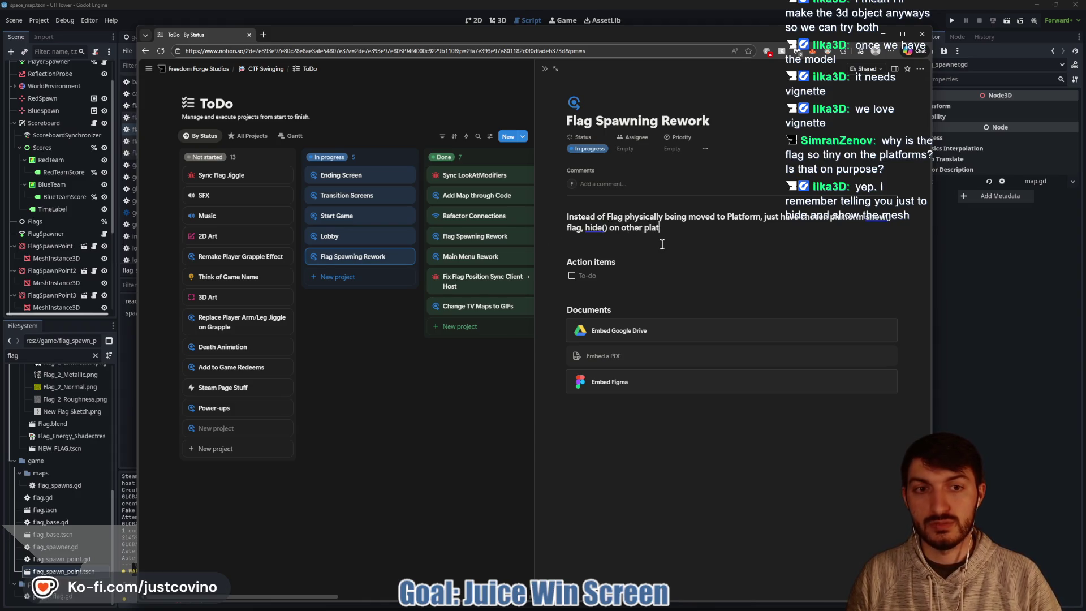
Step: Add the action item 'Rework Flag Spawning Func' and close the page
left_click(617, 269)
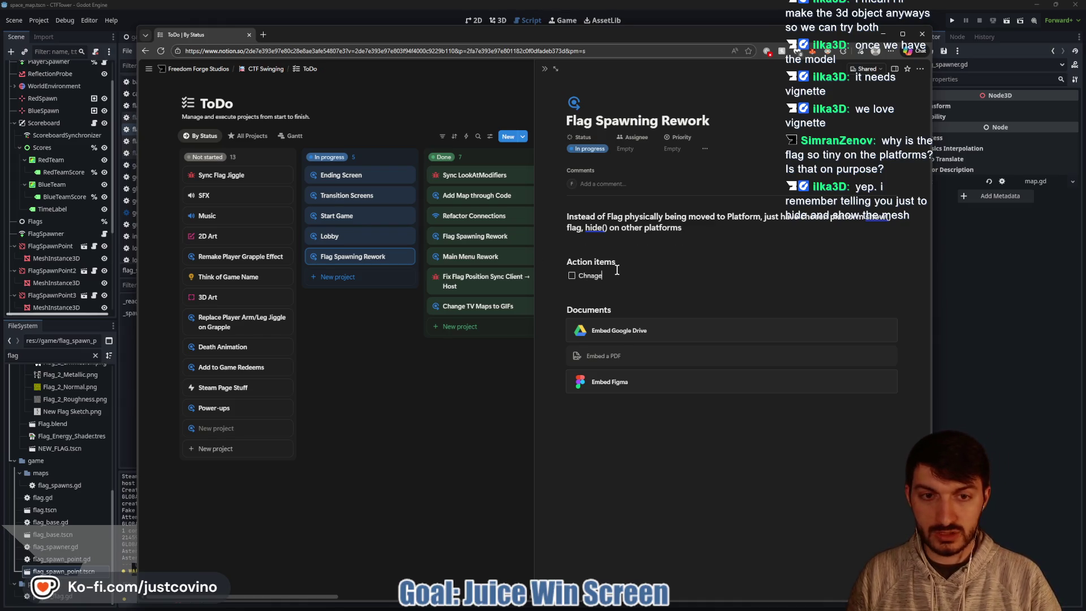
key("BackSpace")
key("BackSpace")
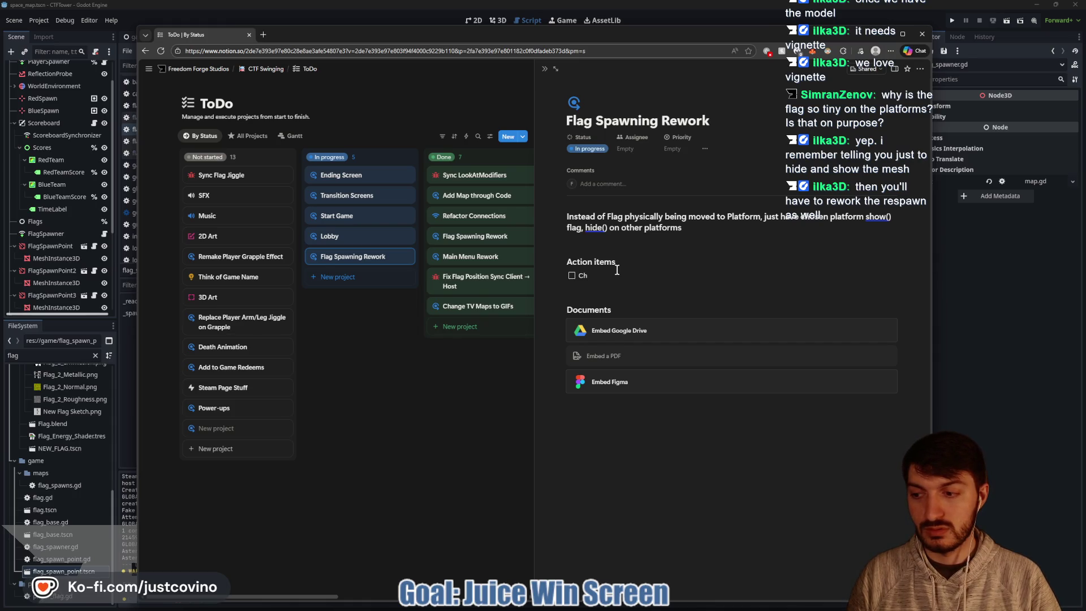
type("Rework Fl")
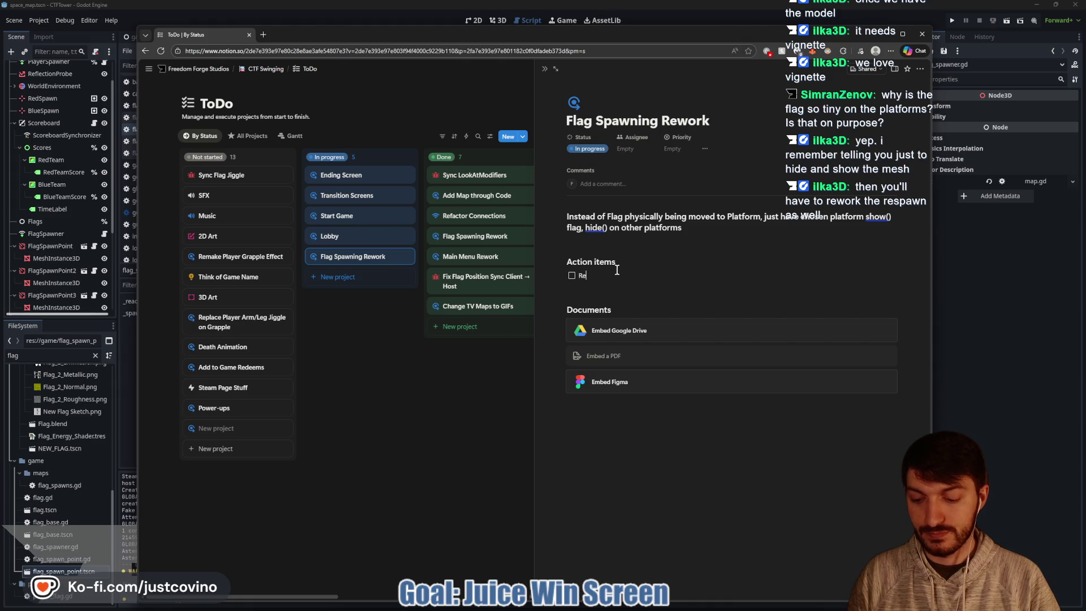
type("ag Spawning Func")
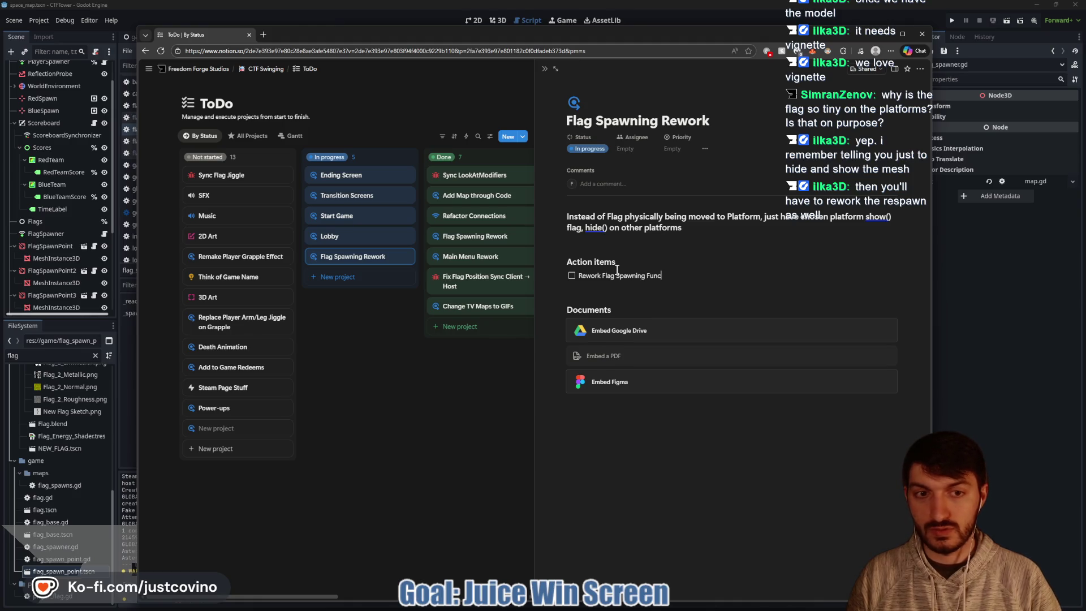
key("Return")
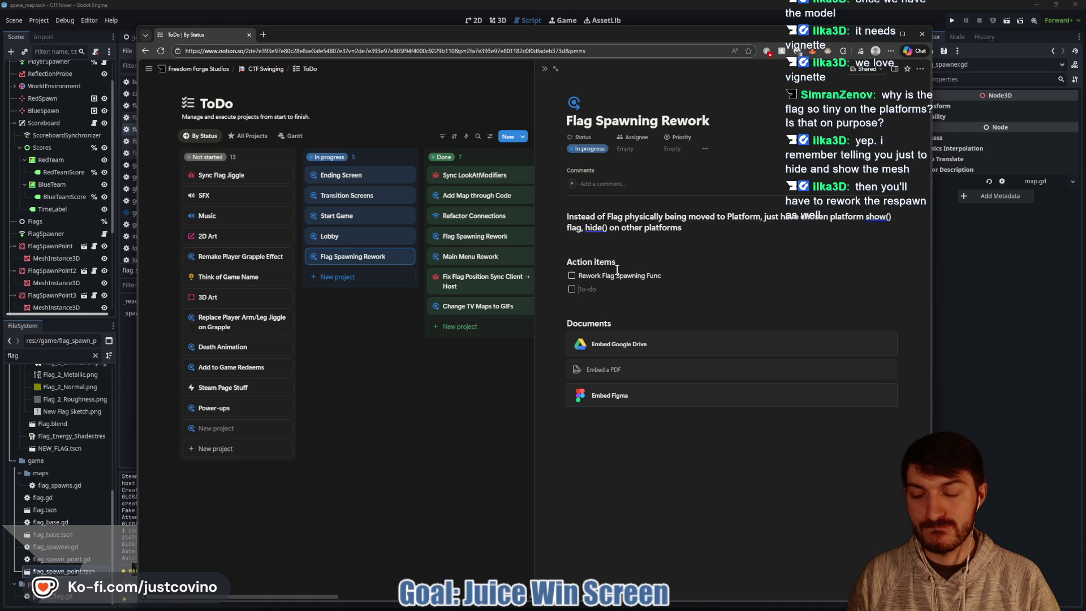
key("BackSpace")
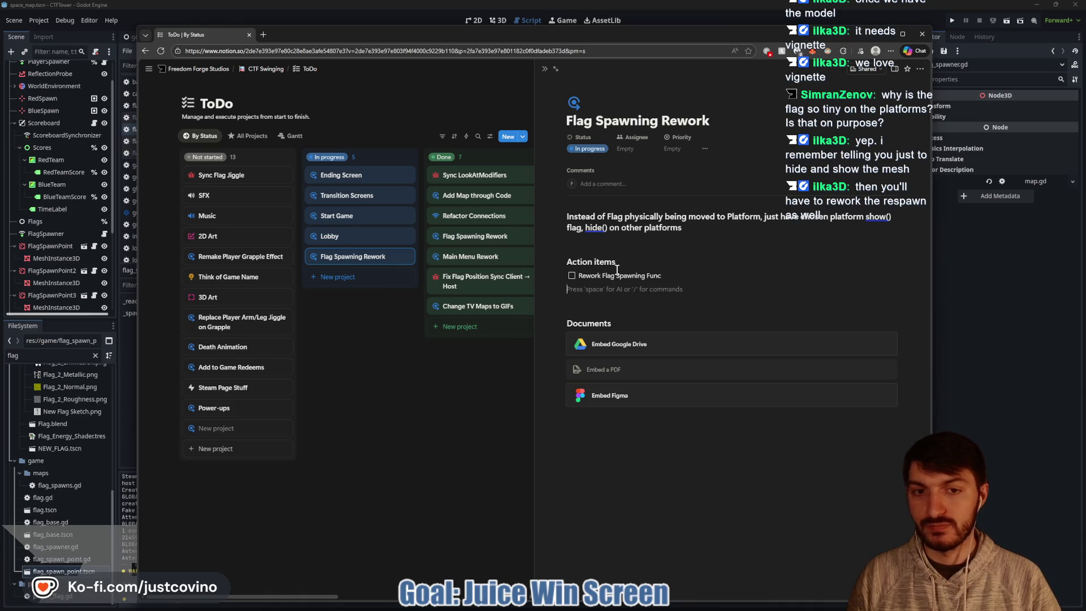
left_click(441, 401)
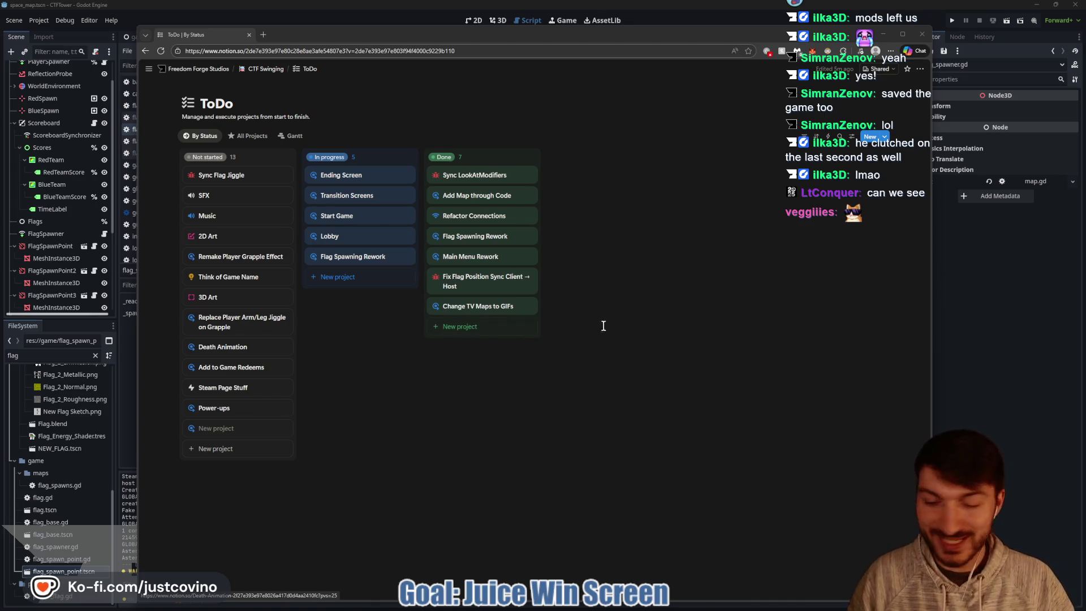
Step: Reopen the Flag Spawning Rework page, then return to the Godot editor
left_click(369, 262)
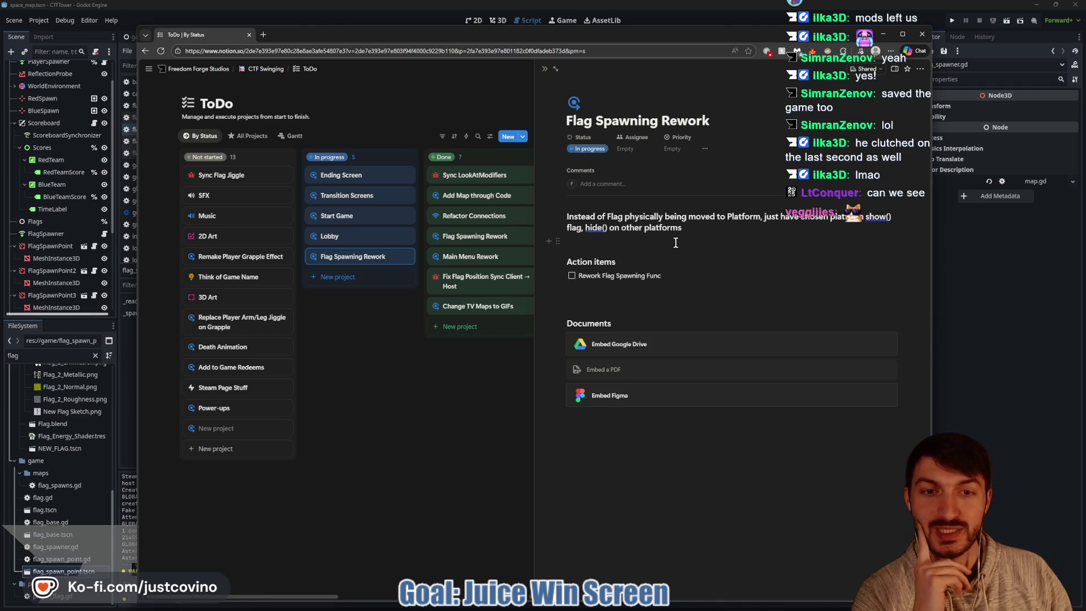
left_click(1001, 304)
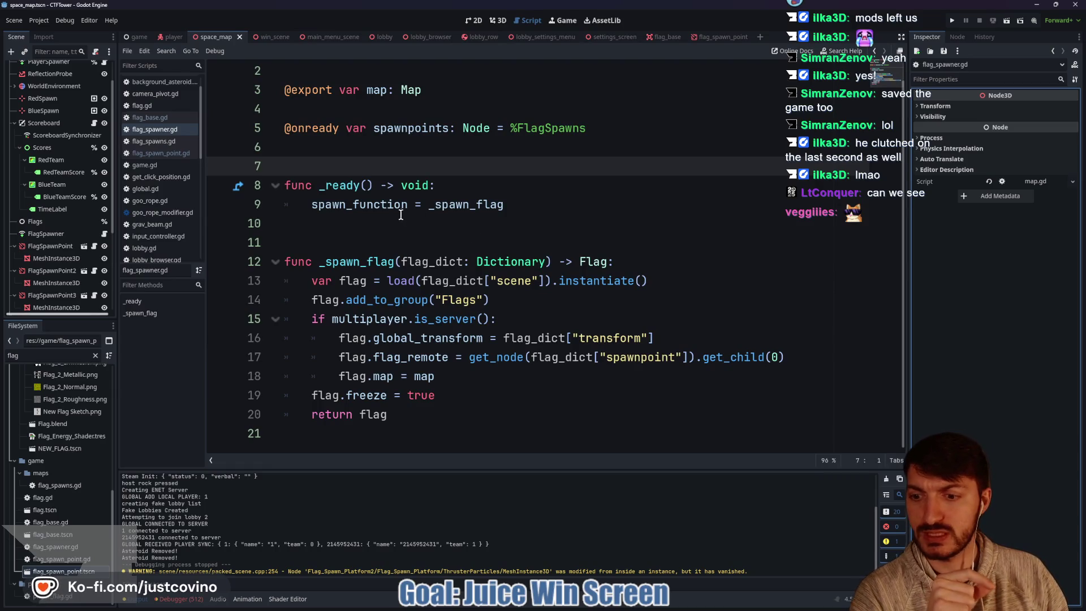
Step: Check the debugger's error list, then collapse the bottom panel to give the code room
left_click(178, 598)
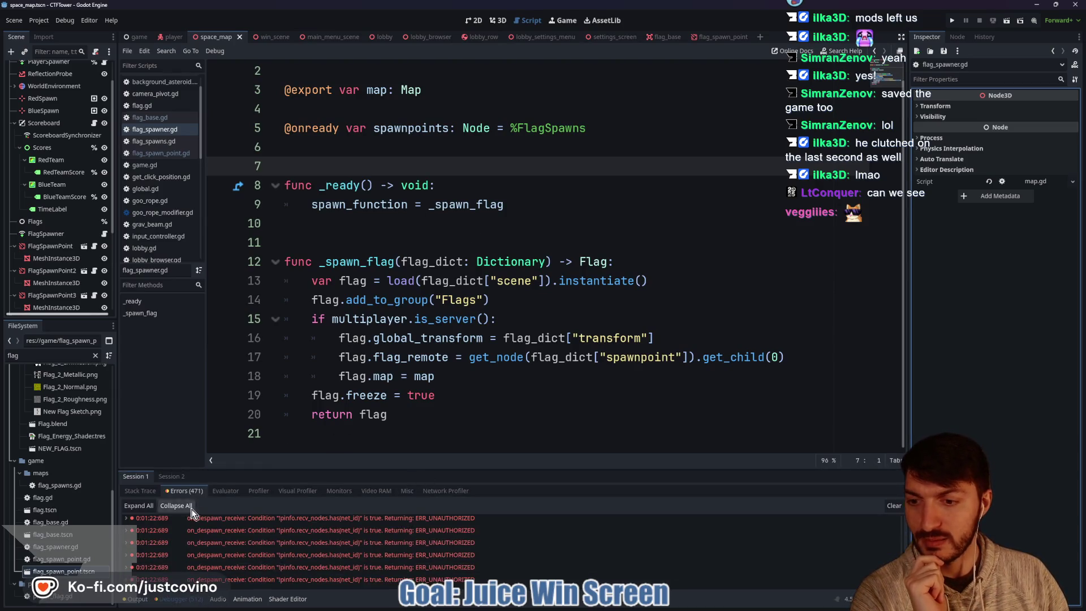
left_click(136, 599)
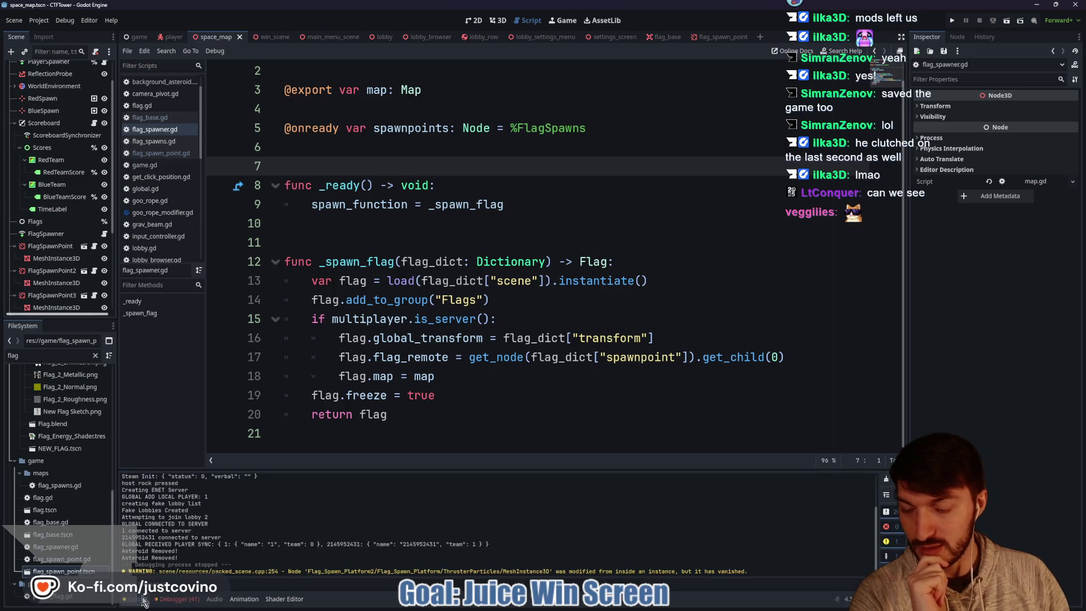
left_click(135, 599)
left_click(494, 409)
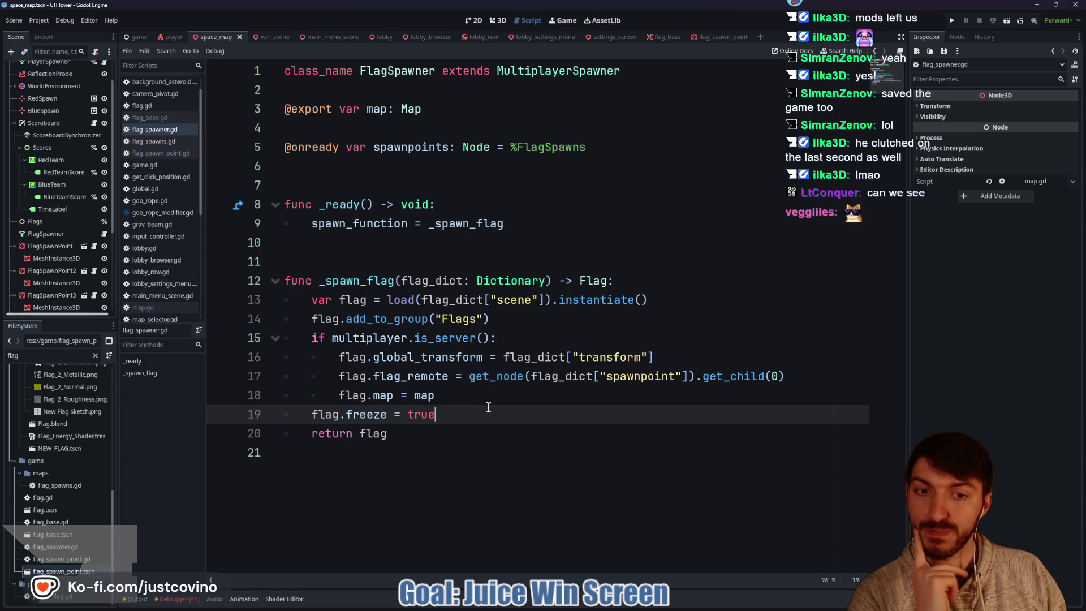
Step: Review the transform, flag_remote and map assignments on lines 16–18, then open win_scene.gd
left_click(419, 377)
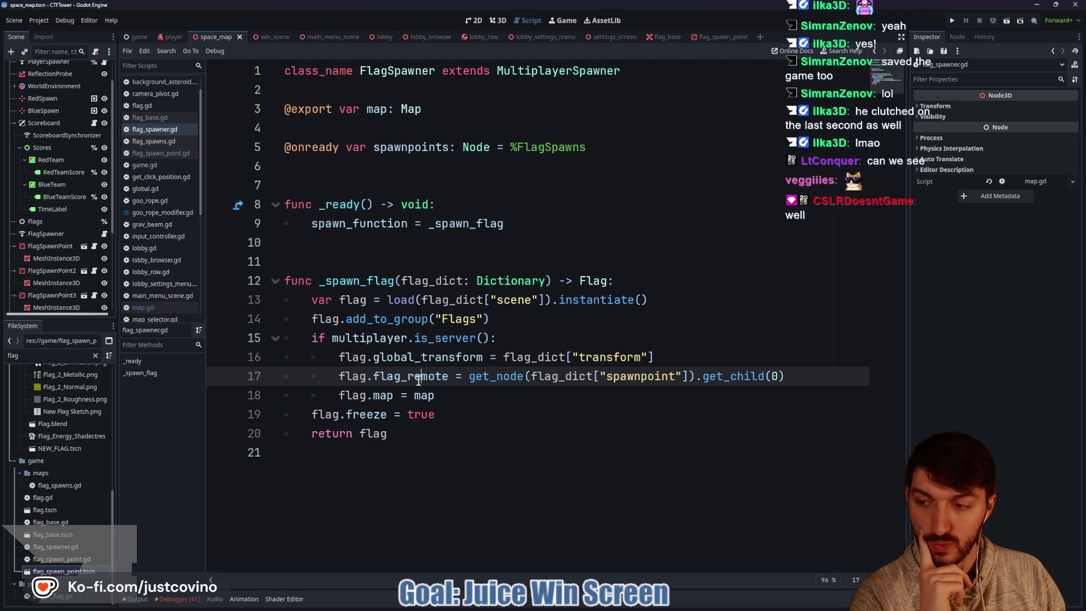
left_click(474, 396)
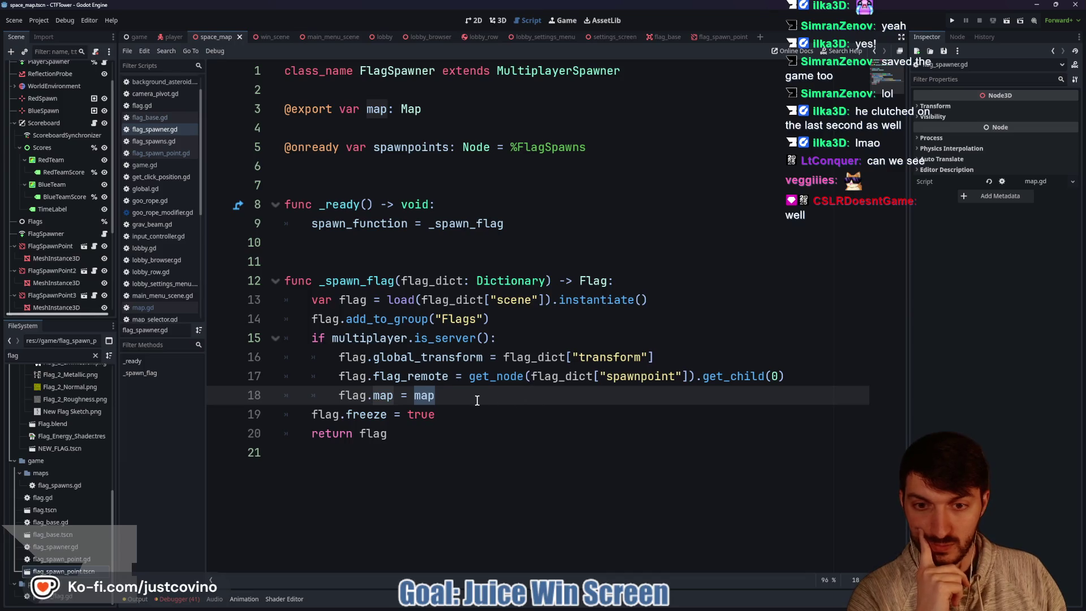
left_click(534, 357)
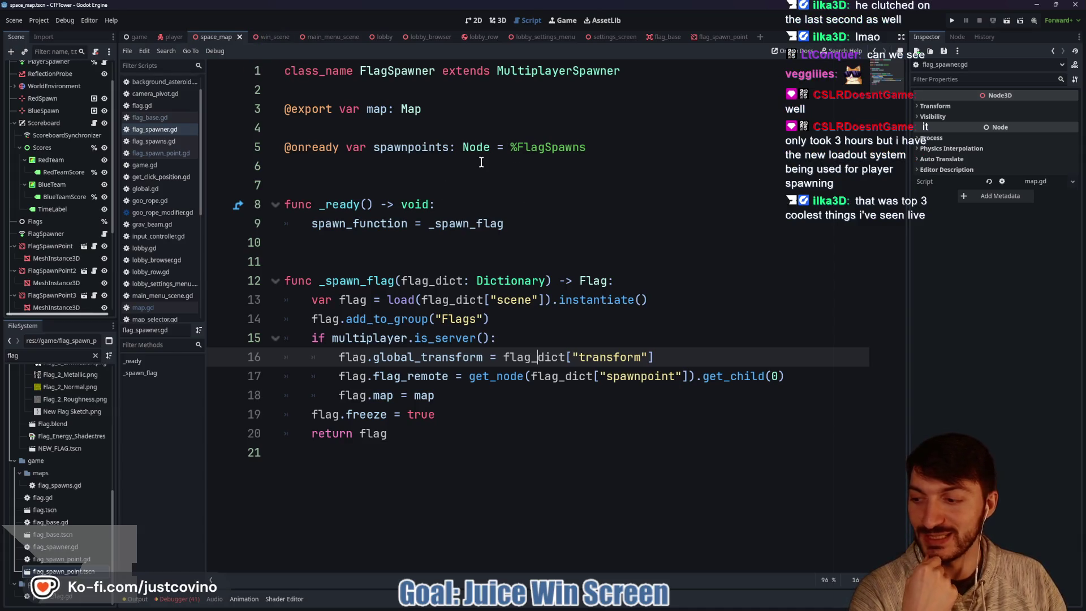
left_click(327, 38)
left_click(264, 37)
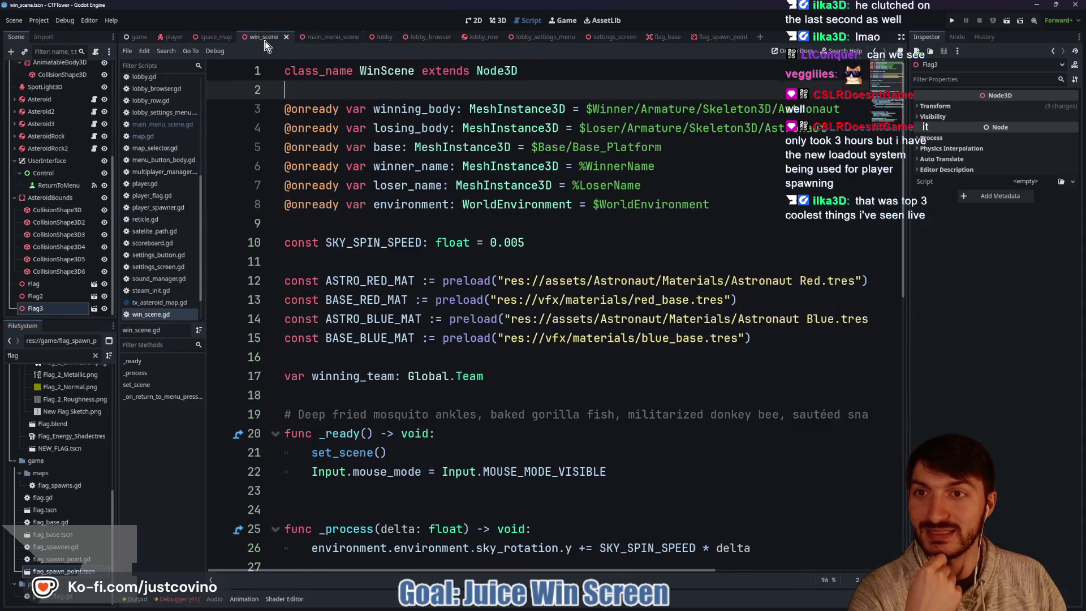
Step: Show the win scene's flags and red platform in 3D, moving the chat window out of view
left_click(499, 21)
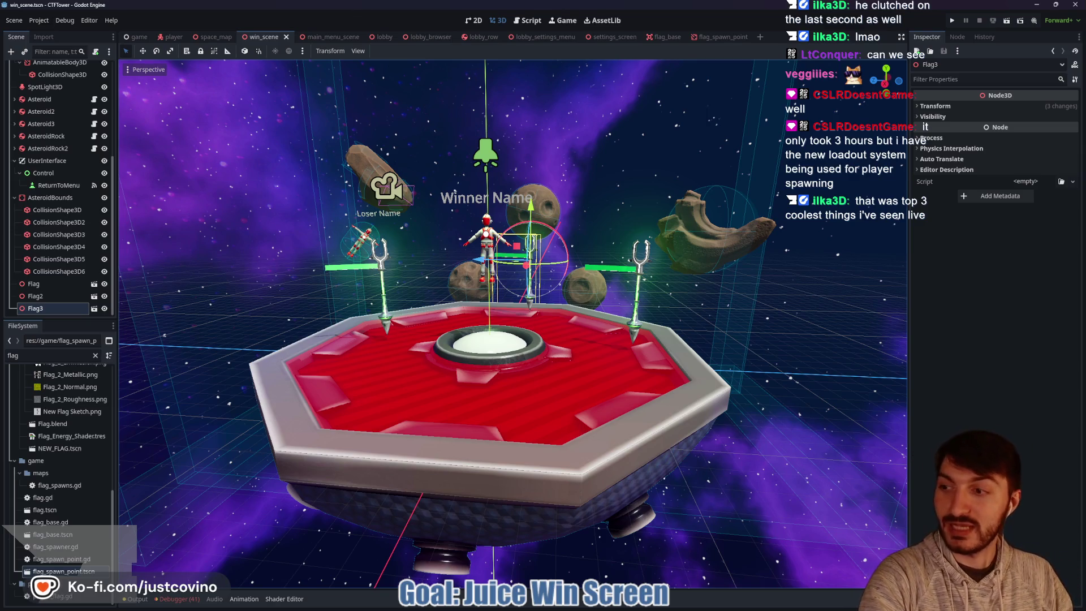
mouse_move(3, 136)
left_mouse_down()
mouse_move(743, 142)
mouse_move(884, 129)
left_mouse_up()
scroll(885, 274, "up", 10)
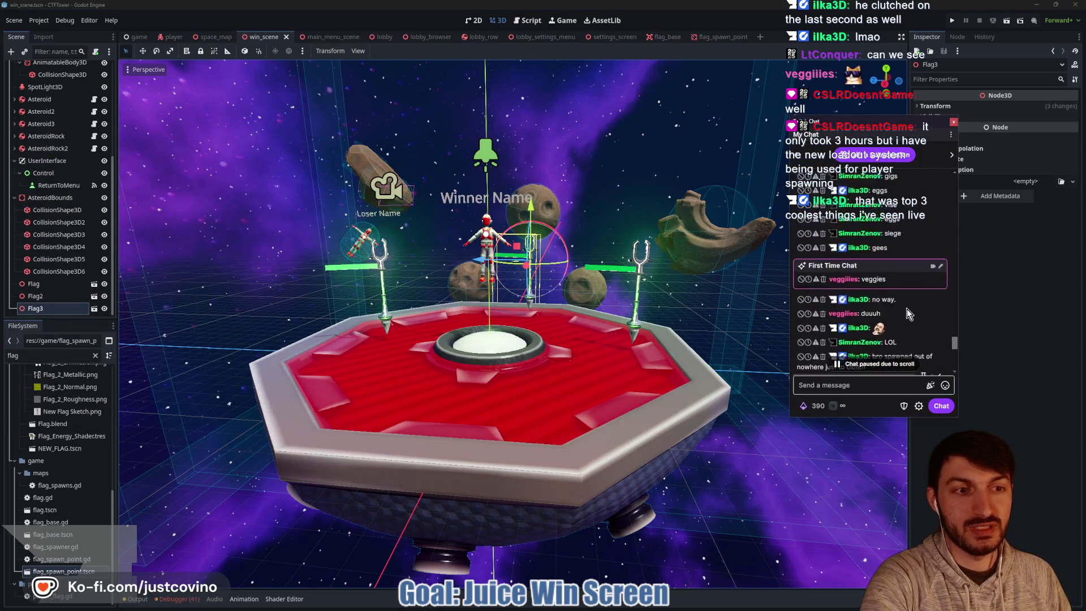
scroll(911, 321, "down", 1)
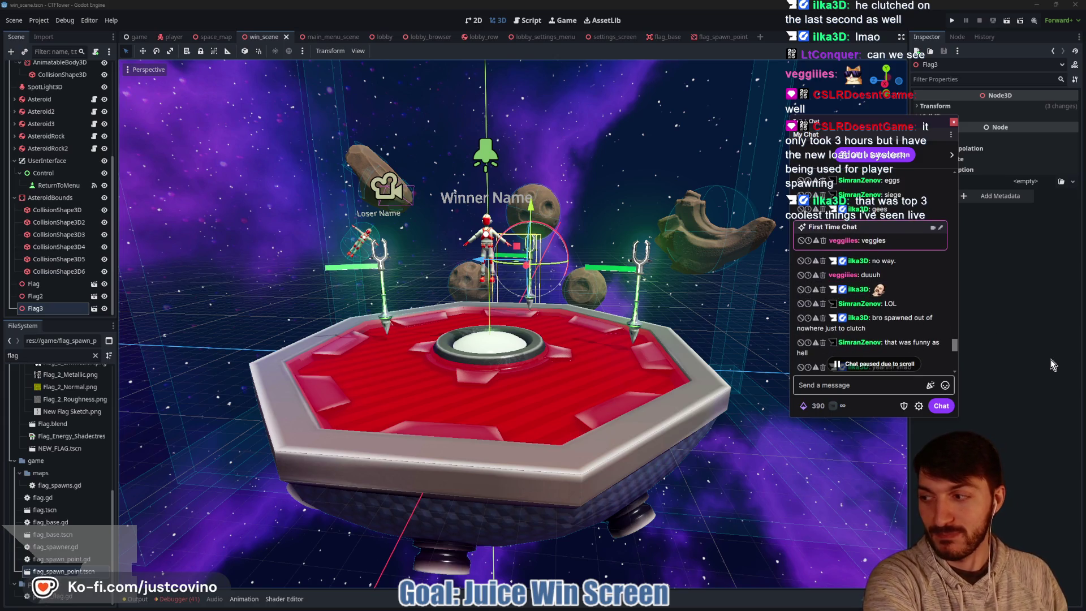
mouse_move(877, 131)
left_mouse_down()
mouse_move(517, 208)
mouse_move(477, 164)
mouse_move(492, 172)
left_mouse_up()
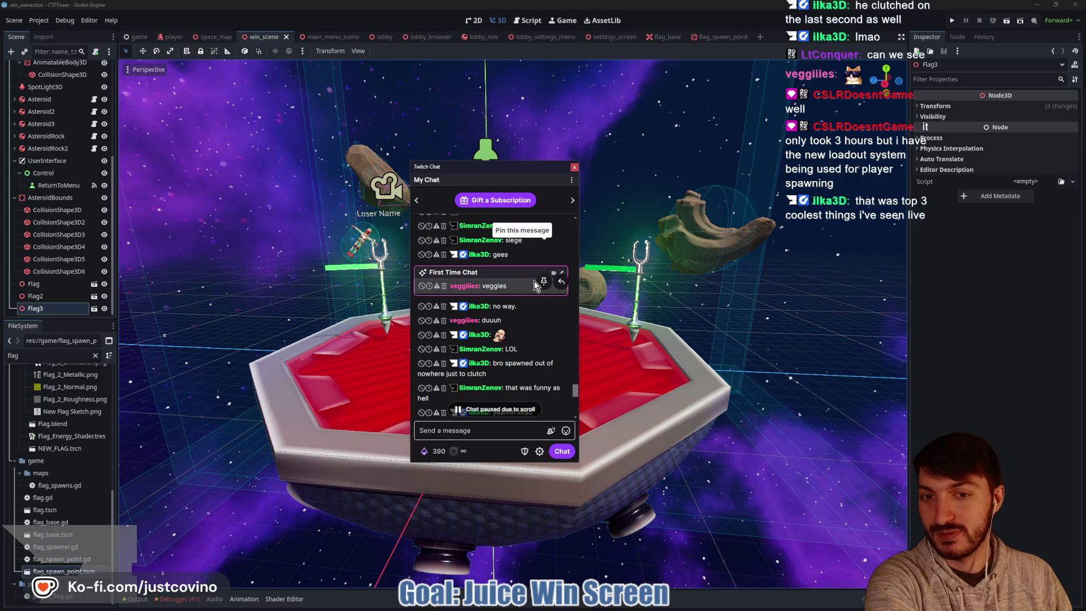
scroll(531, 299, "down", 5)
mouse_move(517, 165)
left_mouse_down()
mouse_move(351, 133)
mouse_move(0, 130)
left_mouse_up()
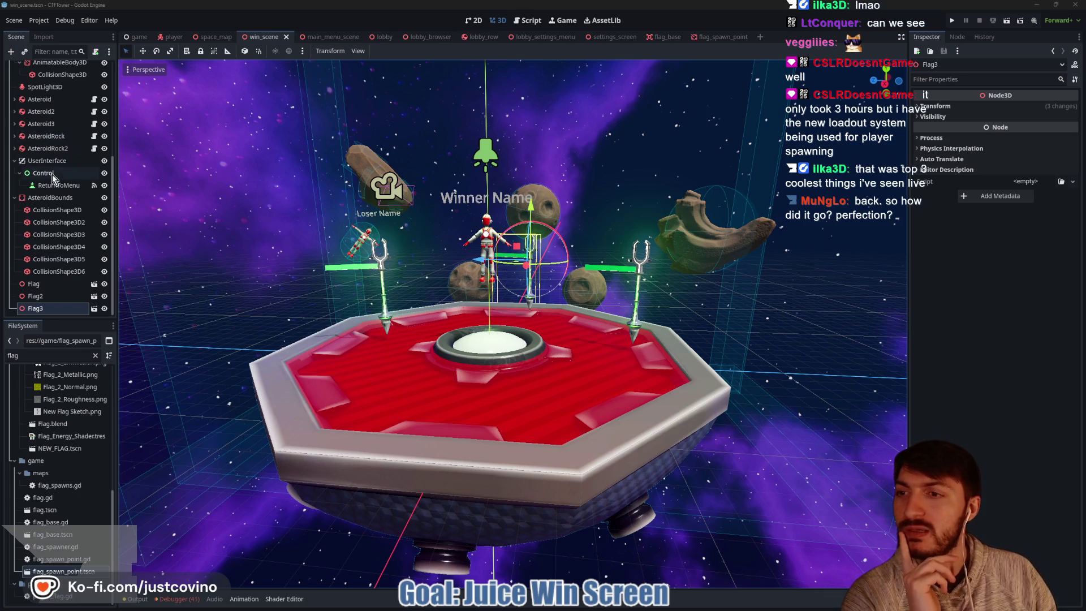
Step: Cycle through main_menu_scene, space_map and win_scene, orbiting the flag platforms, then reopen flag_spawner.gd
left_click(331, 37)
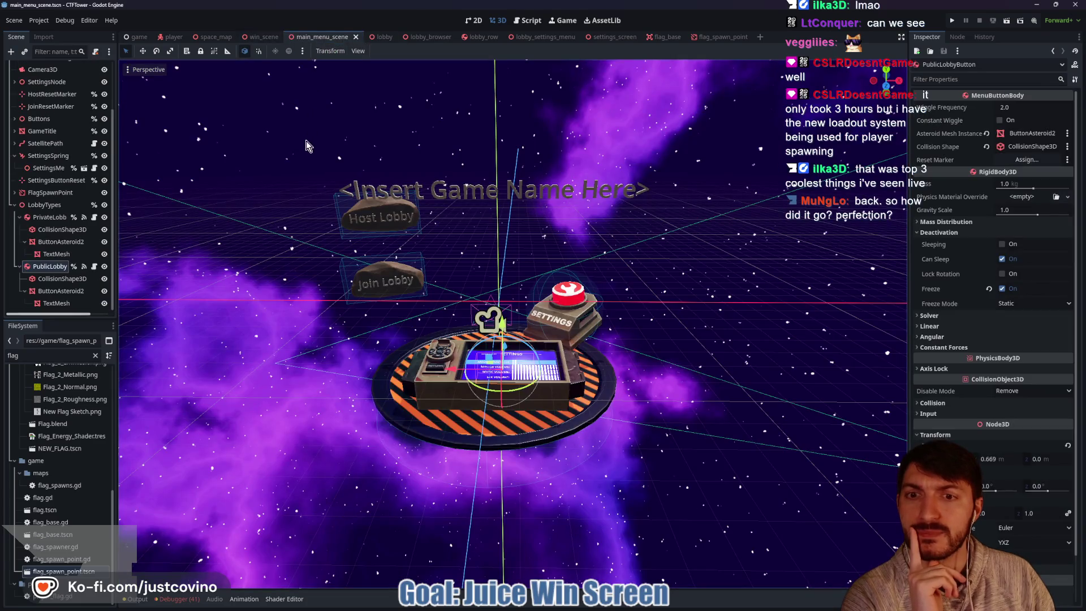
left_click(212, 37)
mouse_move(320, 235)
left_mouse_down()
mouse_move(443, 276)
mouse_move(424, 276)
mouse_move(432, 282)
left_mouse_up()
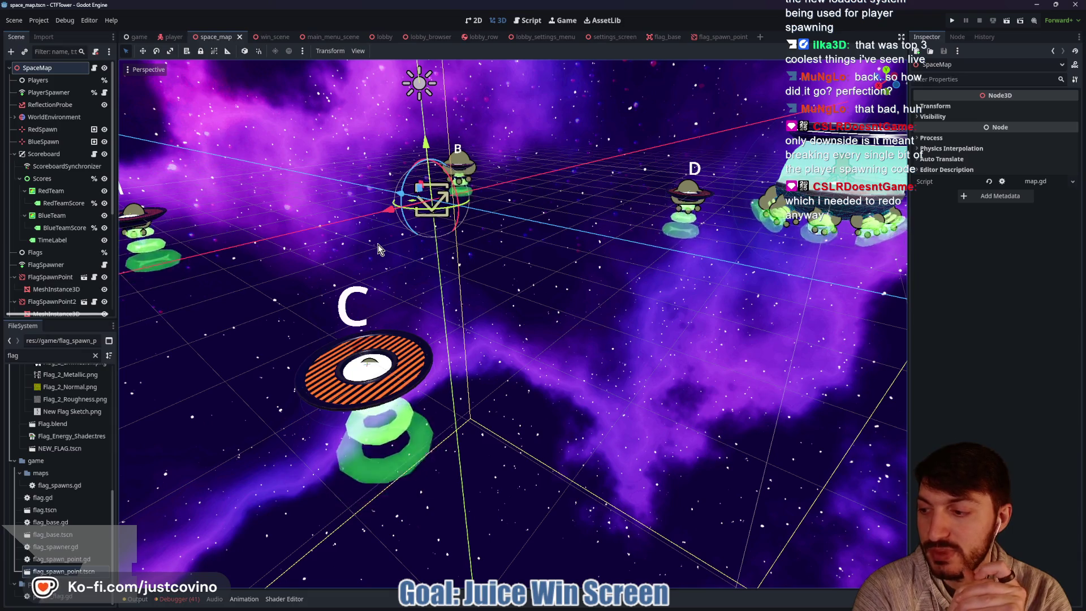
left_click(265, 37)
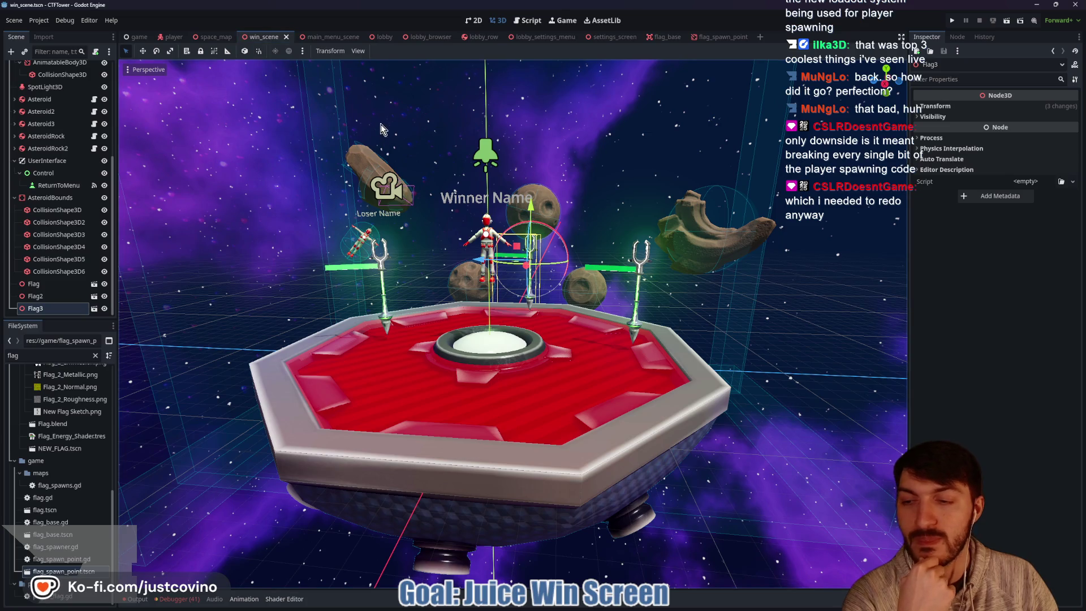
left_click(329, 39)
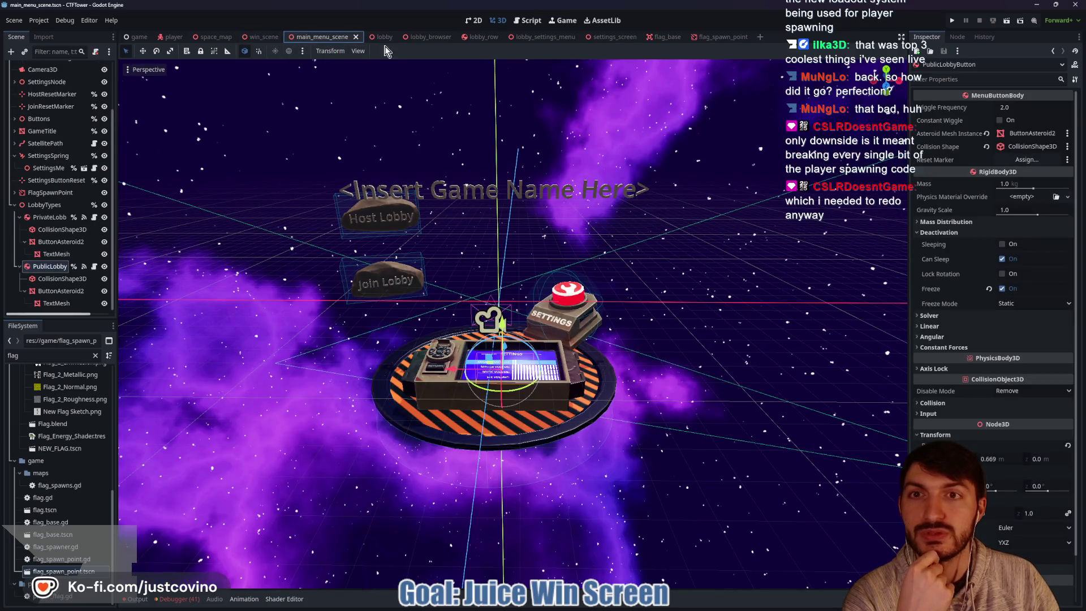
left_click(212, 38)
left_click(104, 265)
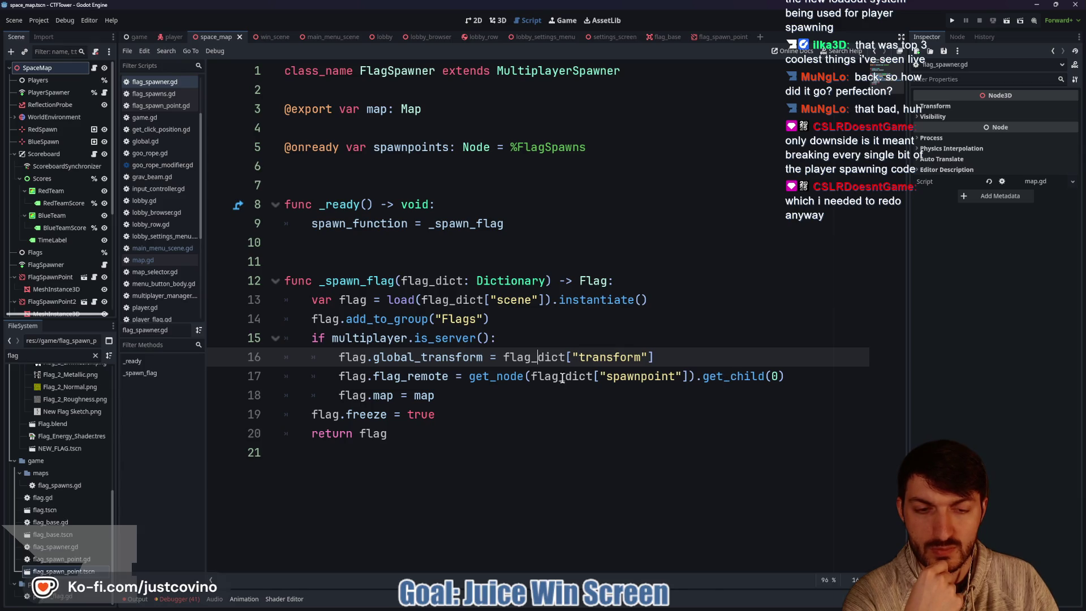
Step: Mark flag_remote on line 17, expand FlagSpawns, check its script, and select Spawnpoint1's FlagTransform
double_click(425, 377)
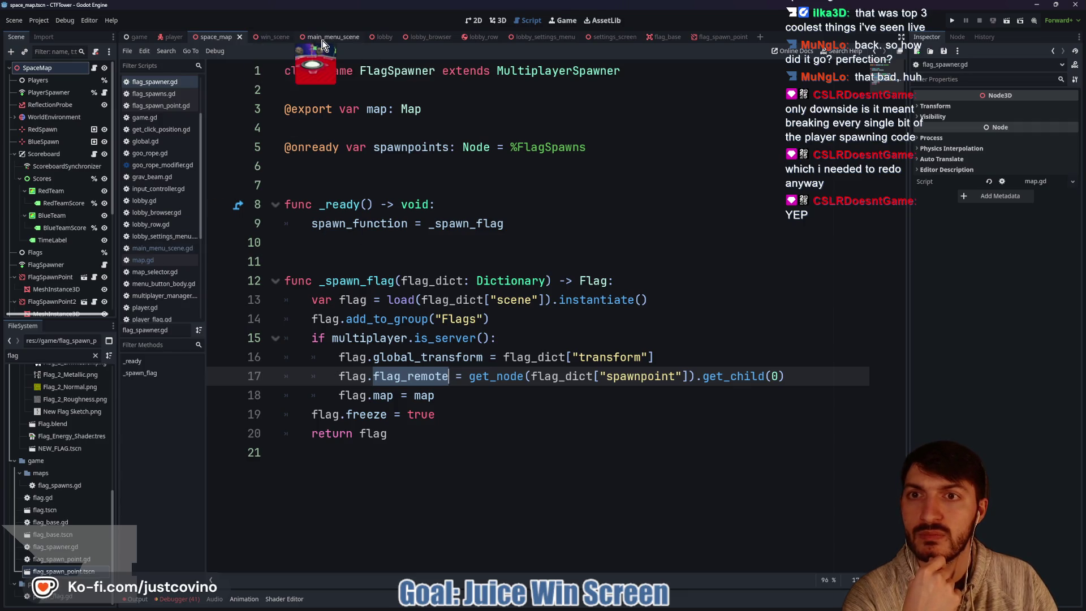
scroll(64, 252, "down", 5)
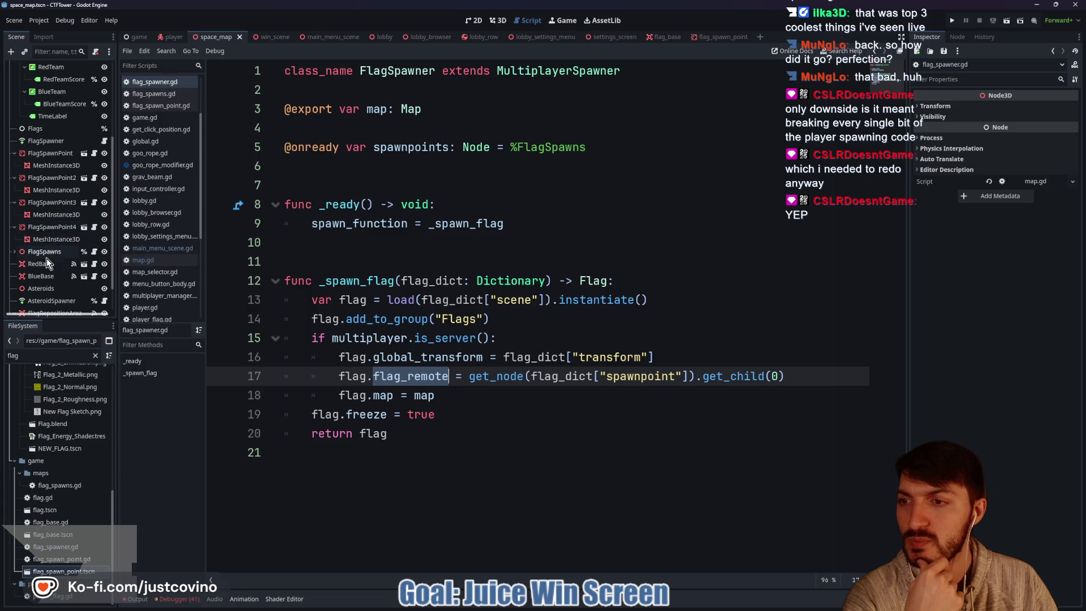
left_click(14, 252)
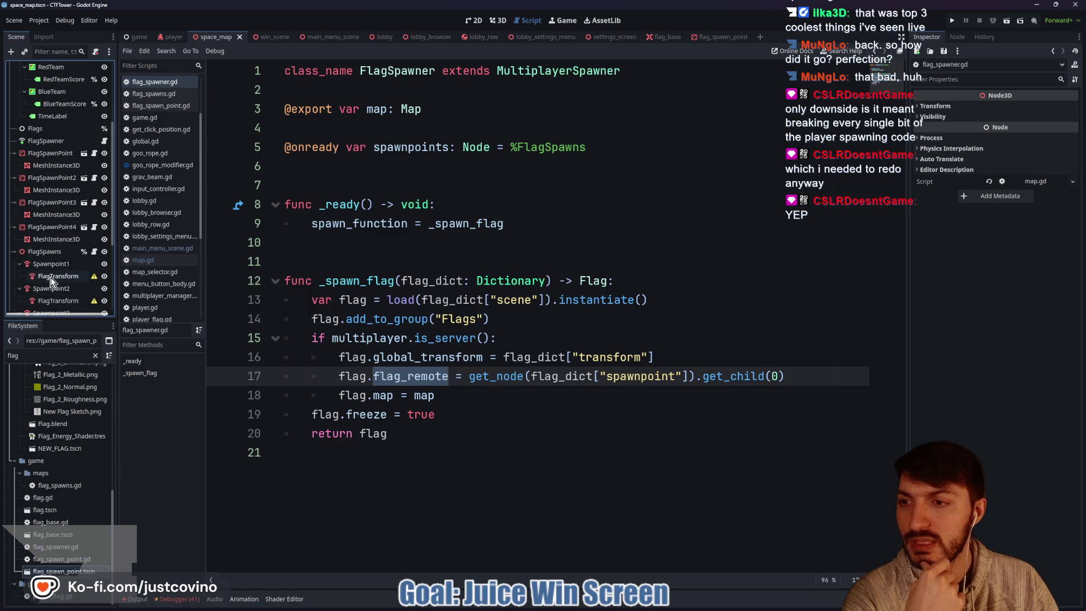
left_click(95, 252)
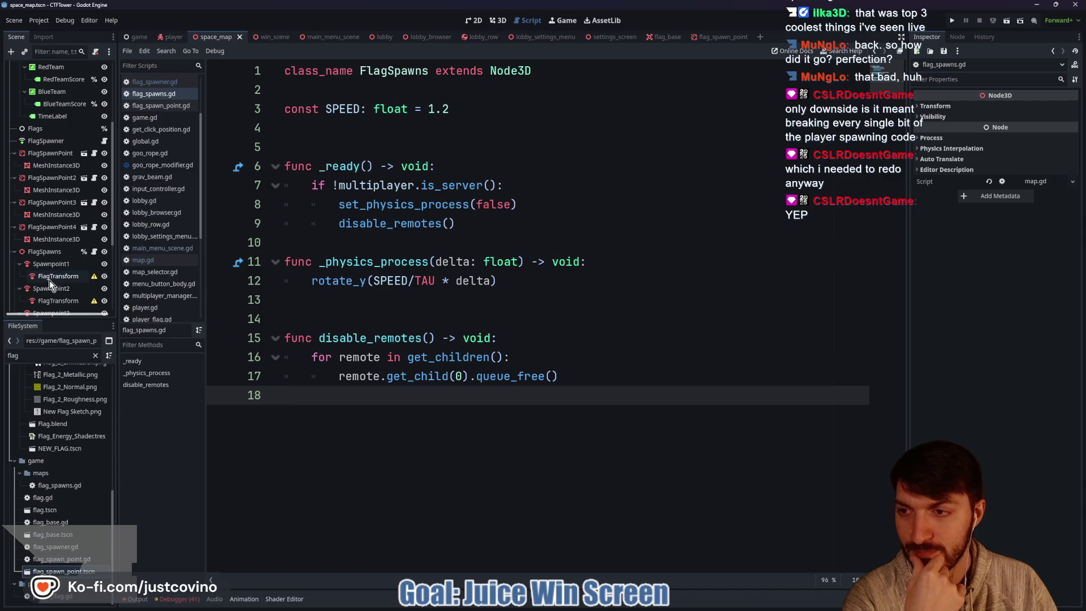
left_click(104, 141)
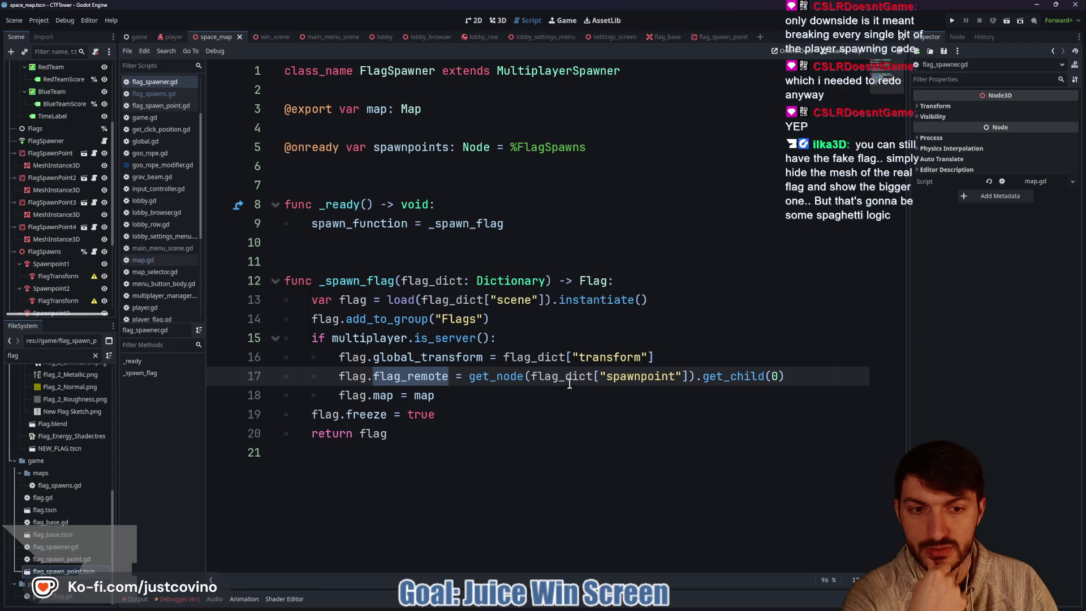
left_click(56, 276)
scroll(52, 284, "down", 3)
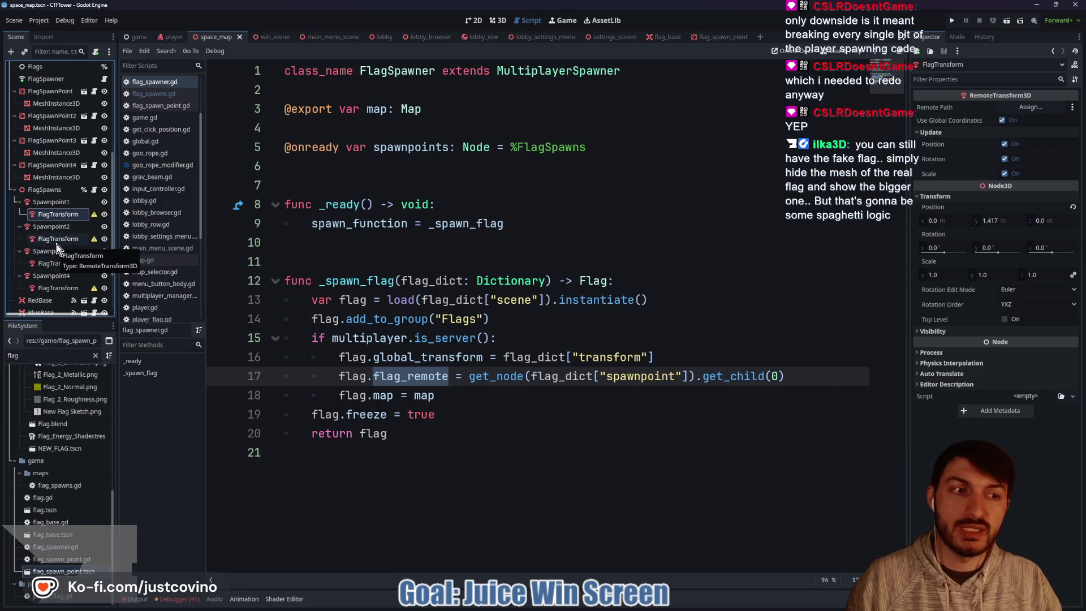
Step: Scale all four FlagTransform nodes to 2.0, then launch two debug game windows
left_click(55, 240, "ctrl")
left_click(54, 264, "ctrl")
left_click(57, 288, "ctrl")
left_click(951, 155)
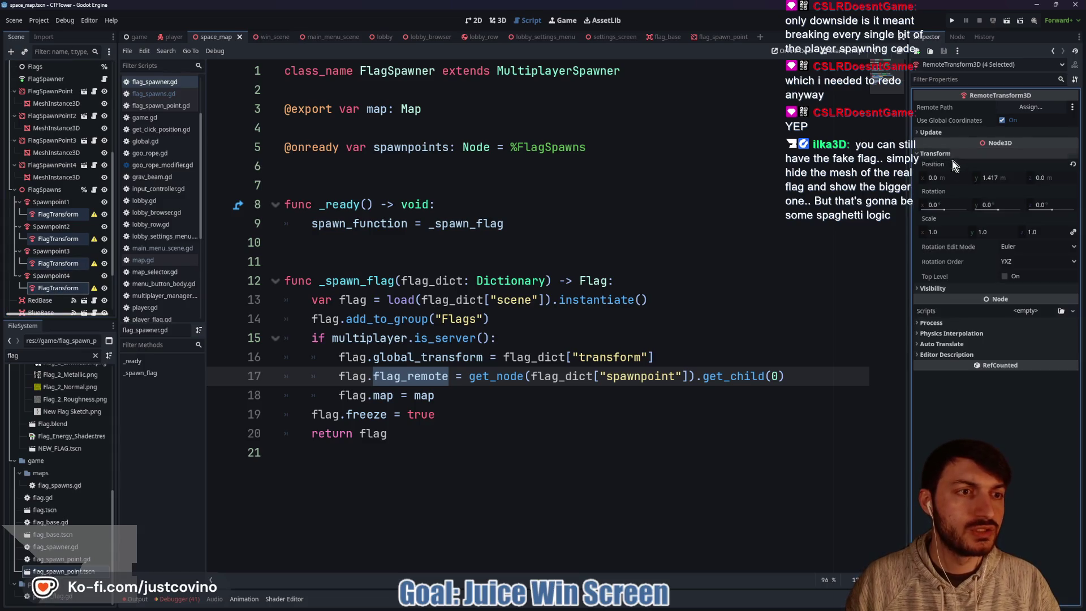
left_click(942, 234)
type("2")
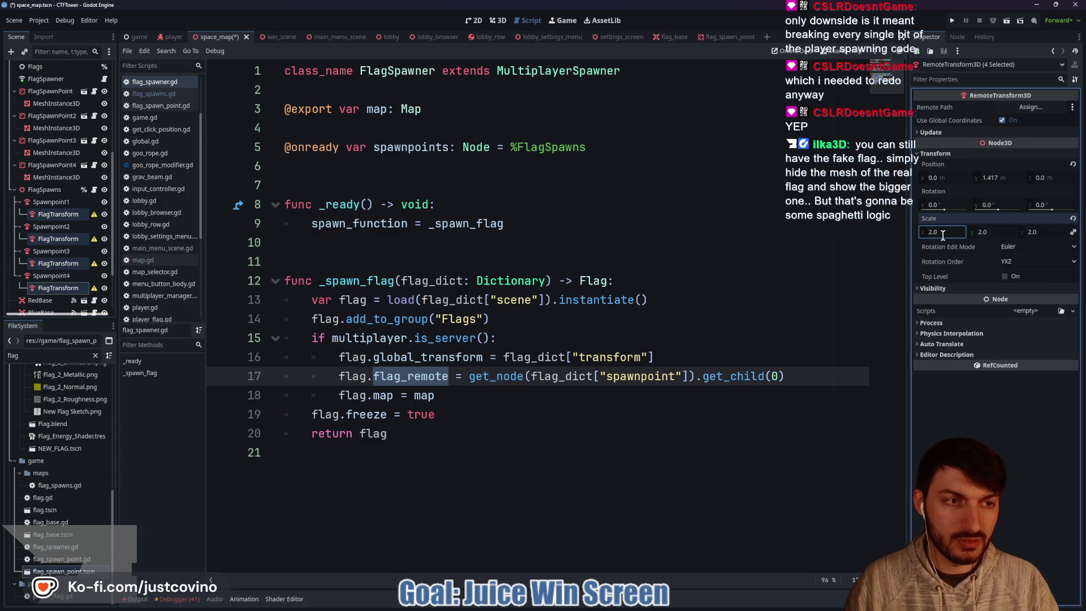
left_click(577, 225)
left_click(952, 22)
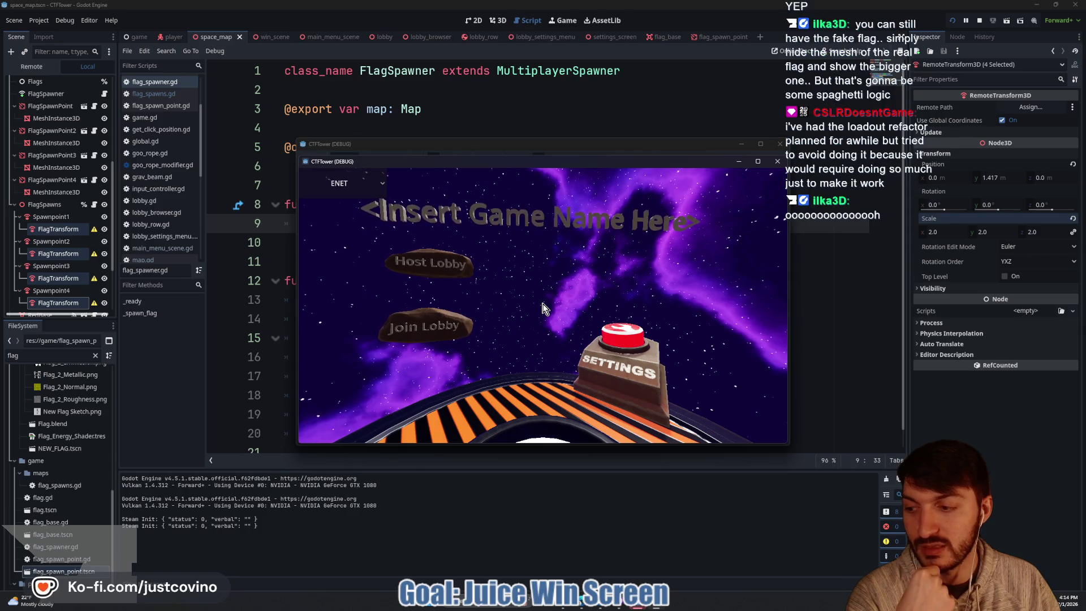
mouse_move(550, 147)
left_mouse_down()
mouse_move(329, 154)
mouse_move(283, 140)
left_mouse_up()
Step: Place the windows side by side, host a lobby in one, join from the other, and start
left_click_drag(540, 164, 784, 162)
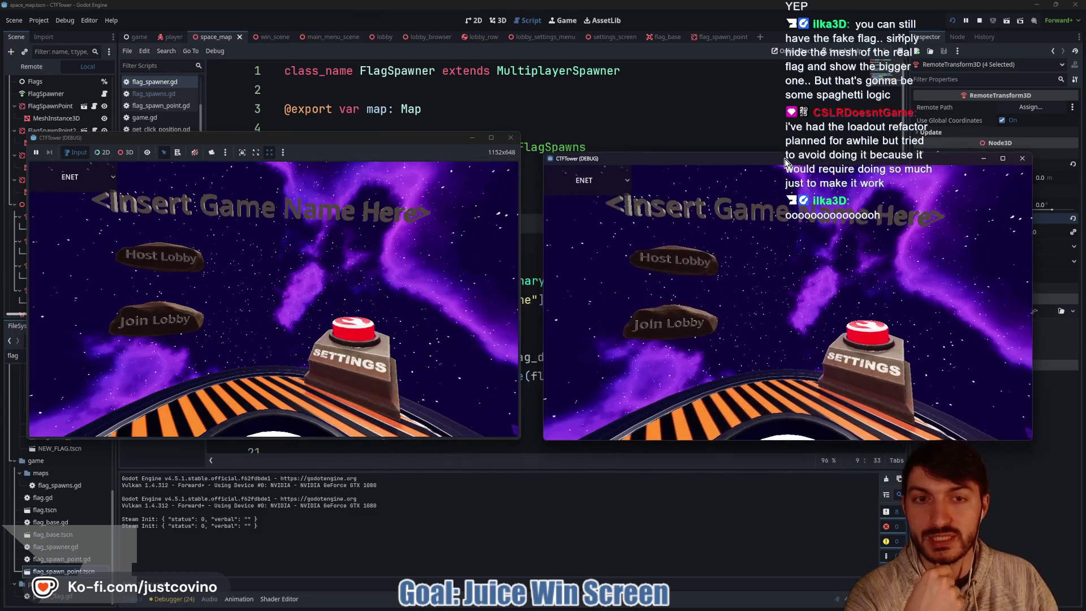
left_click(160, 257)
left_click(264, 243)
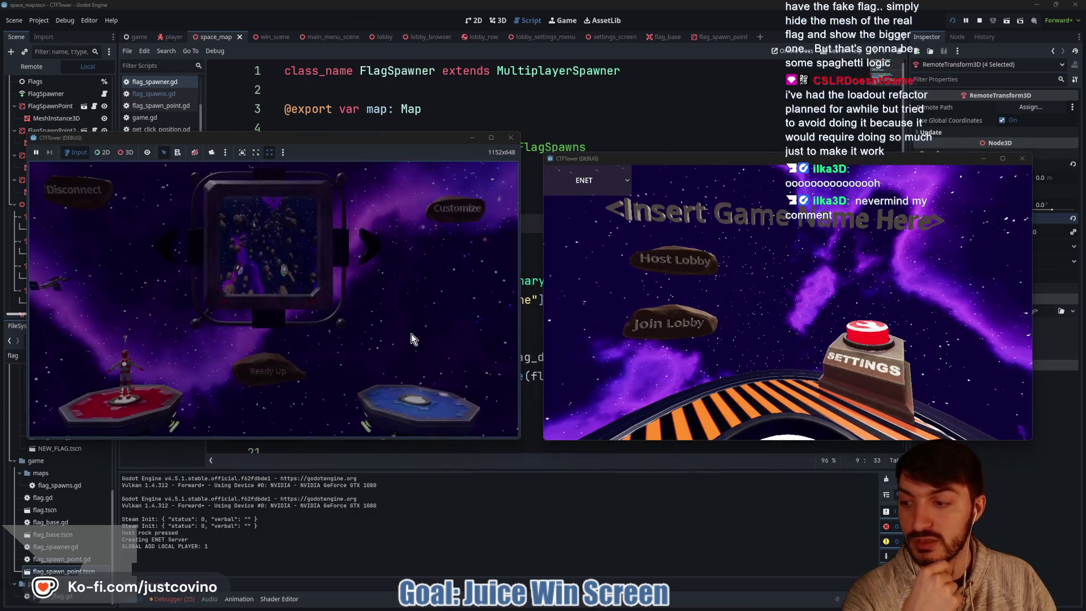
left_click(670, 323)
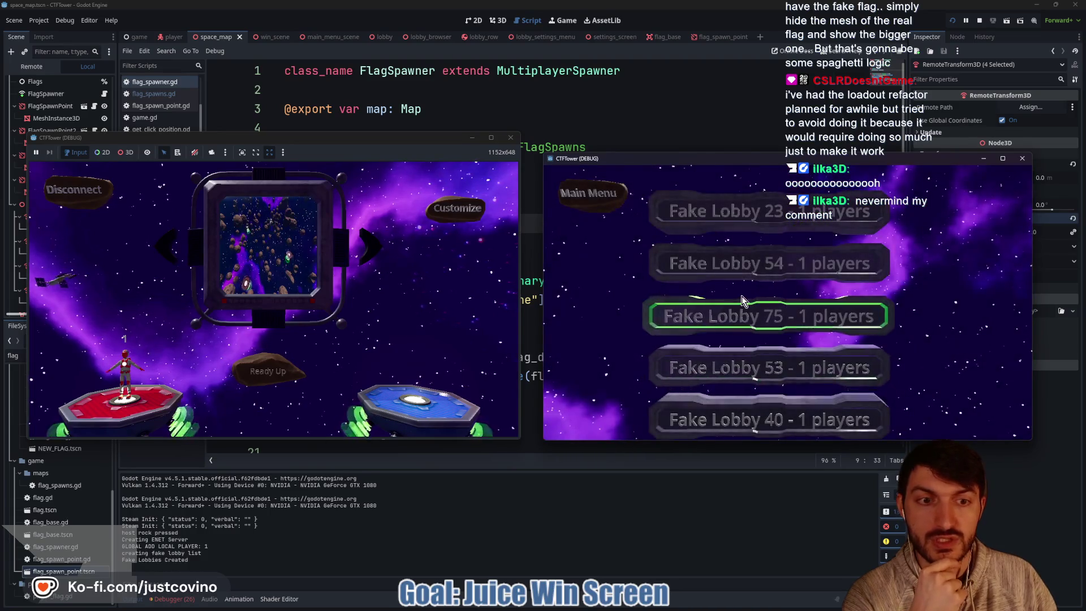
left_click(741, 296)
left_click(782, 374)
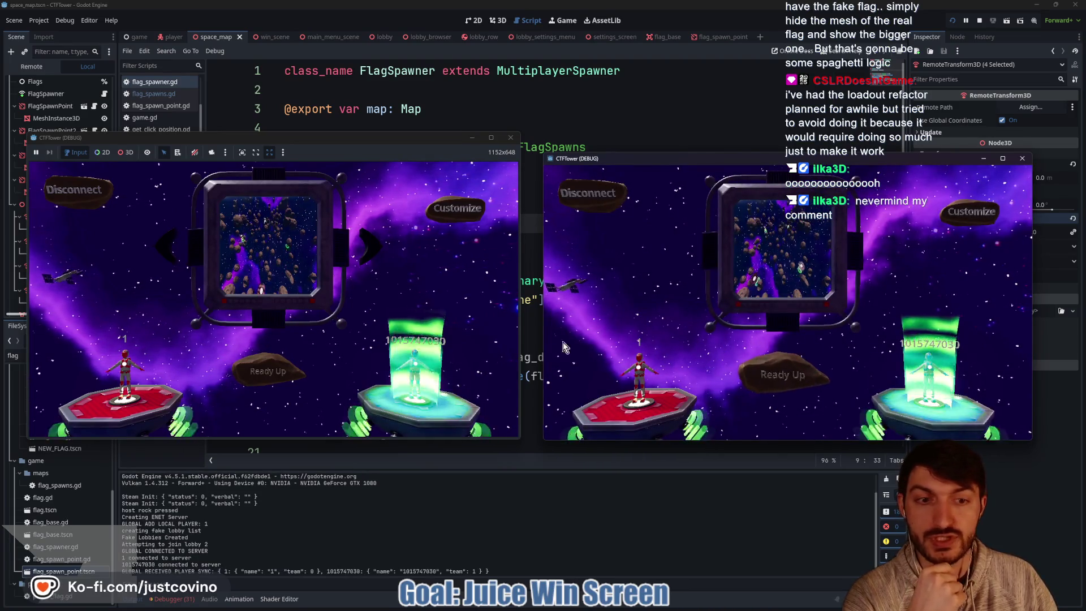
left_click(266, 371)
left_click(257, 369)
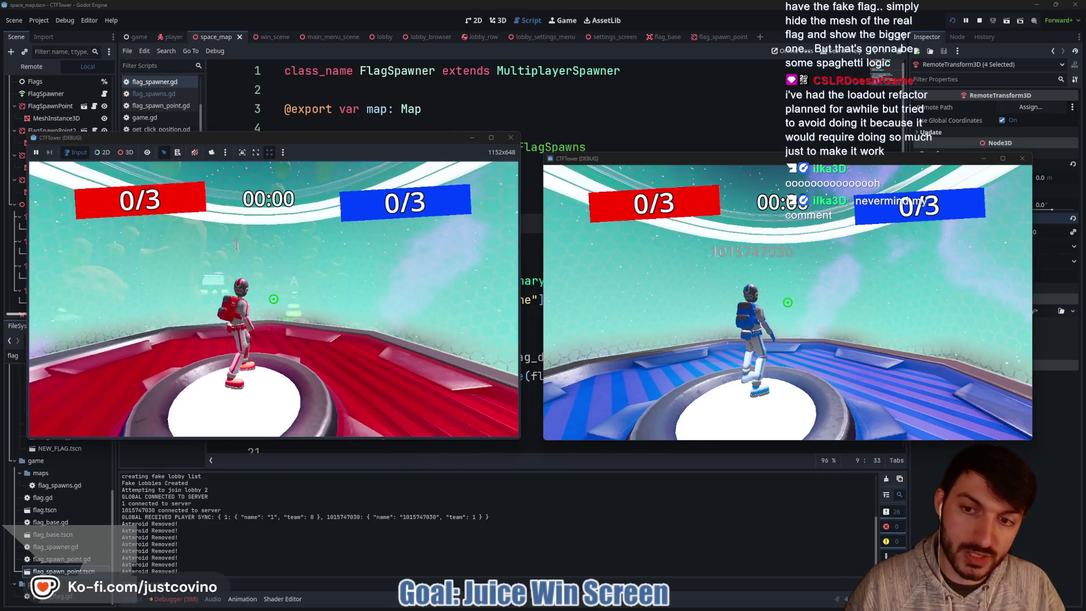
Step: Jump the red player off its platform, then stop the debug run
key("super")
key("super")
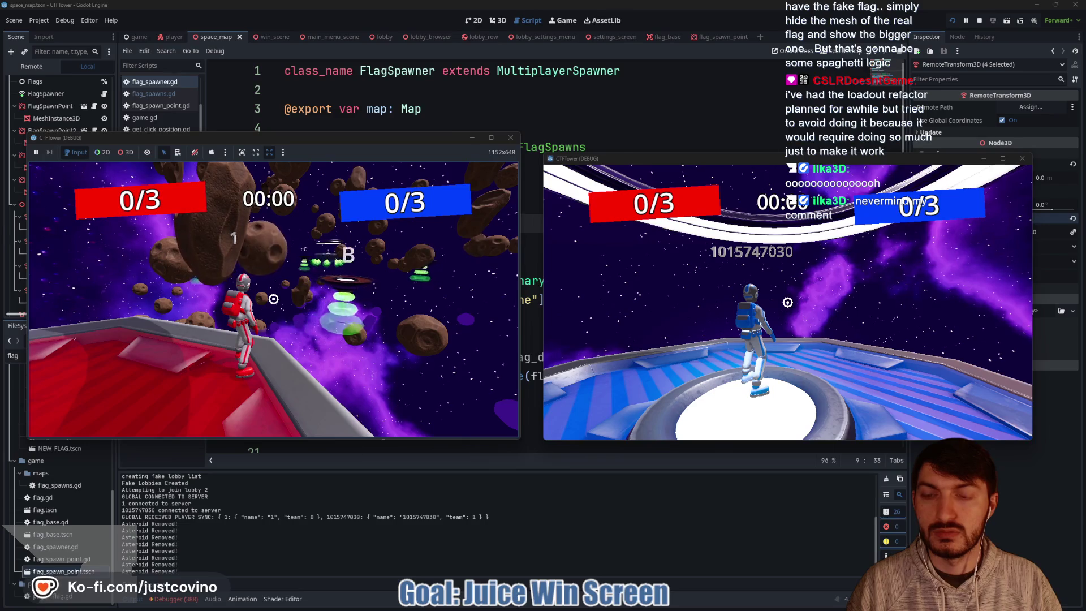
key("space")
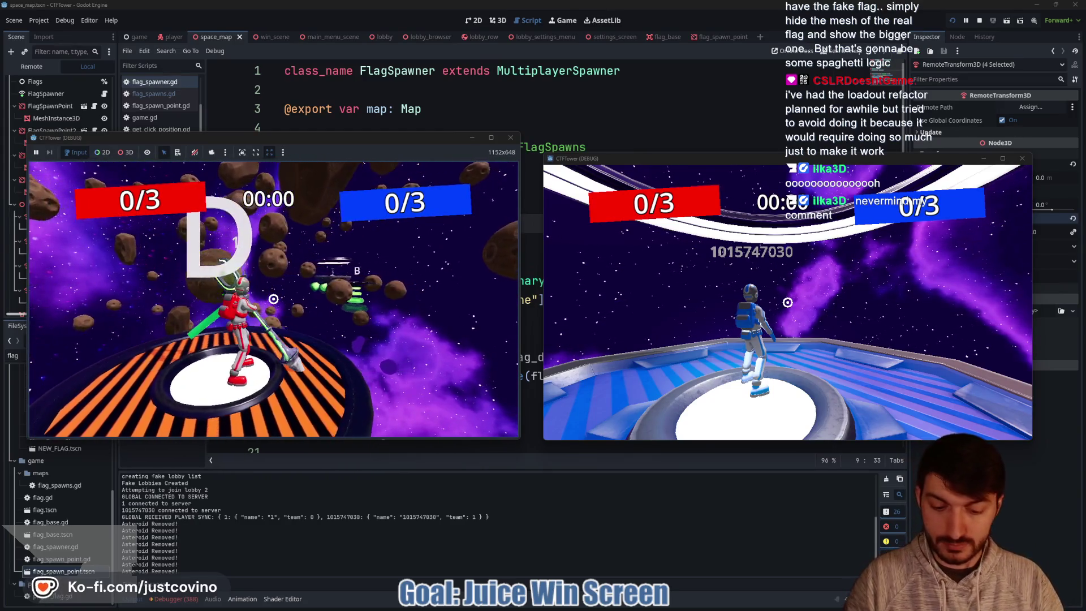
key("F8")
left_click(336, 248)
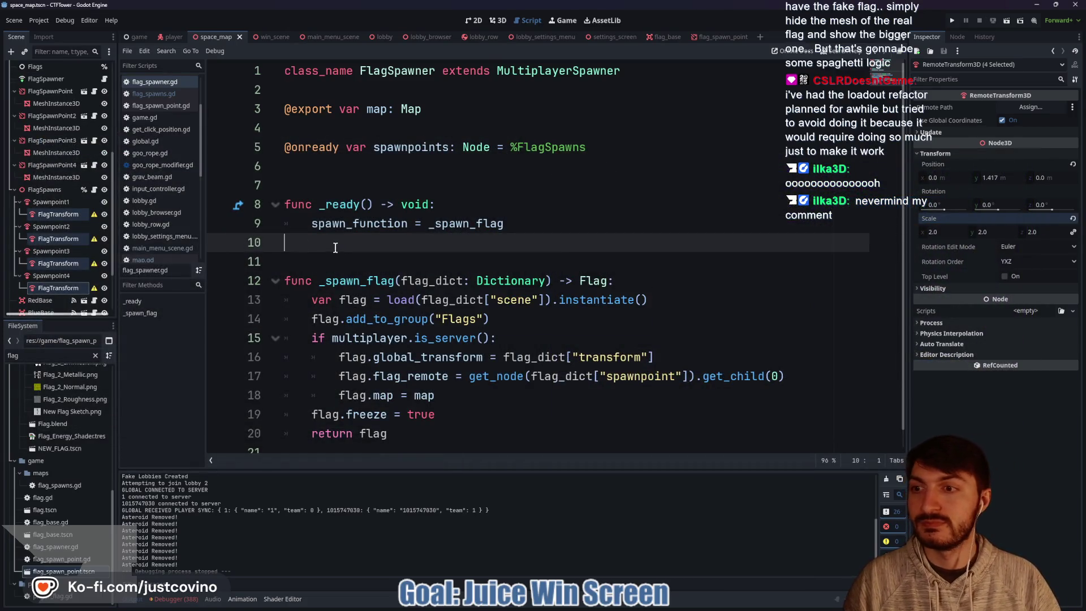
Step: In the 3D view, set the four FlagTransforms' Position Y to 1.5 and save space_map
left_click(501, 21)
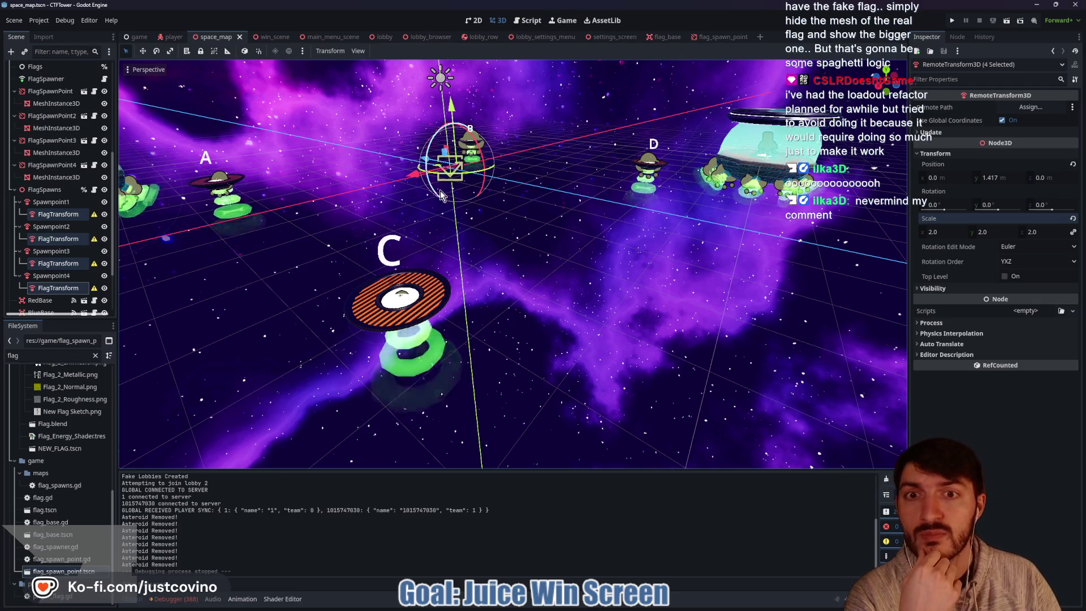
left_click_drag(538, 186, 523, 202)
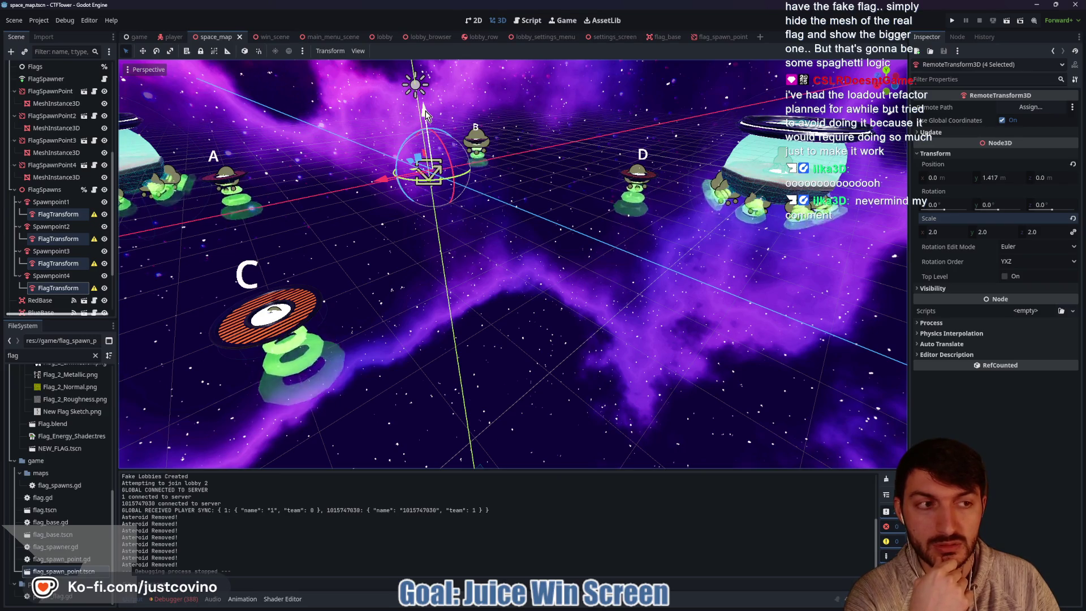
left_click(995, 177)
type("1.5")
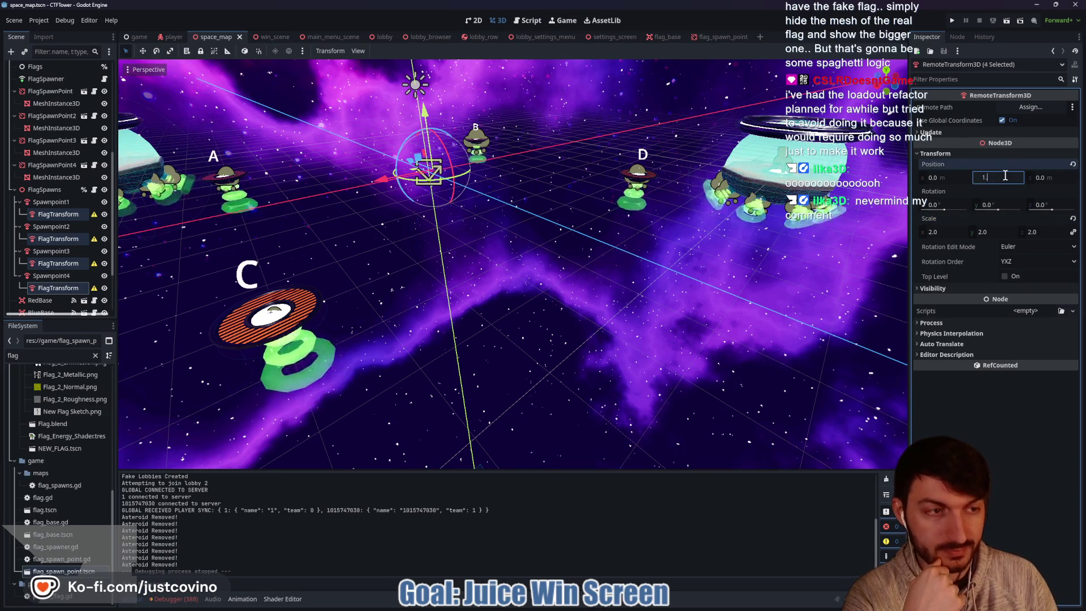
key("Return")
key("ctrl+s")
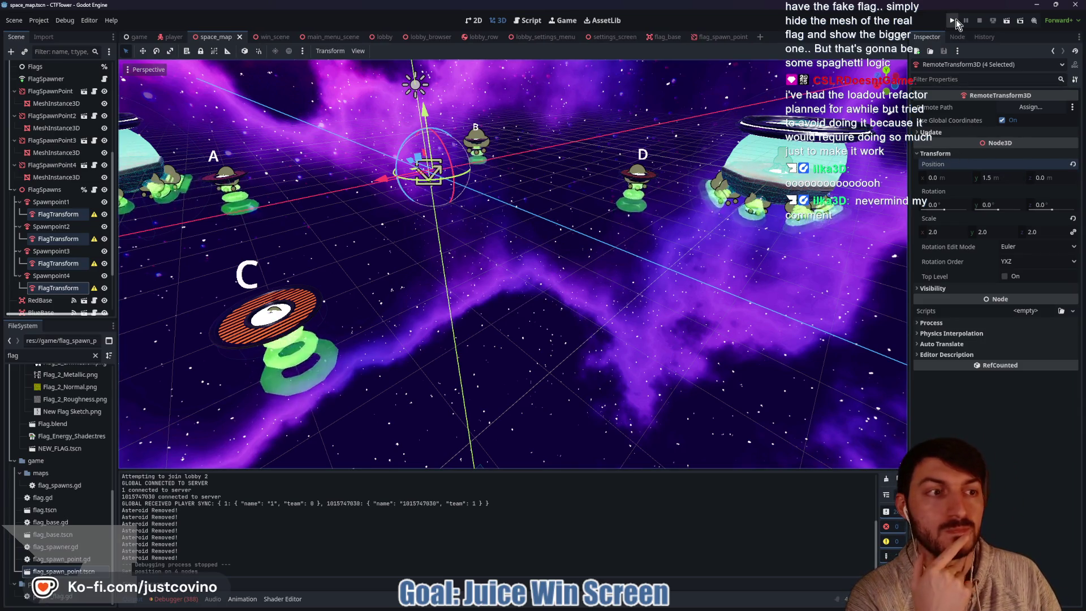
Step: Launch the game, host in the left window, join from the right, ready both, and start
left_click(953, 20)
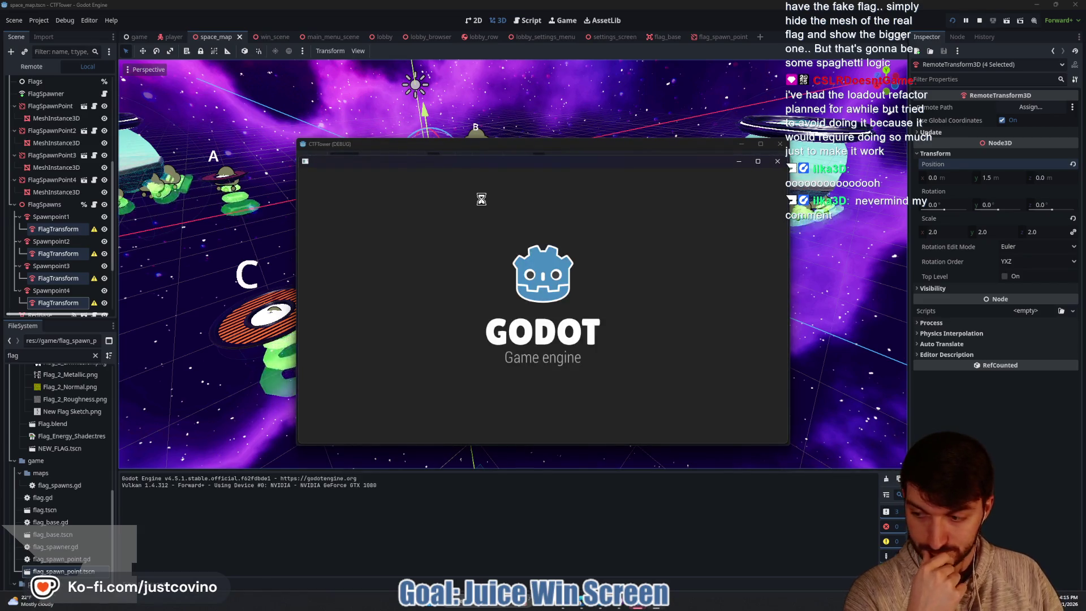
left_click(429, 262)
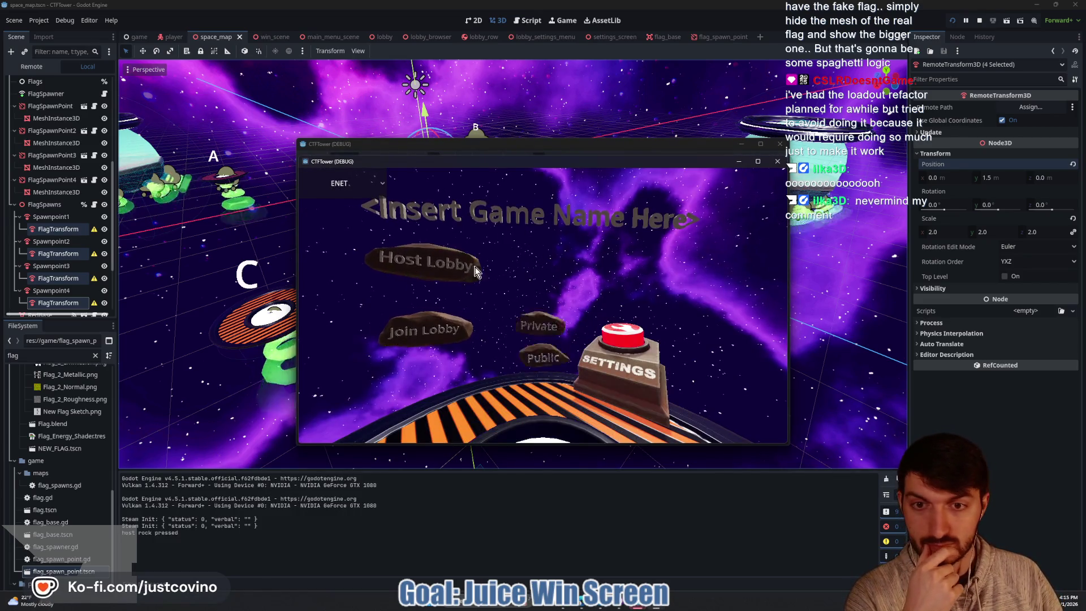
left_click(540, 187)
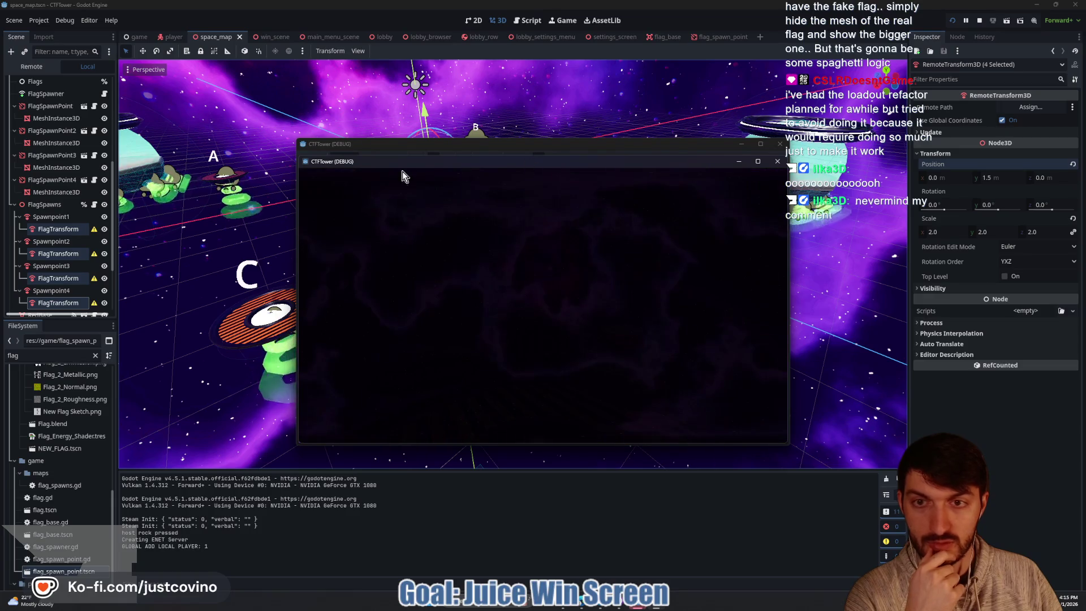
left_click_drag(536, 167, 265, 170)
left_click_drag(565, 144, 796, 134)
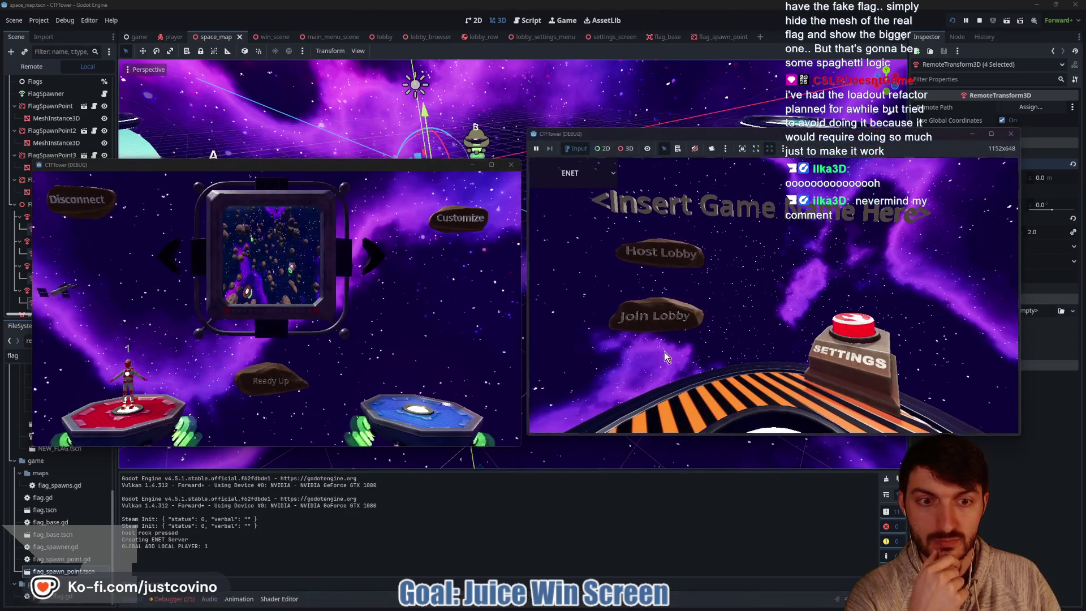
left_click(664, 317)
left_click(693, 309)
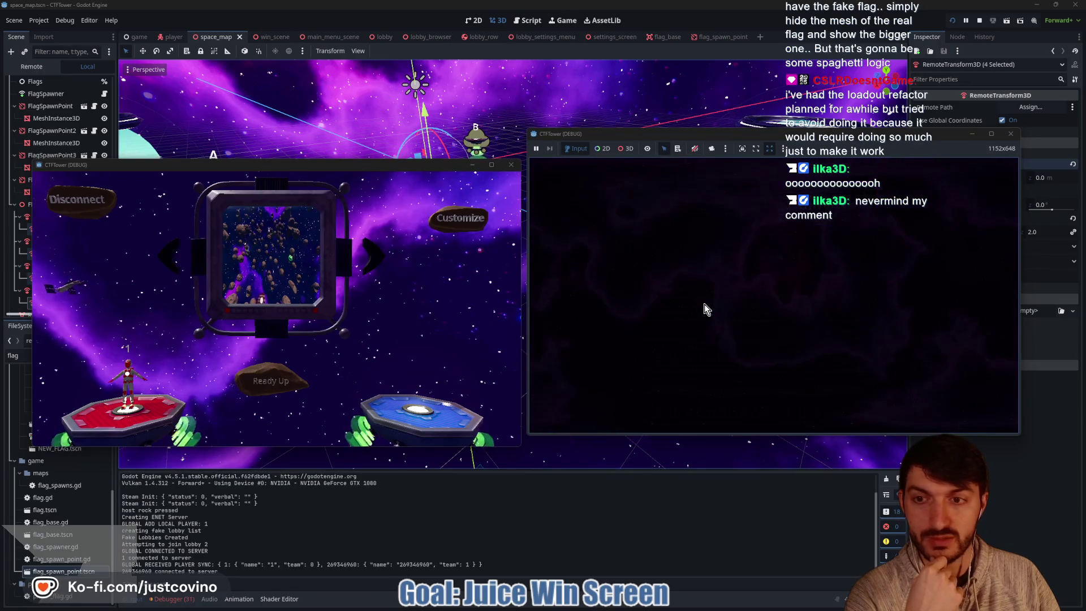
left_click(772, 367)
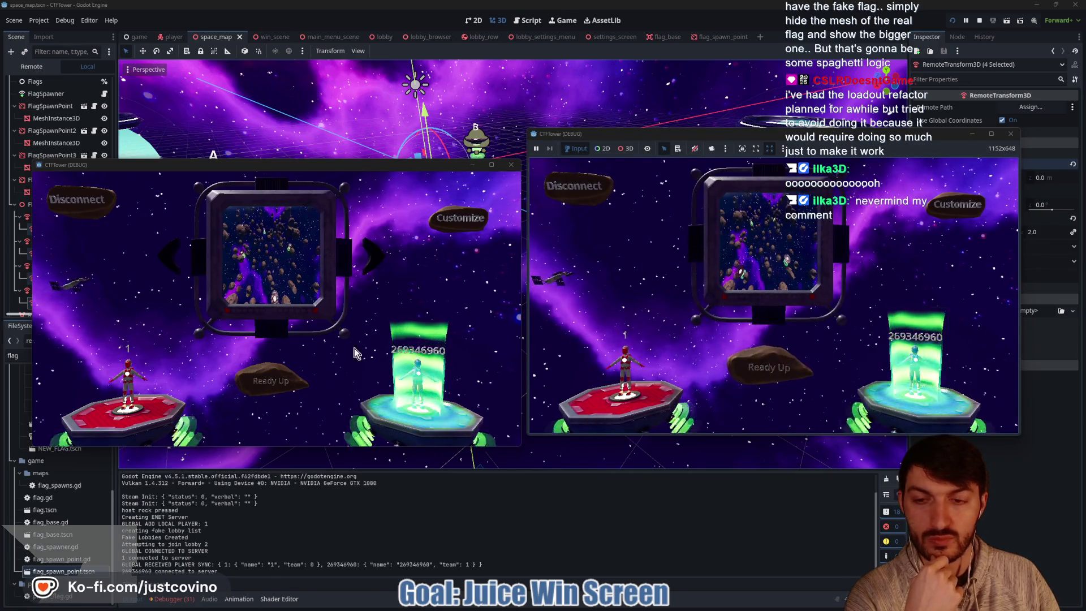
left_click(264, 388)
left_click(278, 383)
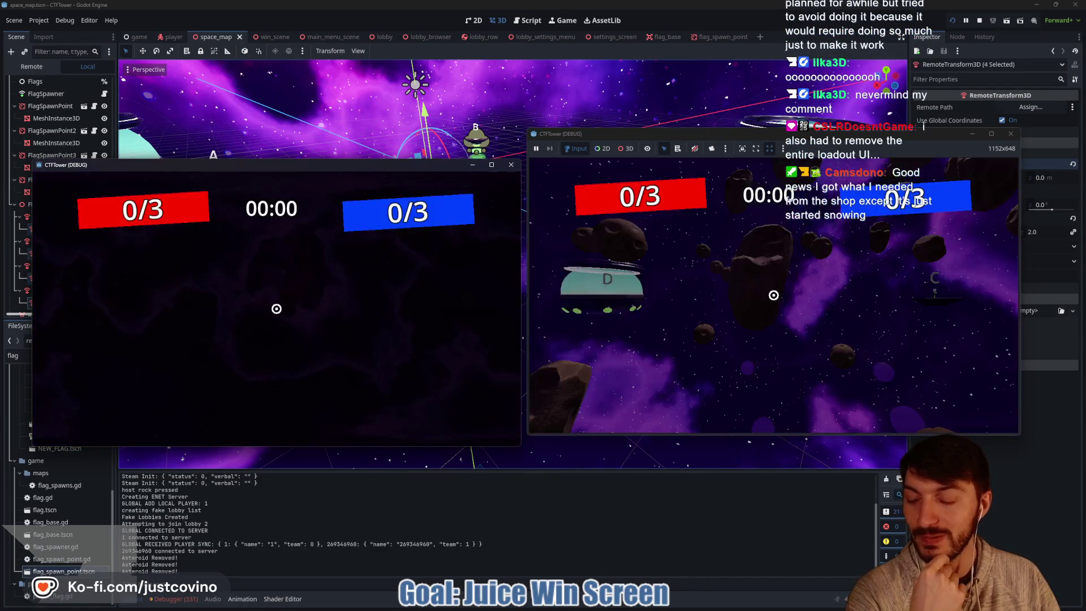
Step: Walk the red player off the platform into space, then stop the debug run
key("super")
key("super")
key("w")
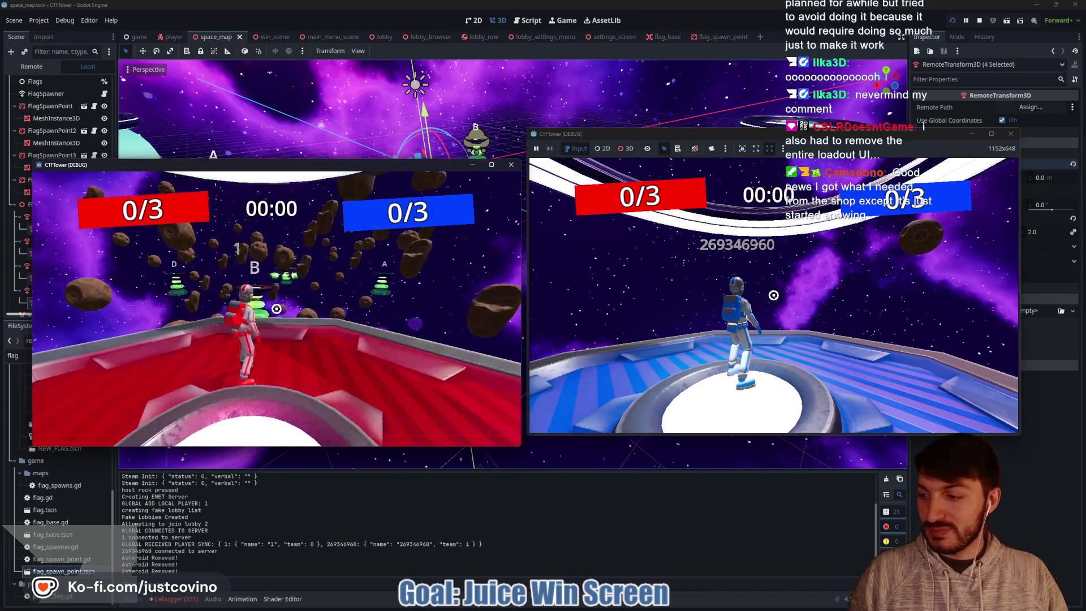
key("w")
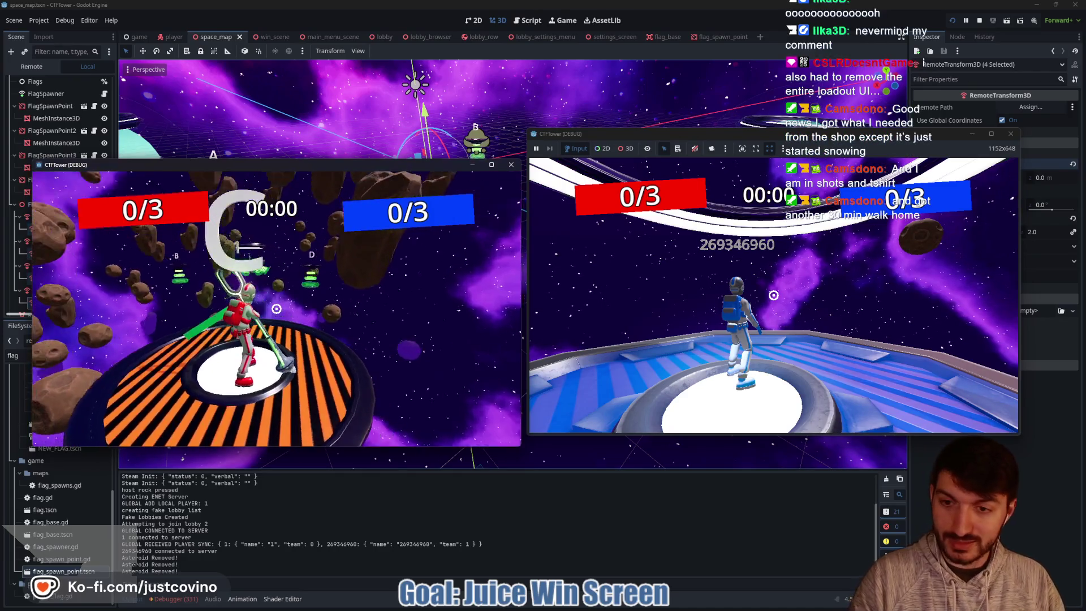
key("F8")
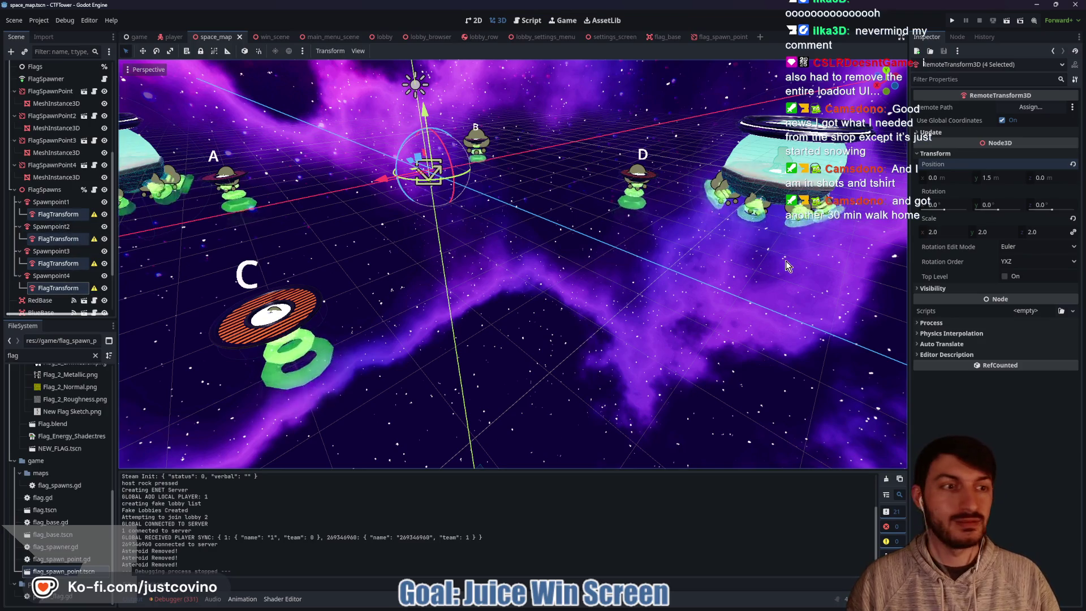
Step: Set the four FlagTransforms' Position Y to 2.0, save space_map, and relaunch the game
left_click(992, 178)
type("2")
key("Return")
key("ctrl+s")
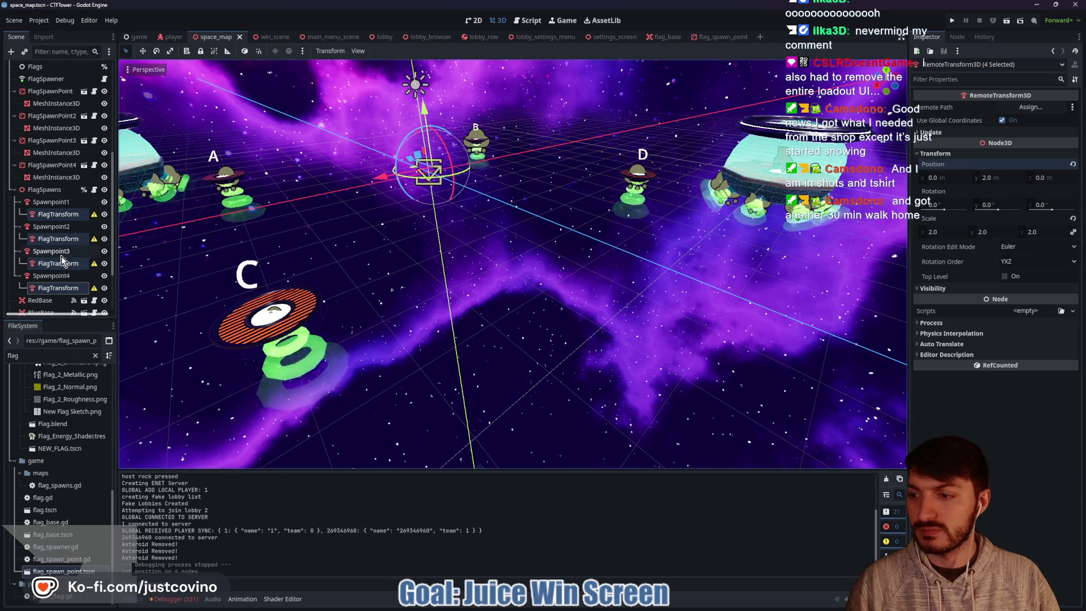
left_click(409, 259)
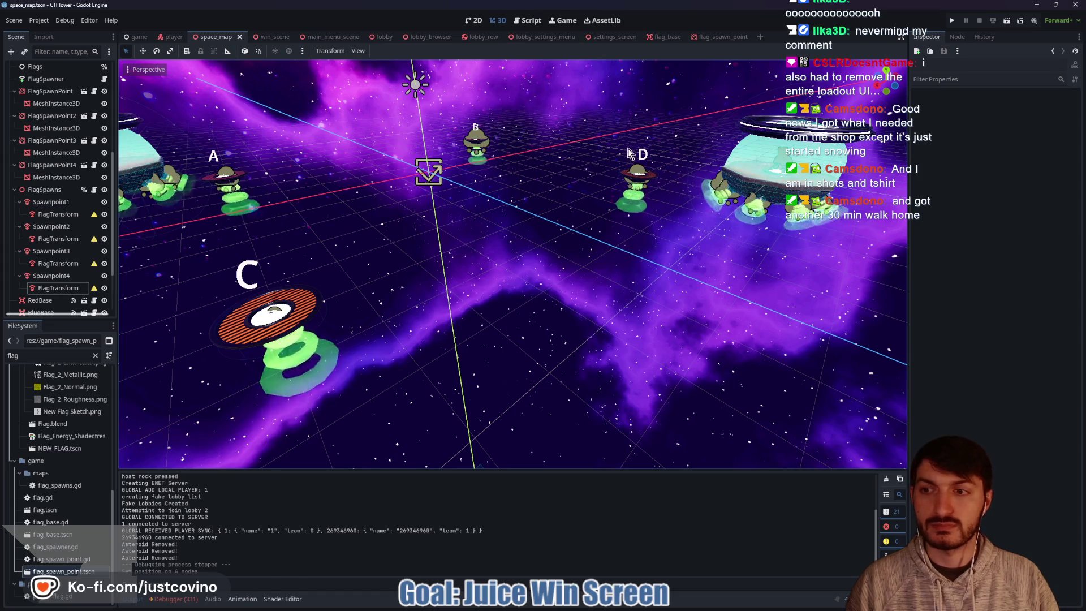
key("F5")
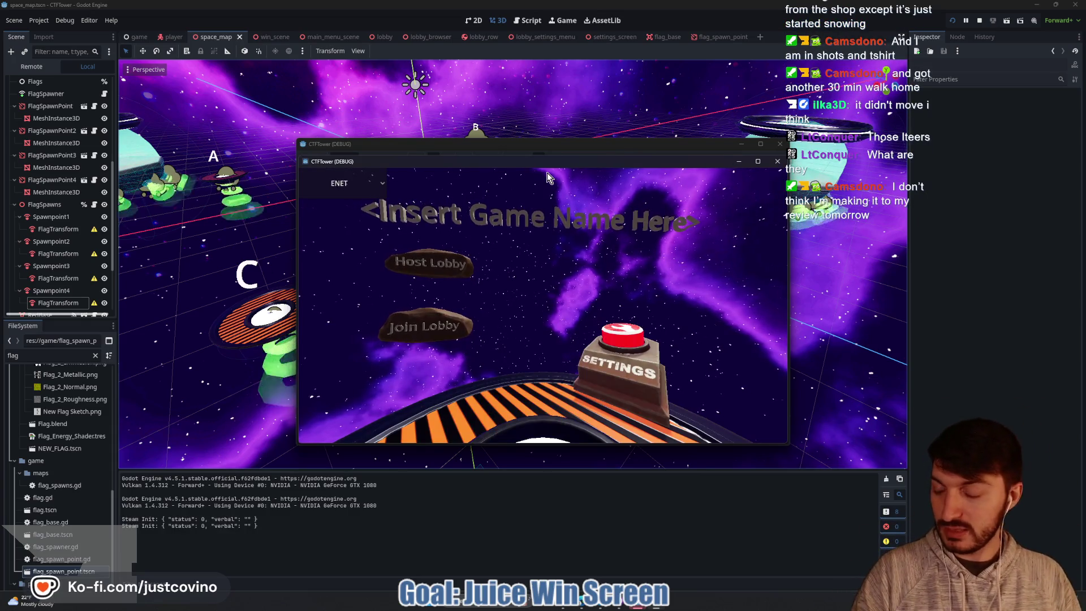
Step: Host a lobby in the left window, open the lobby list on the right, ready up and start
left_click(450, 256)
left_click_drag(514, 145, 229, 142)
mouse_move(555, 165)
left_mouse_down()
mouse_move(799, 142)
mouse_move(767, 143)
left_mouse_up()
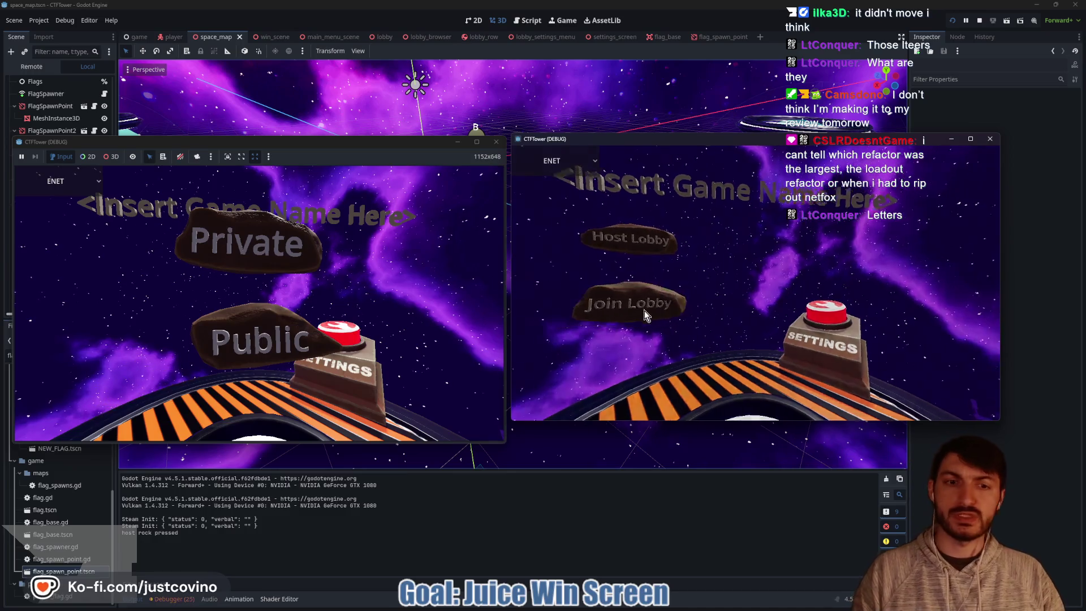
left_click(644, 307)
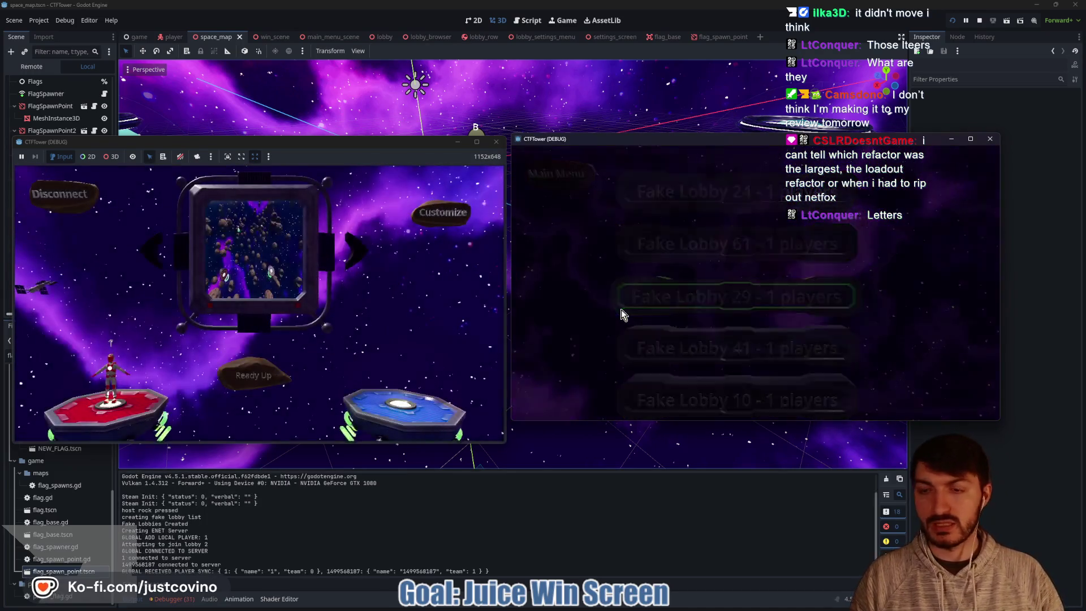
left_click(231, 377)
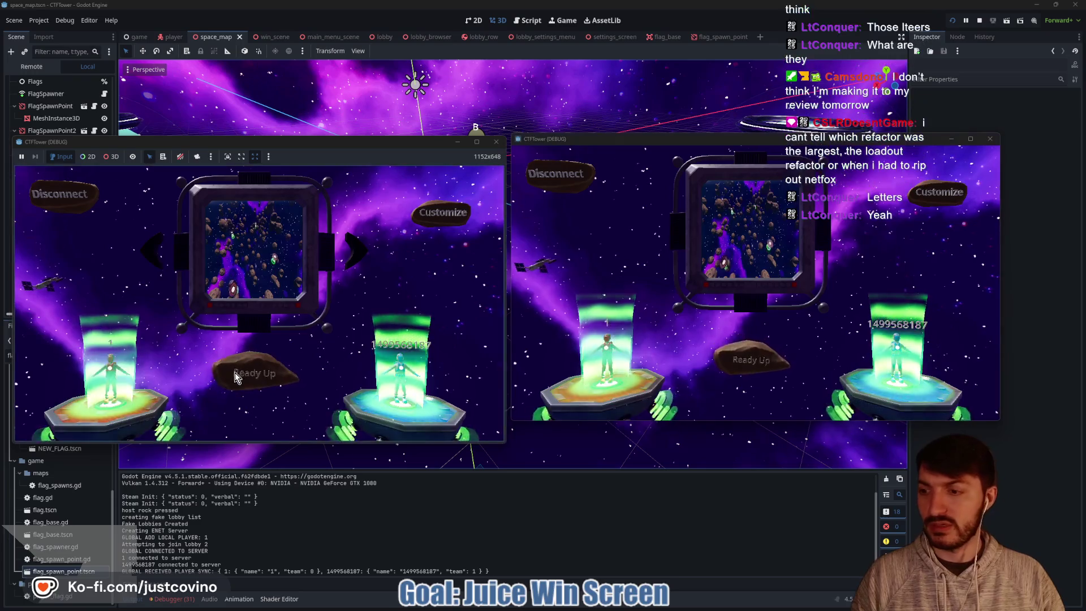
left_click(232, 380)
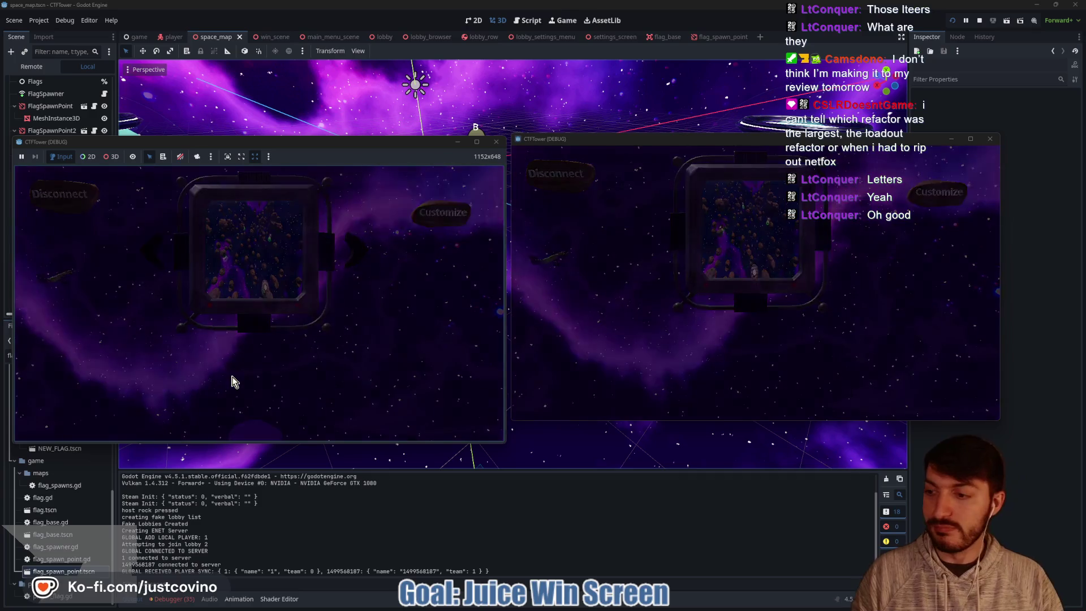
Step: Walk the red player off its base, jump into space, and grapple onto an asteroid
key("w")
key("super")
key("super")
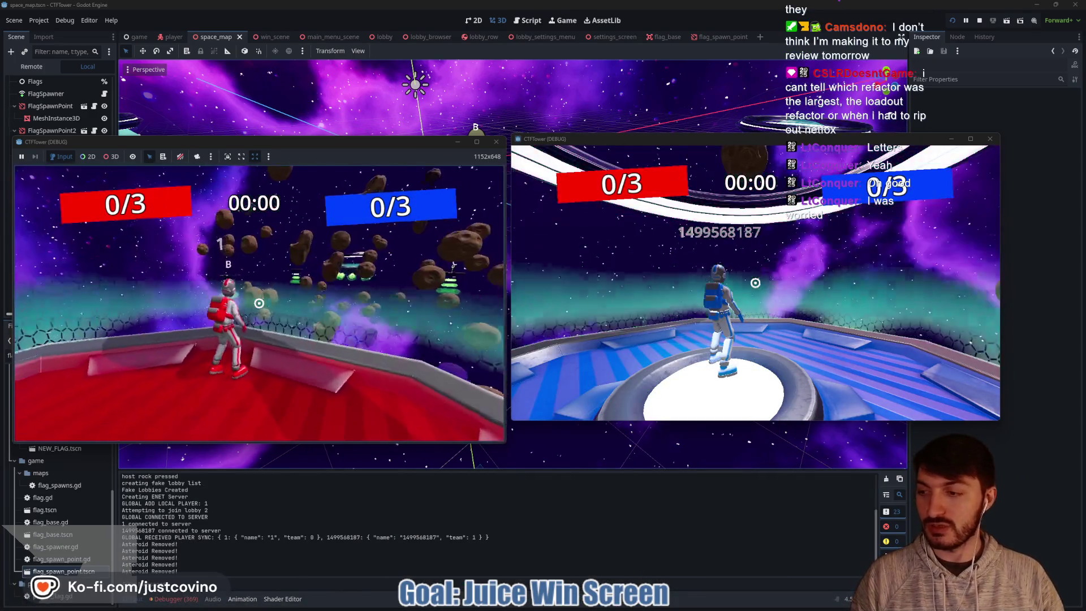
key("a")
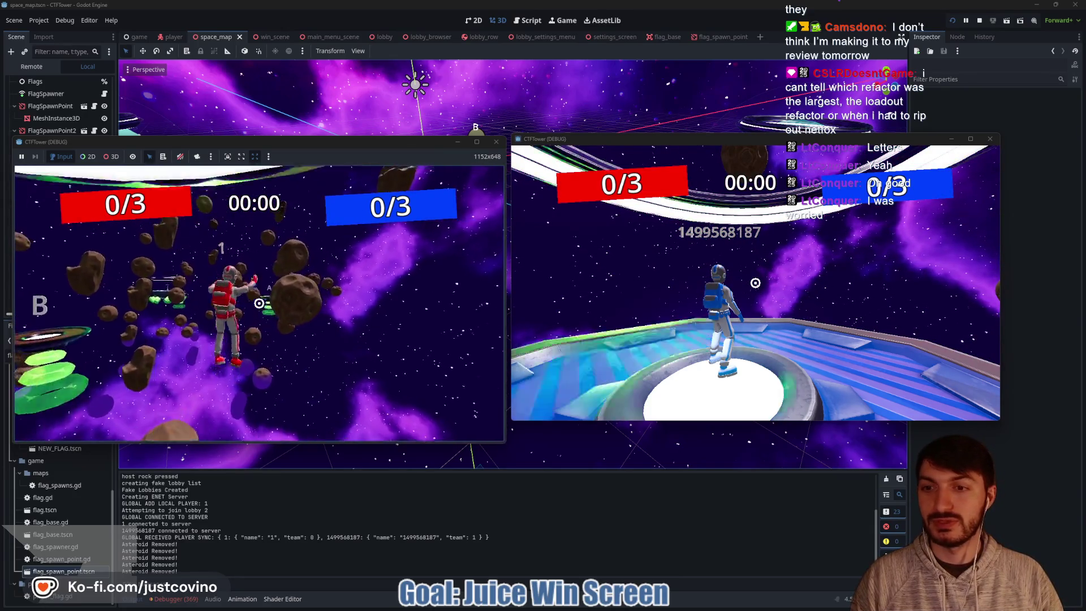
key("space")
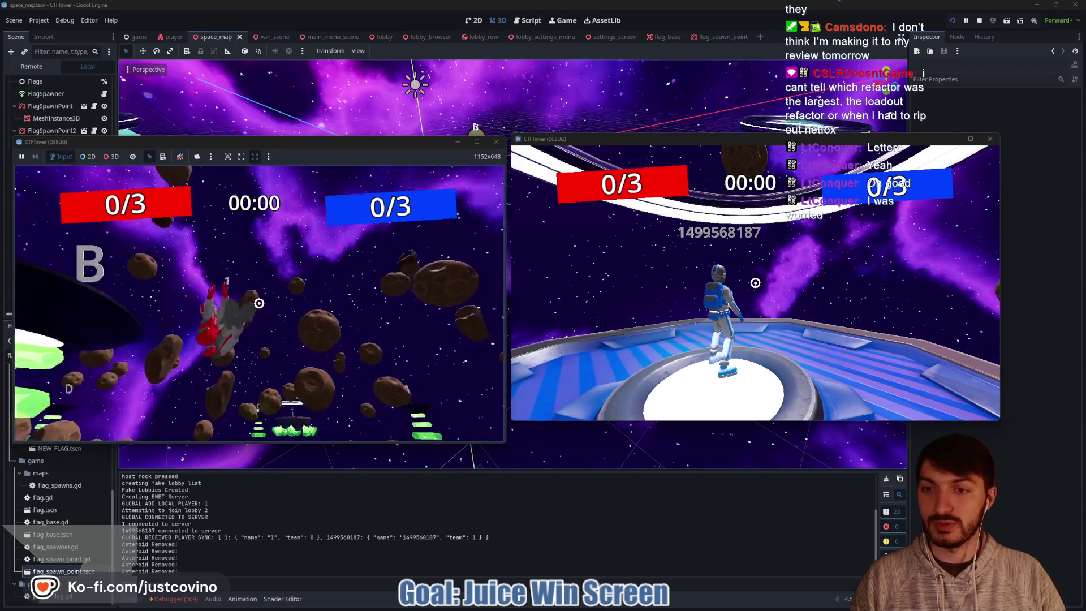
left_click(259, 303)
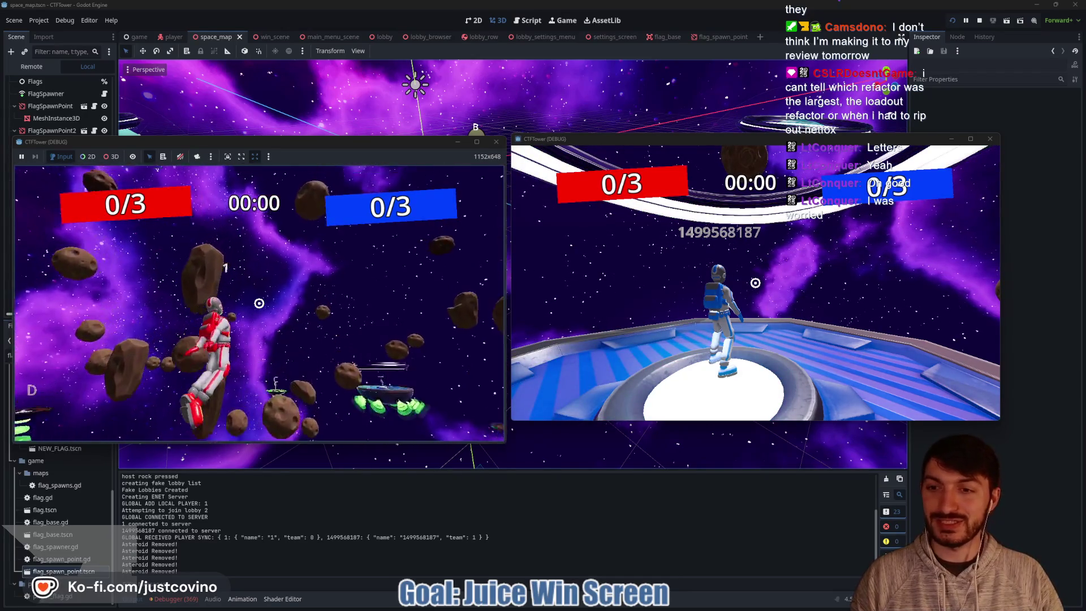
key("space")
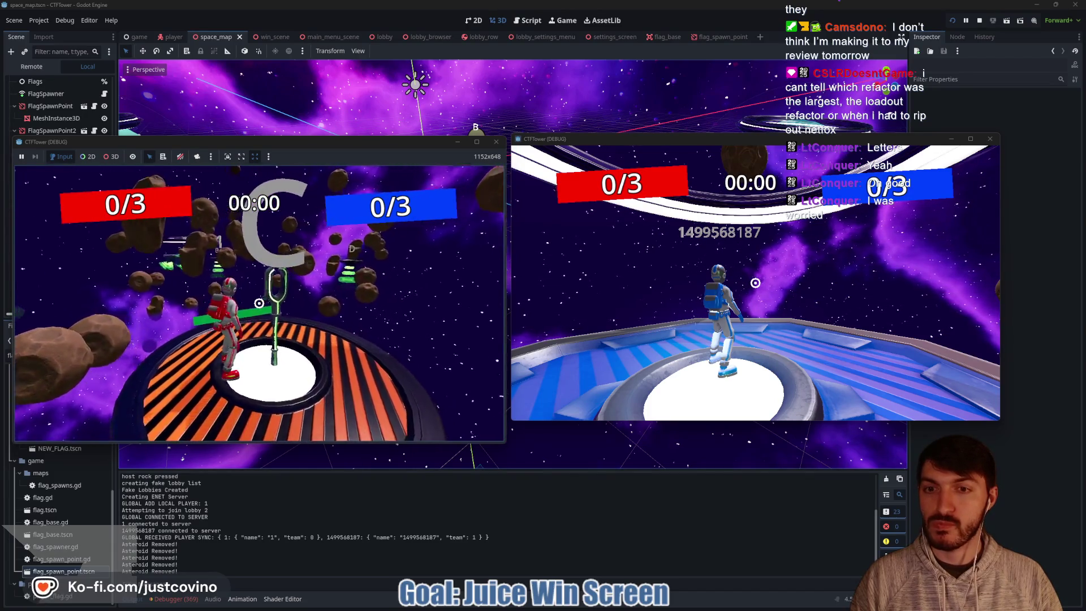
Step: Steer the red player along striped pad C, grapple again, then stop the run
key("a")
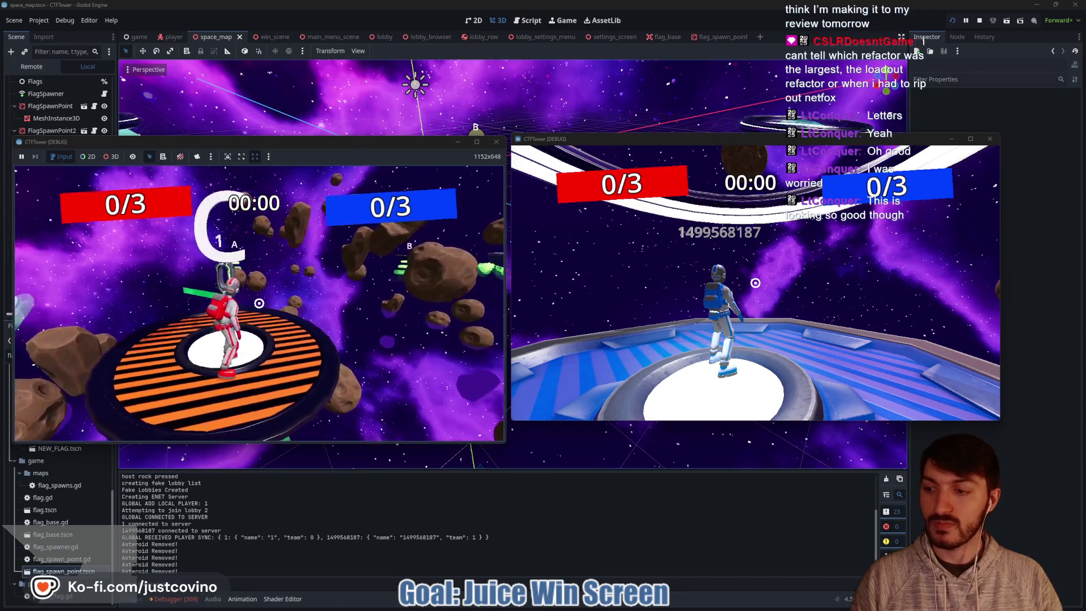
key("a")
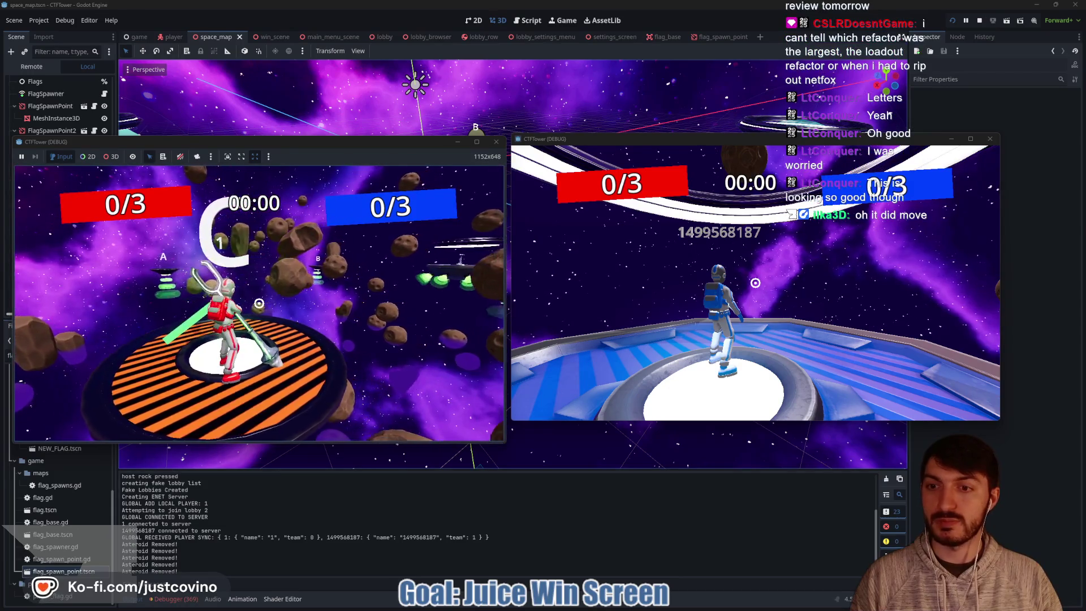
key("a")
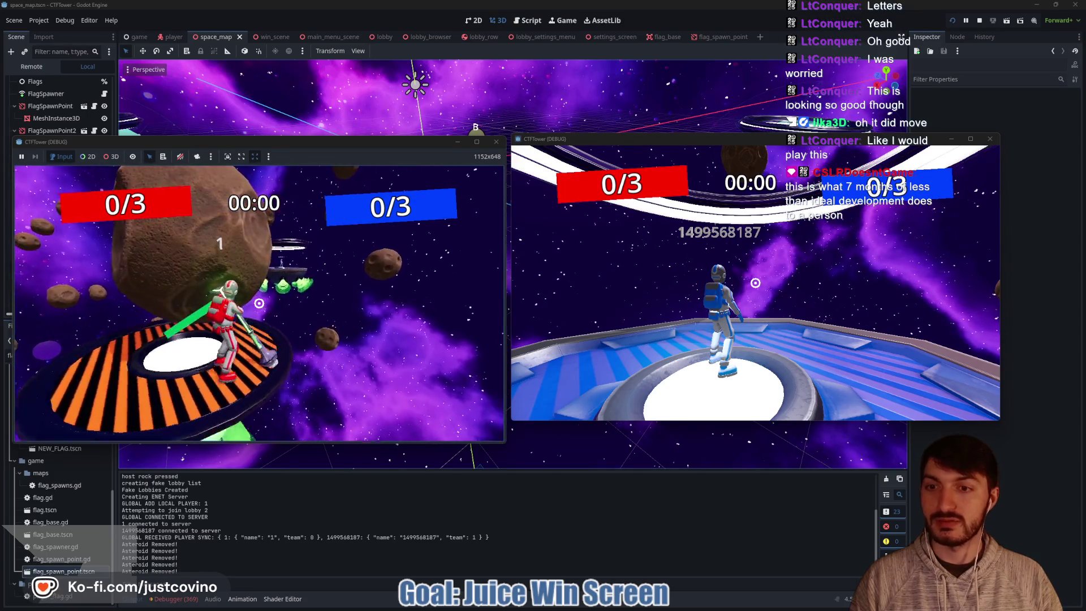
key("space")
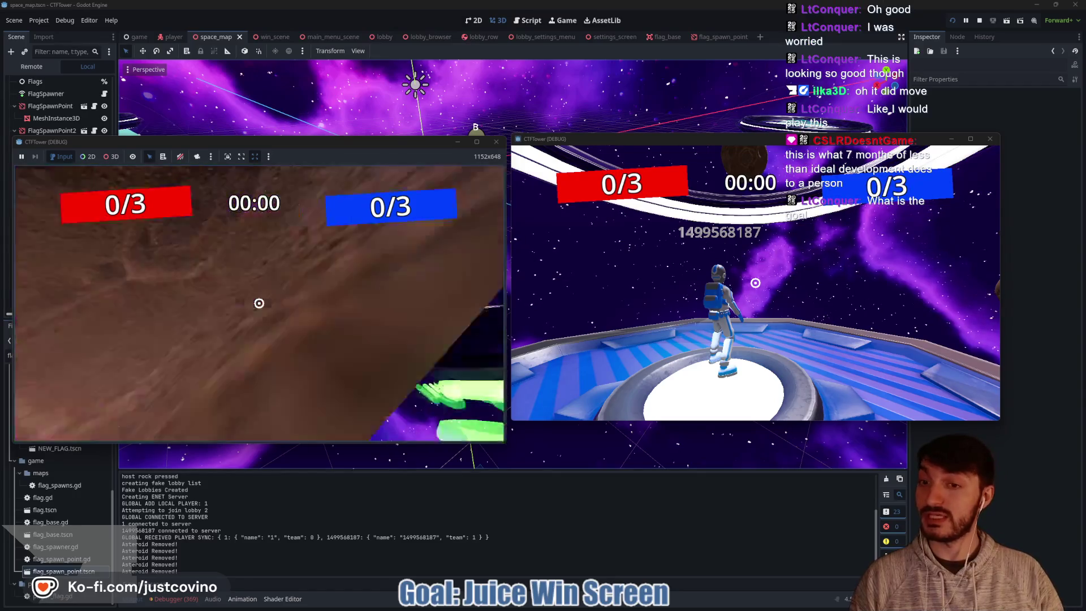
left_click(258, 303)
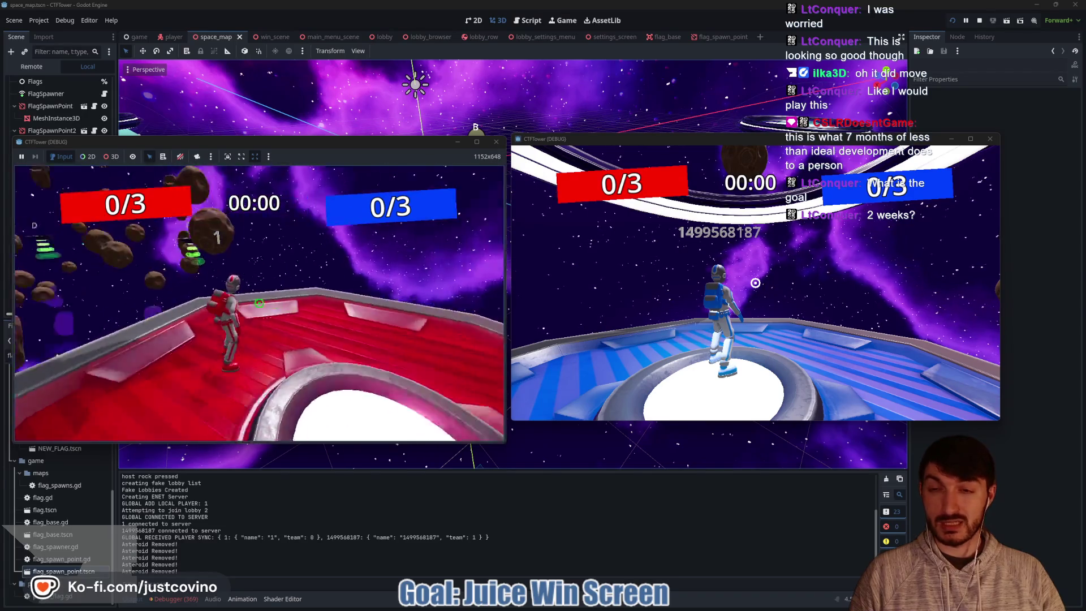
key("F8")
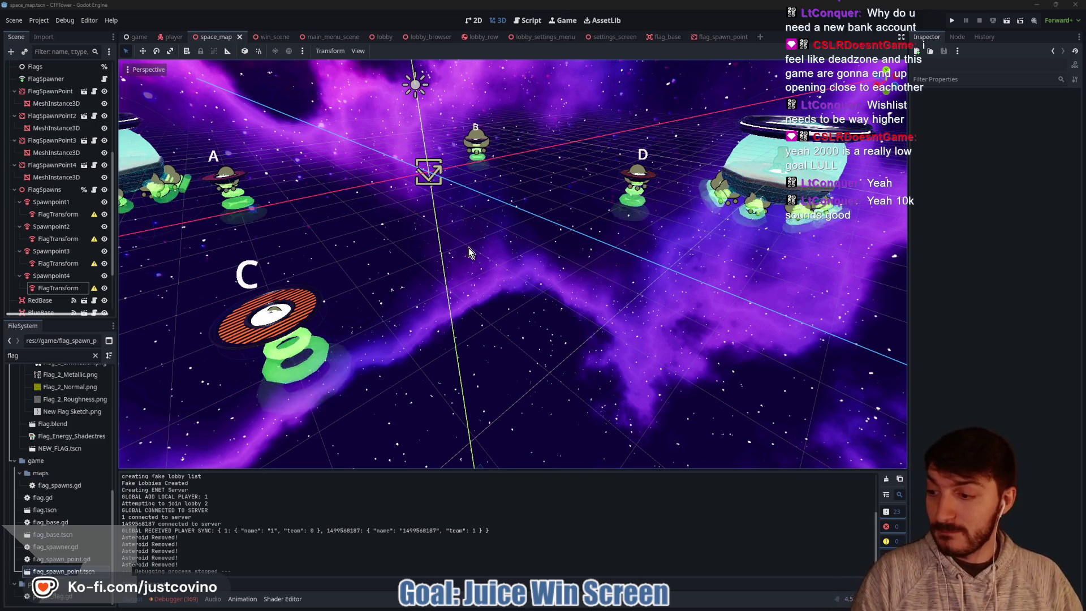
mouse_move(426, 257)
left_mouse_down()
mouse_move(501, 271)
mouse_move(472, 266)
left_mouse_up()
scroll(396, 256, "down", 3)
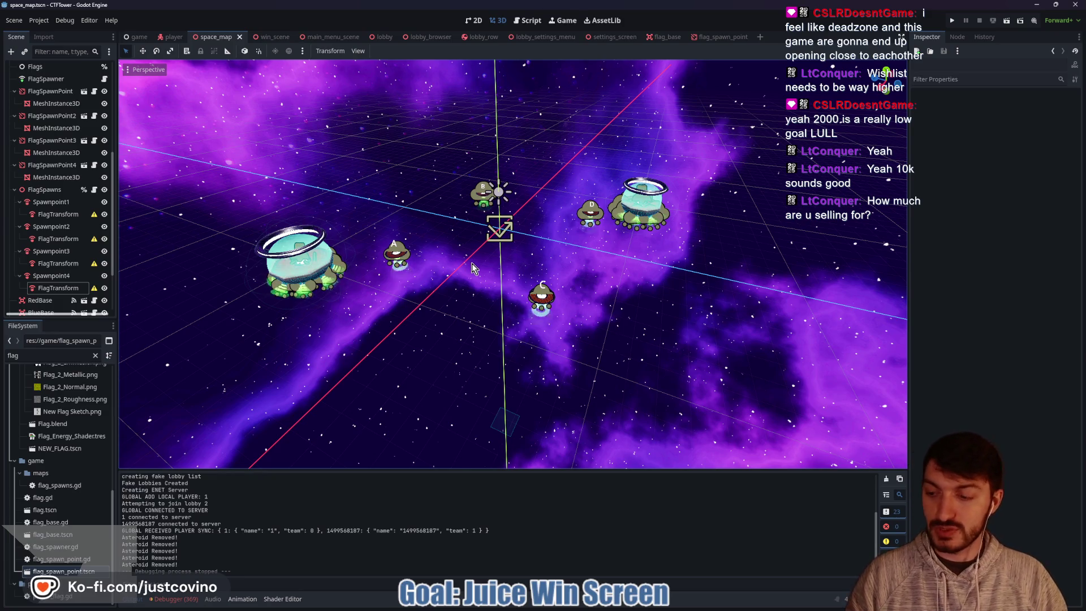
mouse_move(387, 169)
left_mouse_down()
mouse_move(353, 229)
mouse_move(344, 226)
left_mouse_up()
left_click_drag(366, 146, 370, 233)
left_click_drag(424, 177, 471, 233)
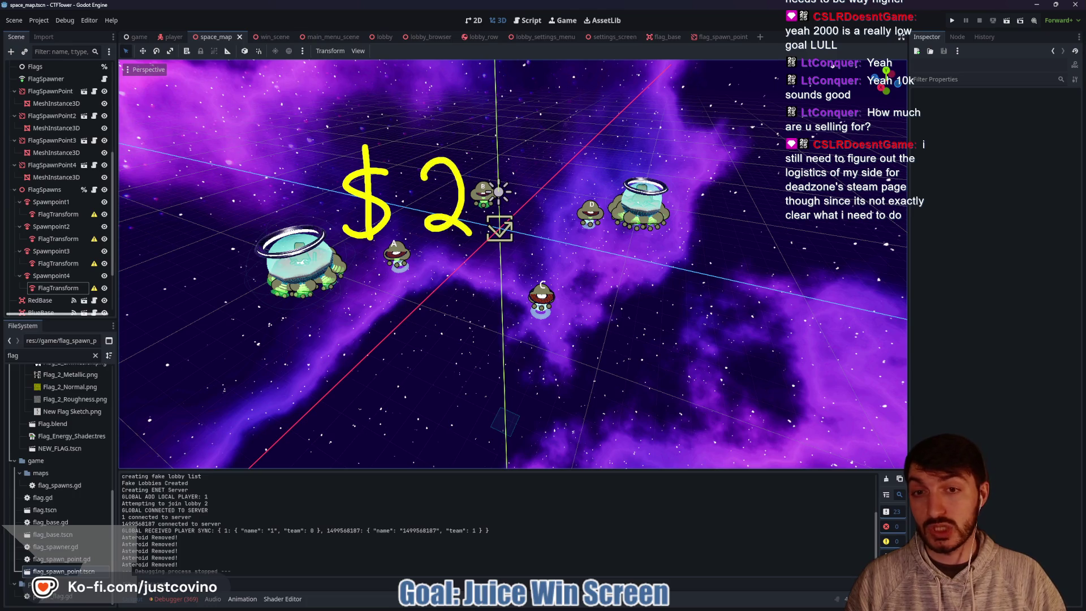
left_click_drag(563, 173, 559, 169)
left_click_drag(628, 184, 627, 246)
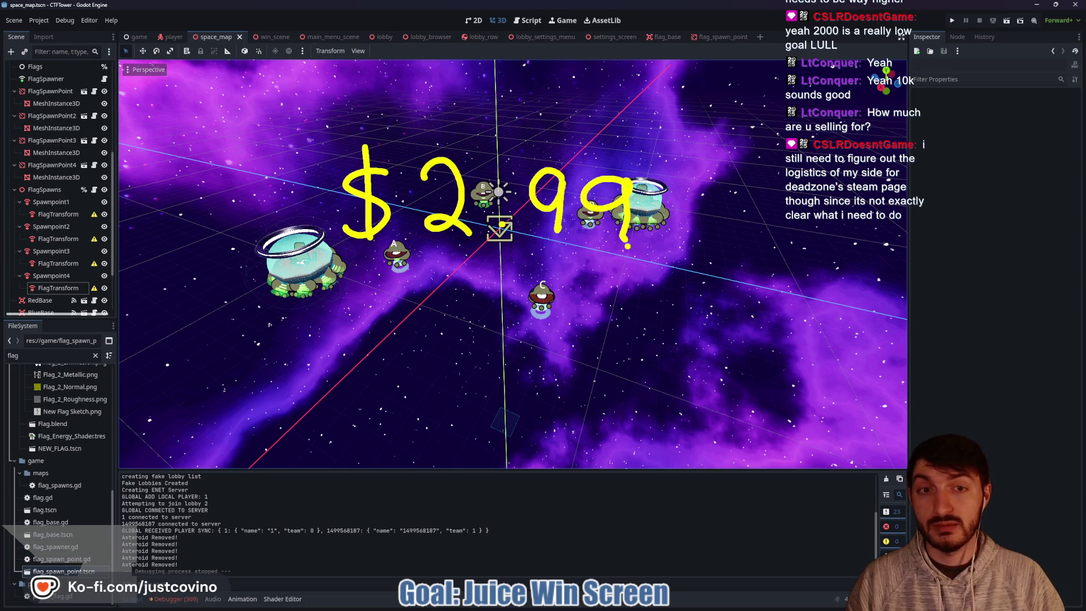
mouse_move(712, 143)
left_mouse_down()
mouse_move(506, 295)
mouse_move(713, 128)
left_mouse_up()
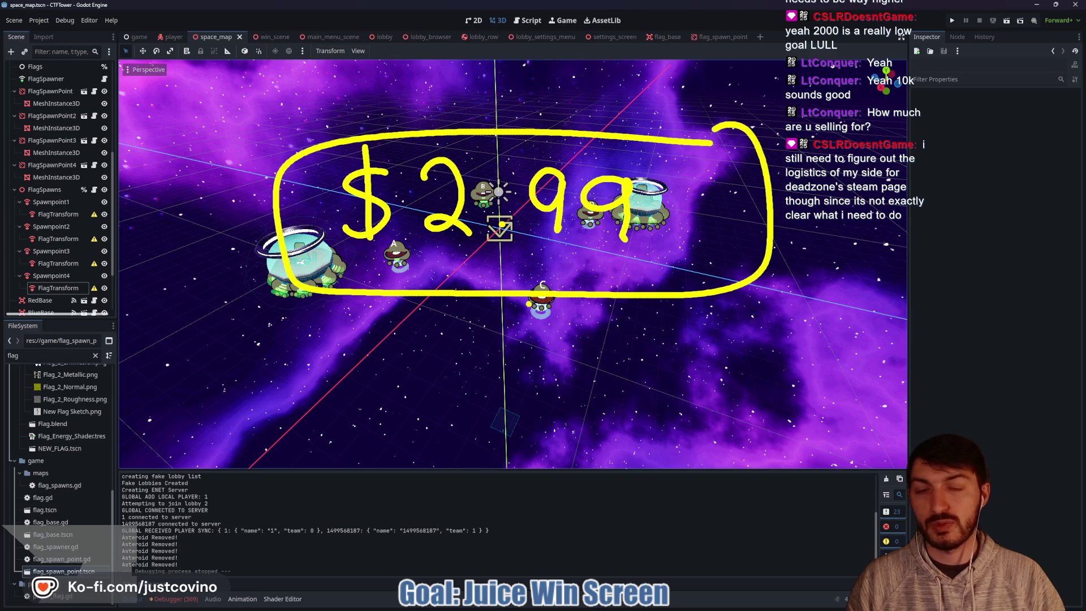
left_click_drag(390, 334, 373, 395)
left_click_drag(397, 304, 389, 424)
left_click_drag(497, 342, 458, 403)
left_click(533, 398)
left_click_drag(572, 353, 628, 350)
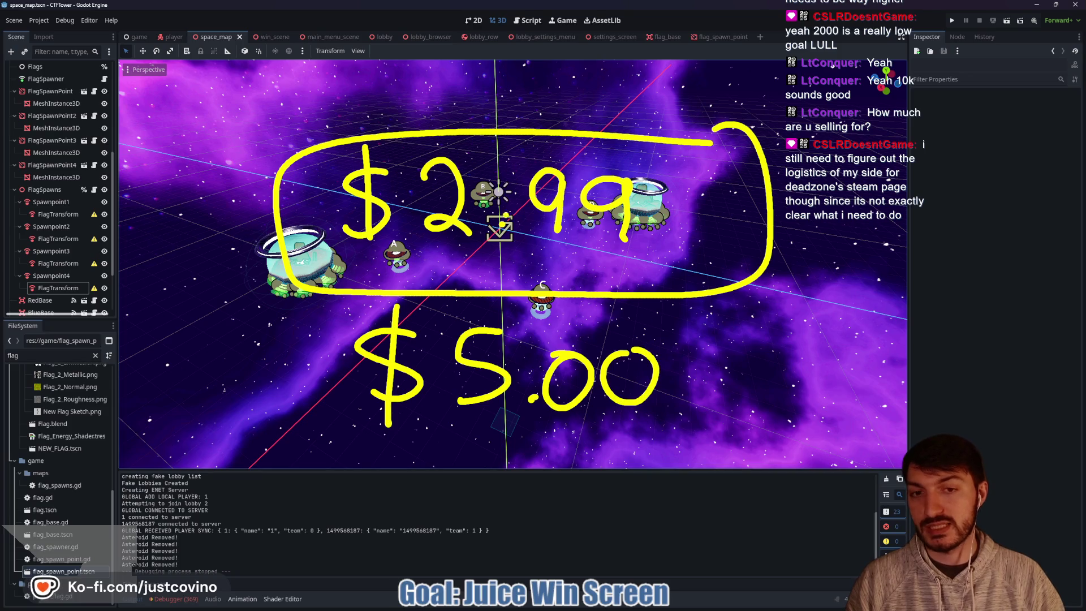
key("Escape")
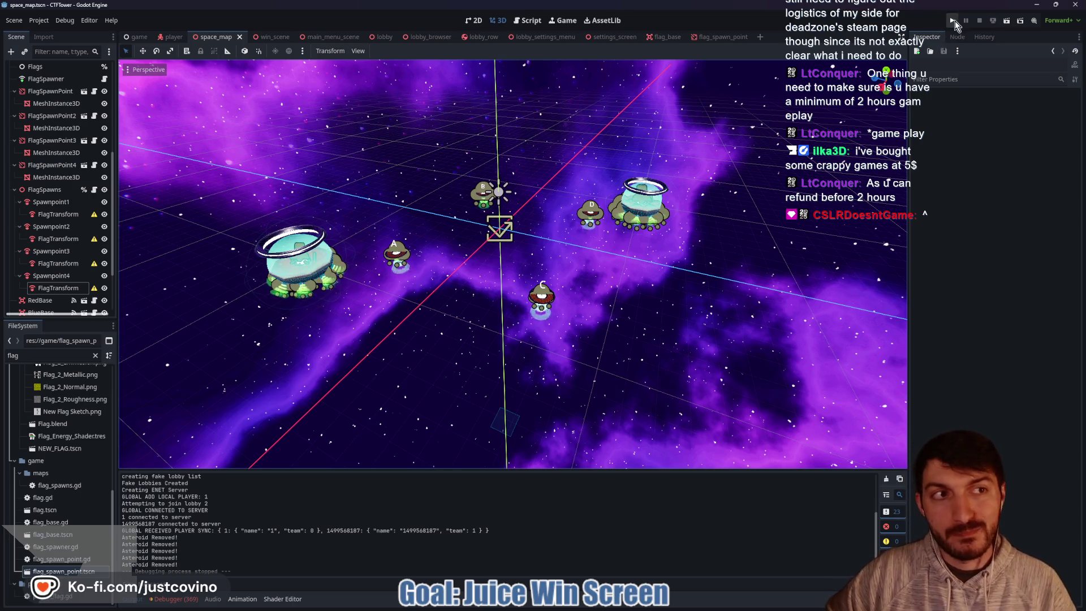
Step: Run two debug windows side by side, host in the left, and join Fake Lobby 68 from the right
key("F5")
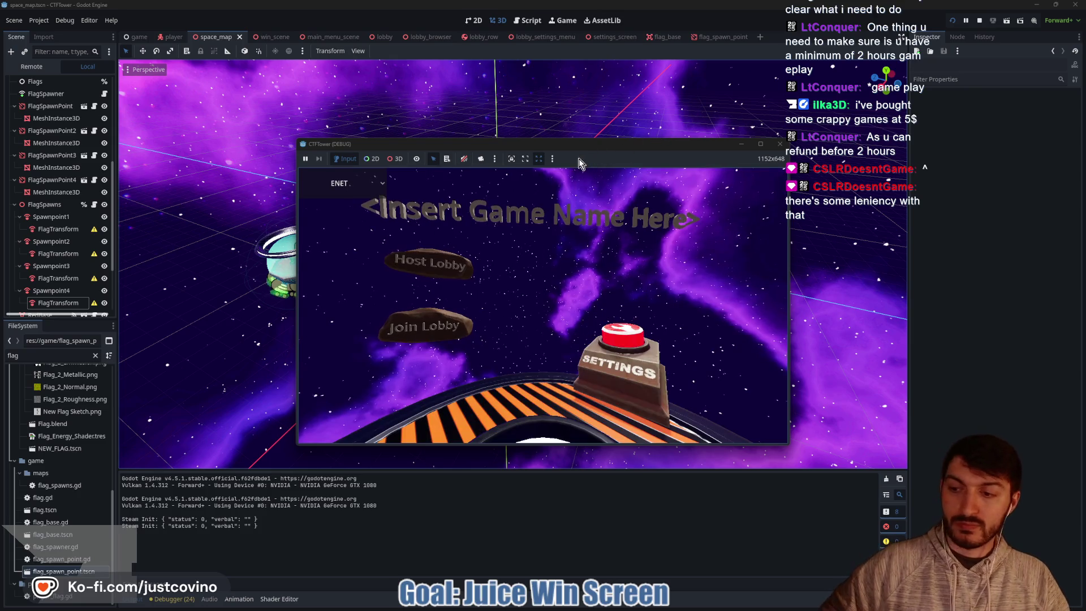
left_click_drag(560, 144, 283, 143)
left_click_drag(572, 161, 794, 159)
left_click(148, 263)
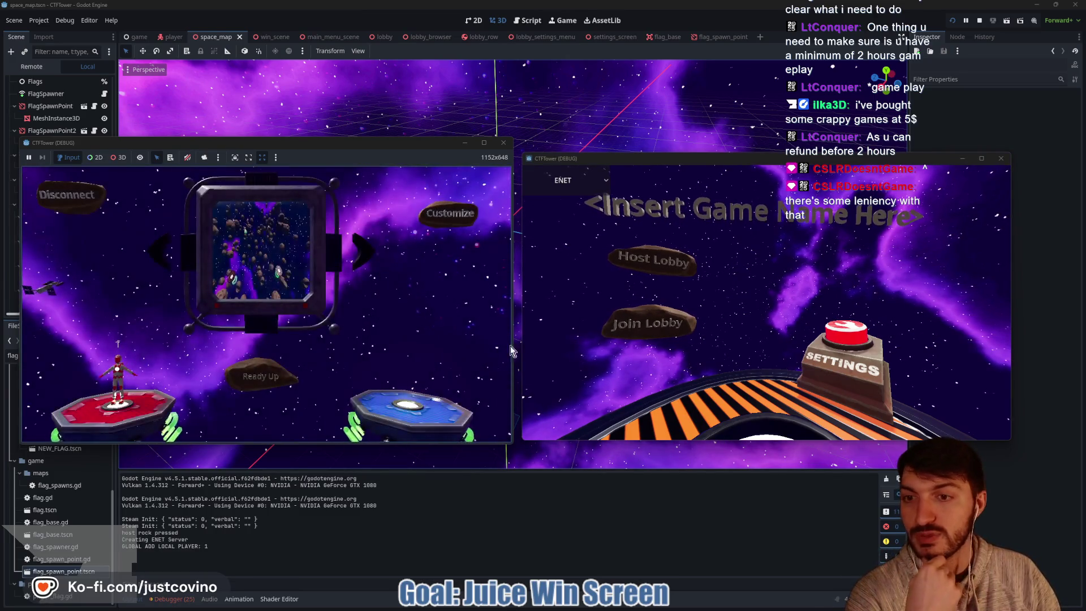
left_click(647, 324)
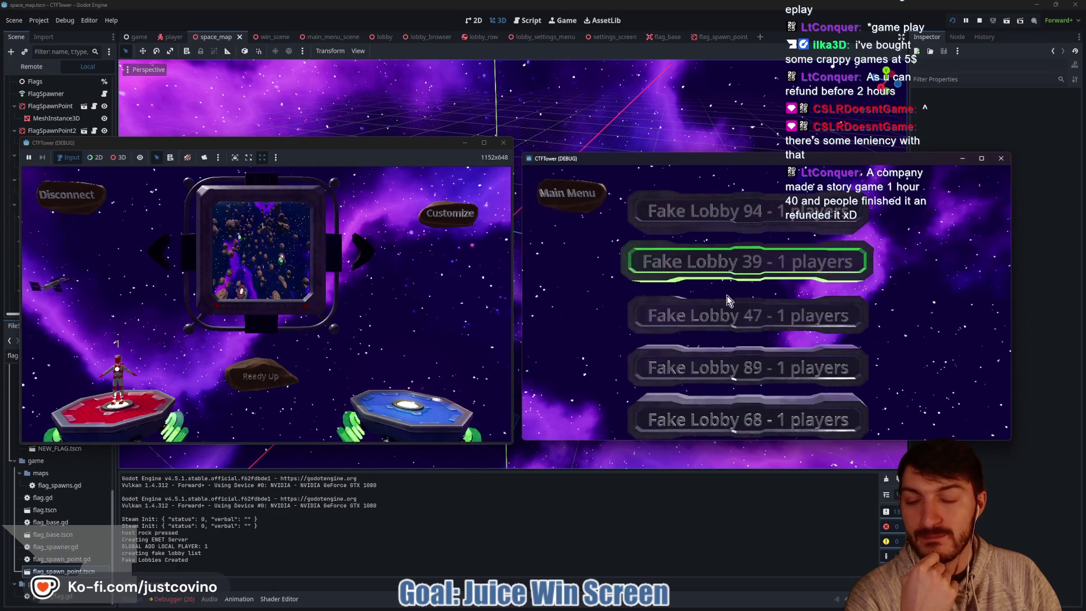
scroll(721, 322, "down", 3)
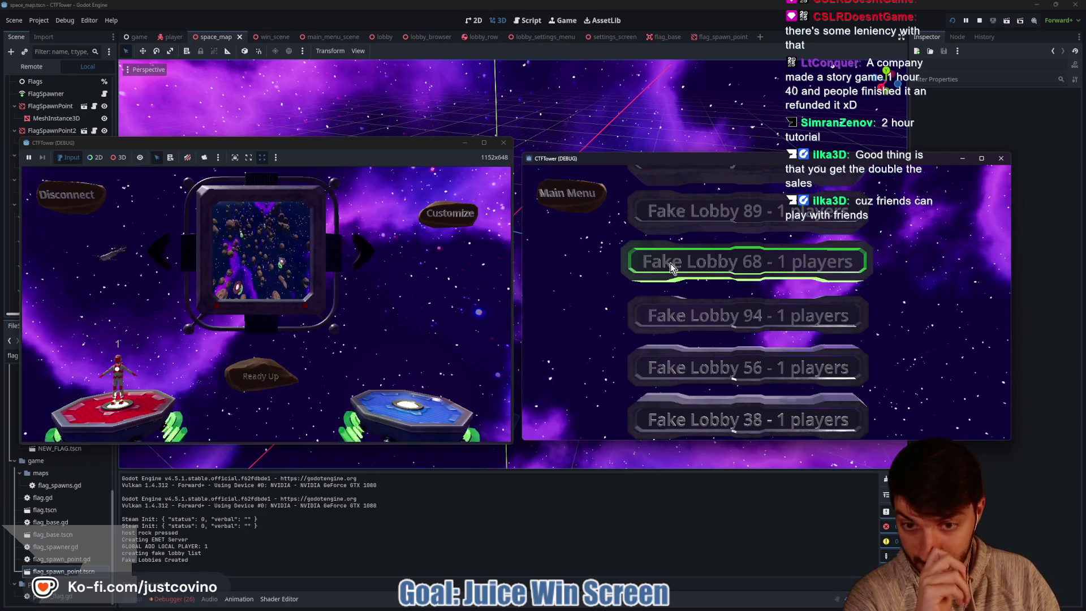
left_click(670, 267)
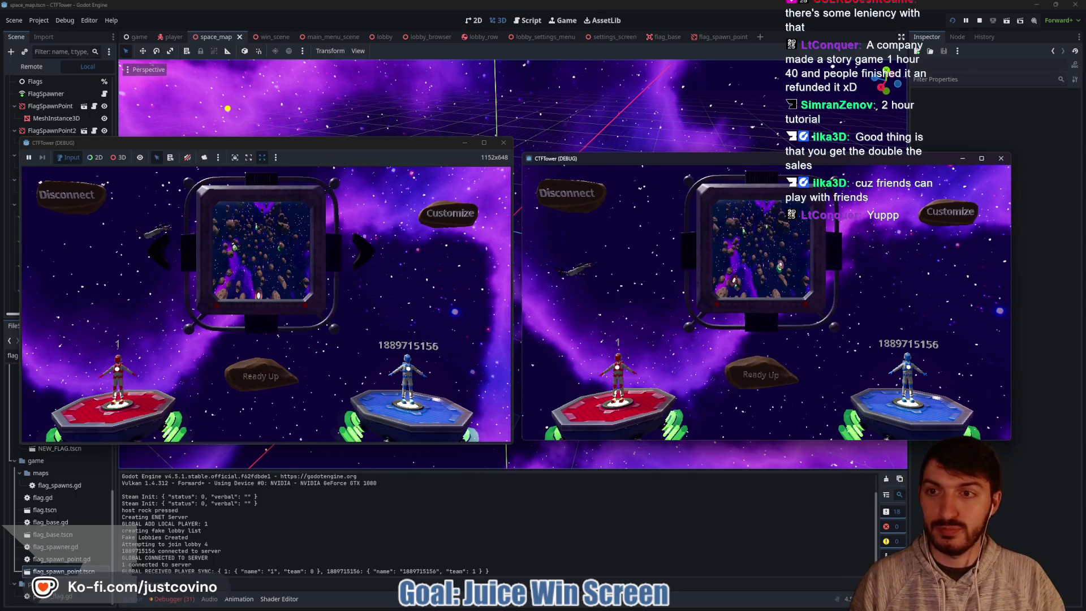
left_click_drag(252, 83, 252, 135)
left_click_drag(325, 83, 306, 122)
left_click_drag(310, 62, 311, 130)
left_click_drag(353, 83, 382, 124)
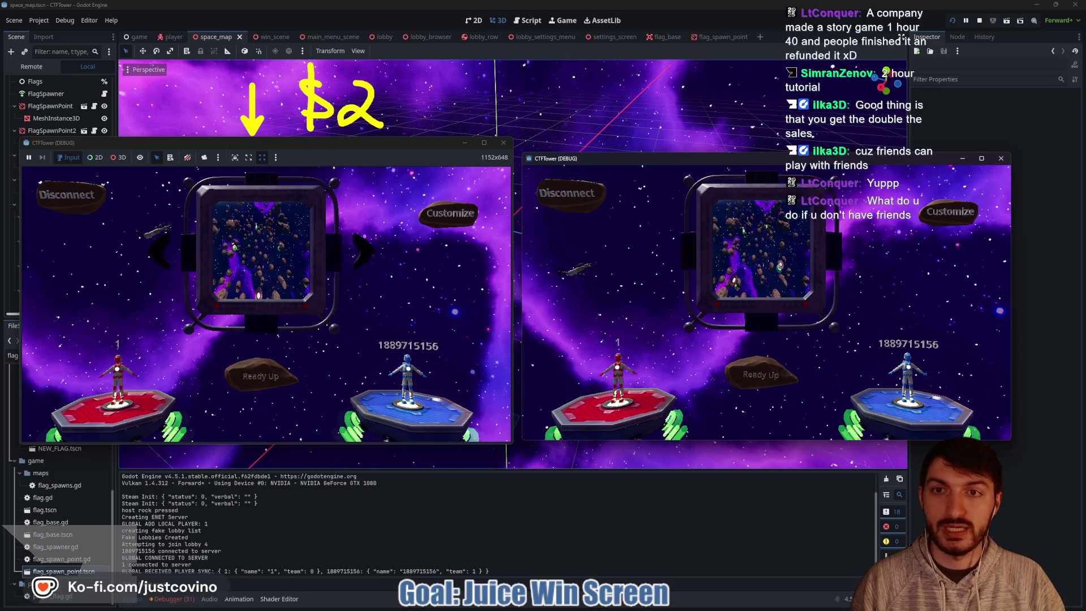
left_click_drag(427, 86, 434, 125)
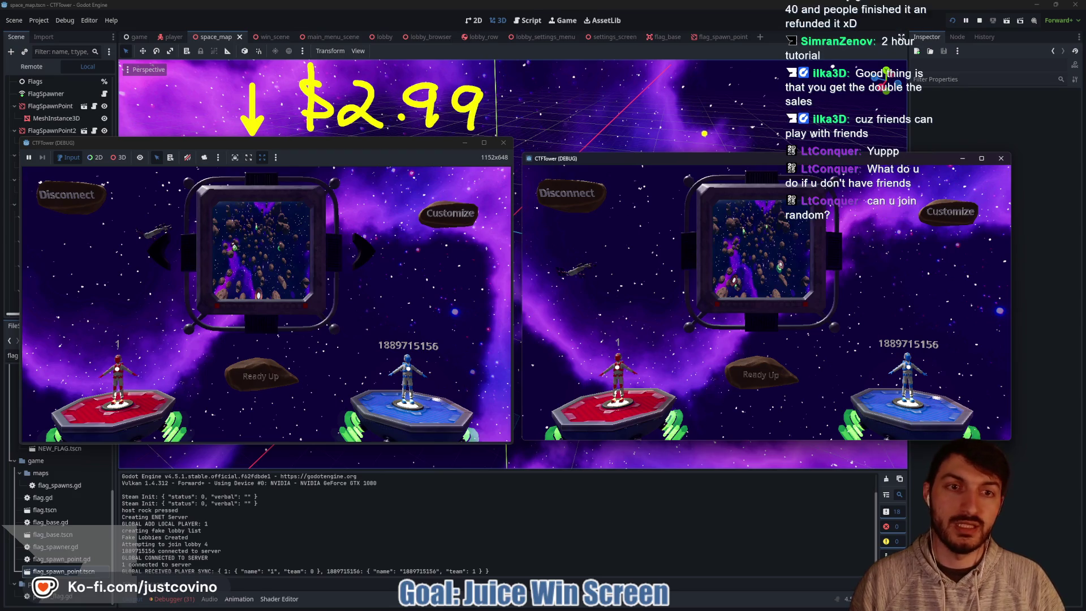
left_click_drag(732, 62, 732, 134)
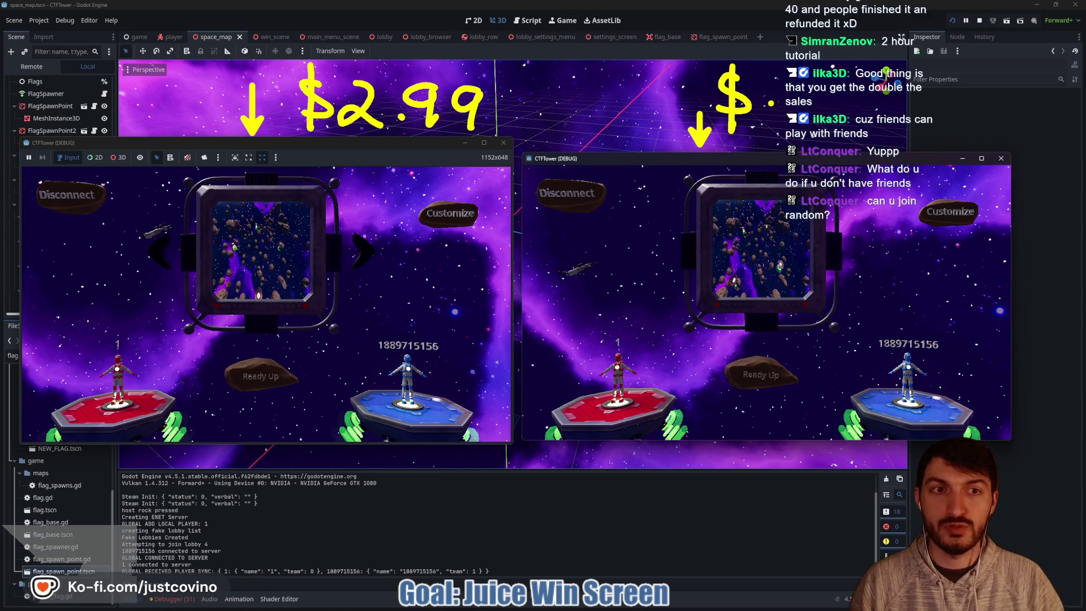
left_click_drag(764, 85, 797, 124)
left_click_drag(853, 97, 850, 127)
left_click_drag(891, 95, 883, 121)
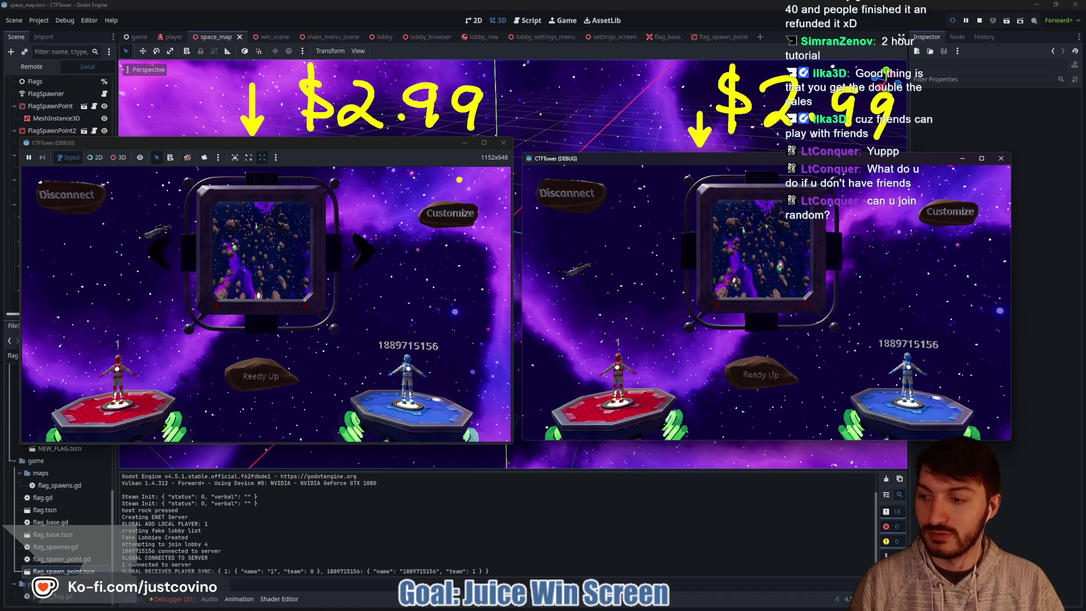
left_click_drag(224, 184, 960, 184)
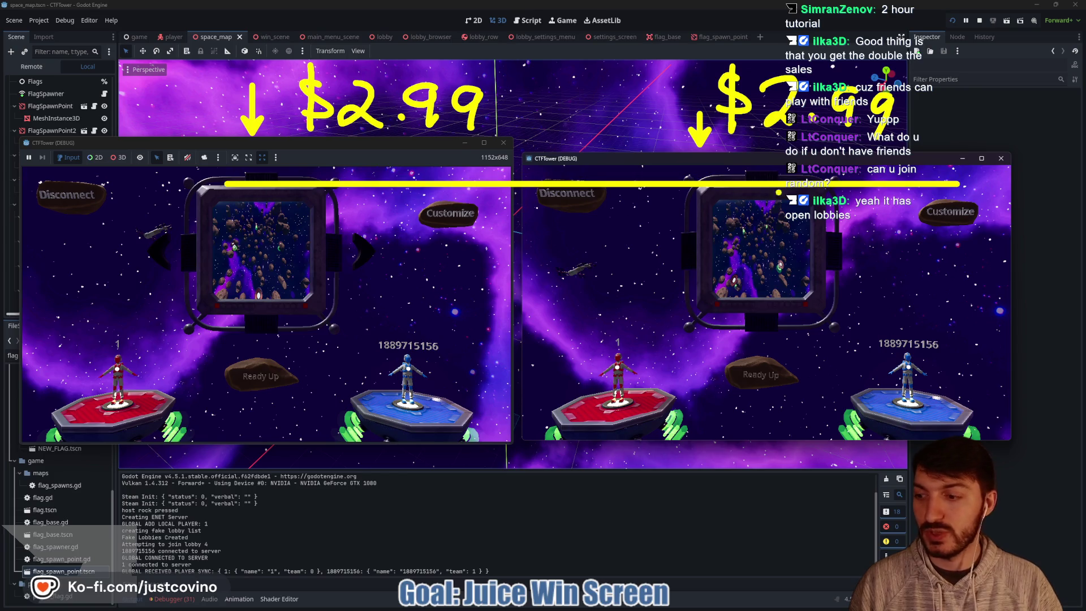
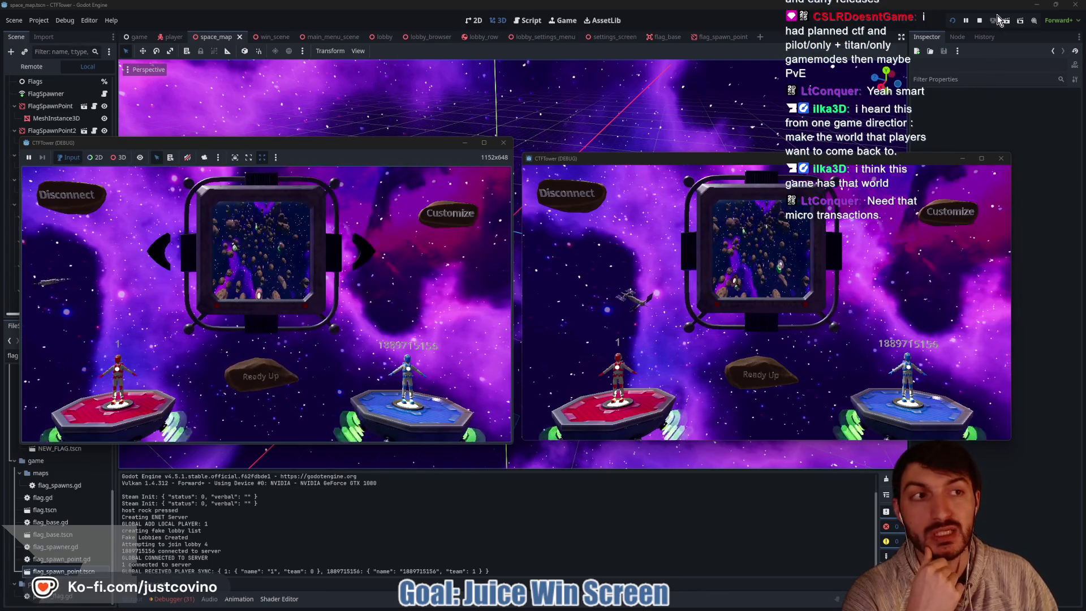
Step: Stop both CTFTower debug instances and switch to File Explorer showing the Godot executables folder
key("F8")
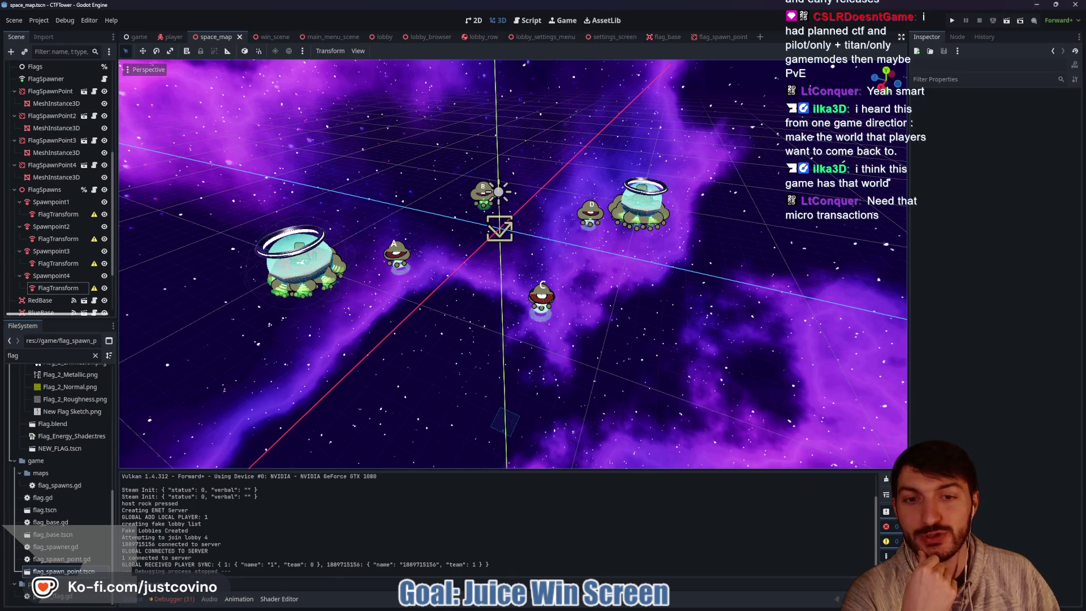
key("alt+Tab")
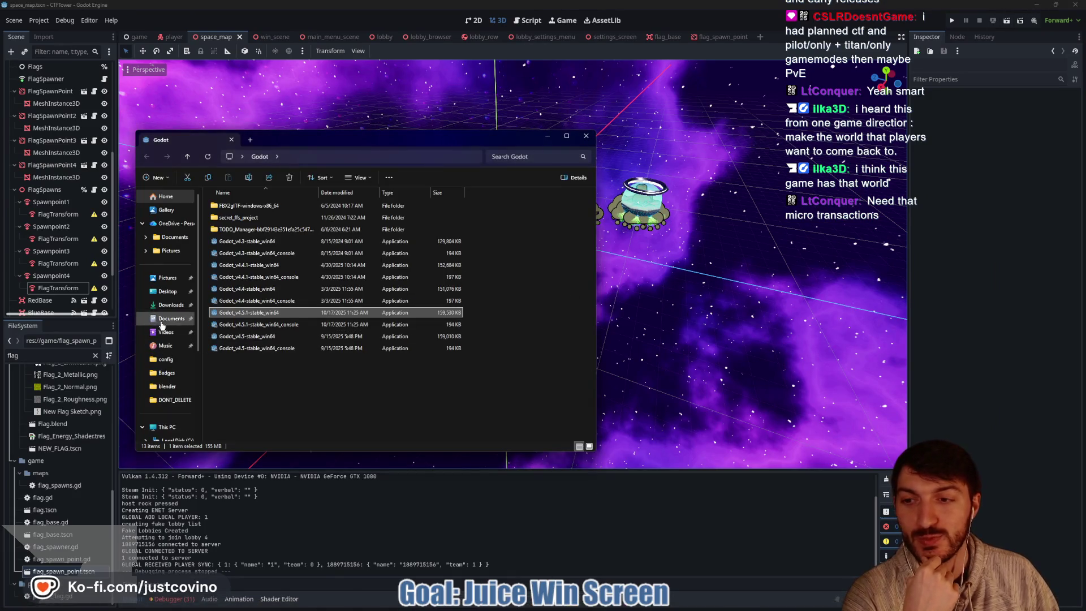
Step: Browse the Desktop folder to locate the kamilos_add_to_game image
left_click(168, 291)
scroll(383, 353, "down", 5)
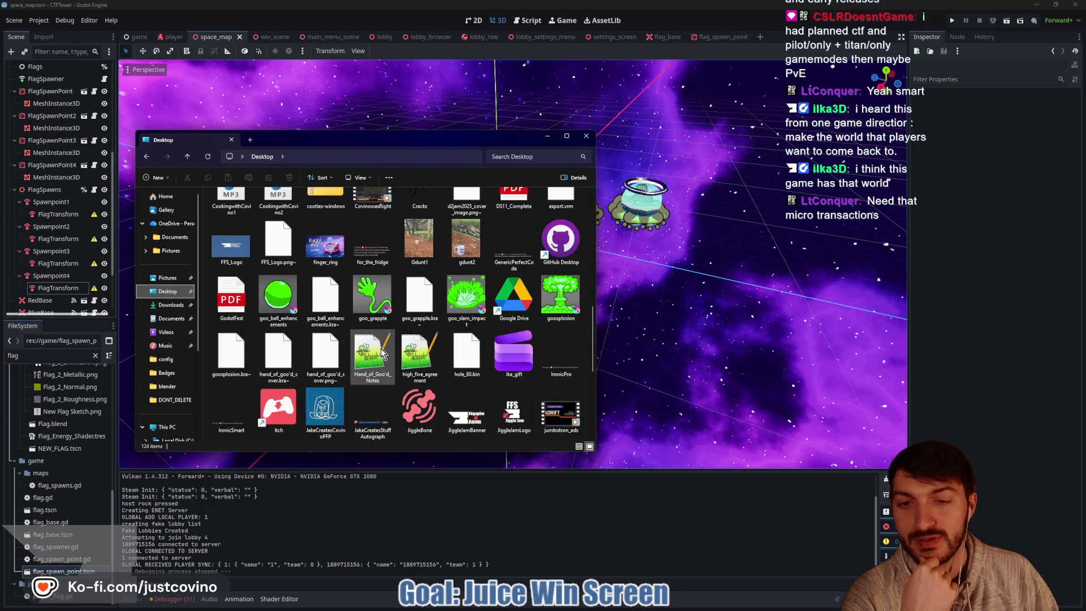
scroll(367, 353, "up", 2)
scroll(351, 353, "down", 2)
scroll(338, 353, "up", 5)
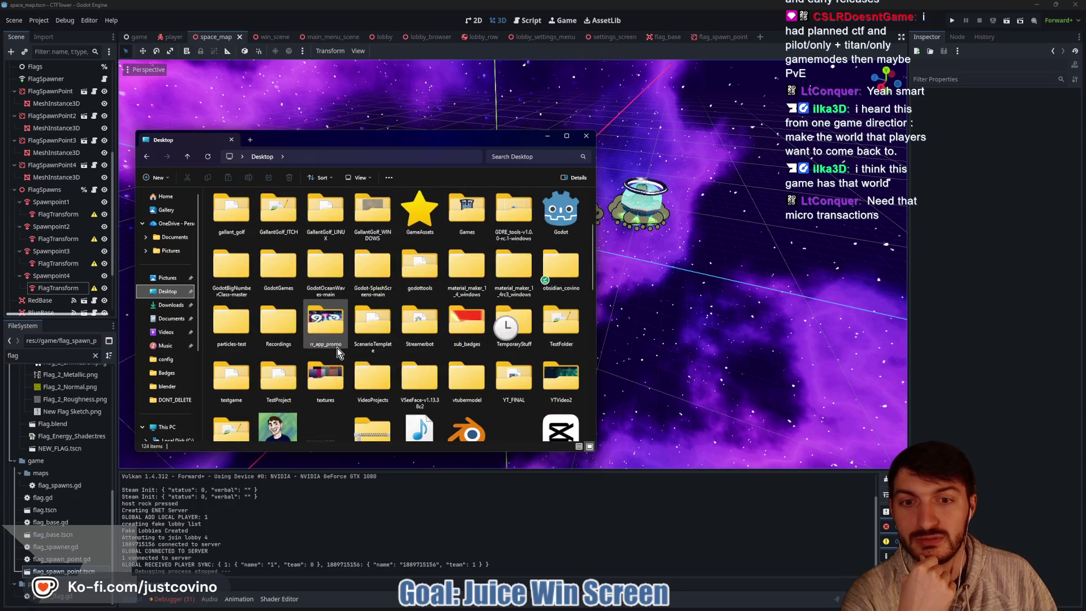
scroll(338, 352, "down", 3)
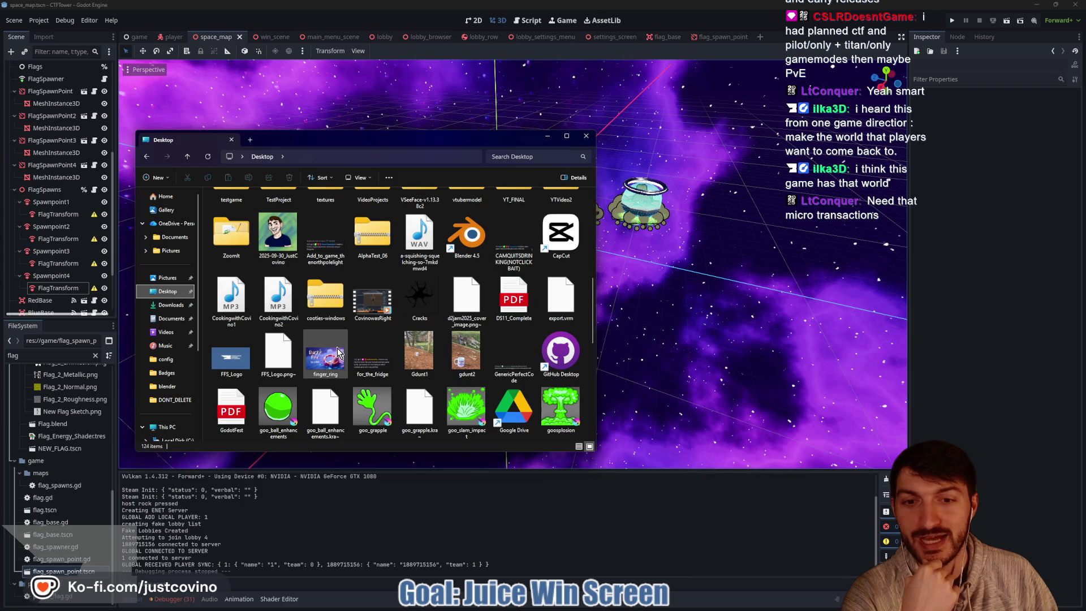
scroll(338, 352, "down", 7)
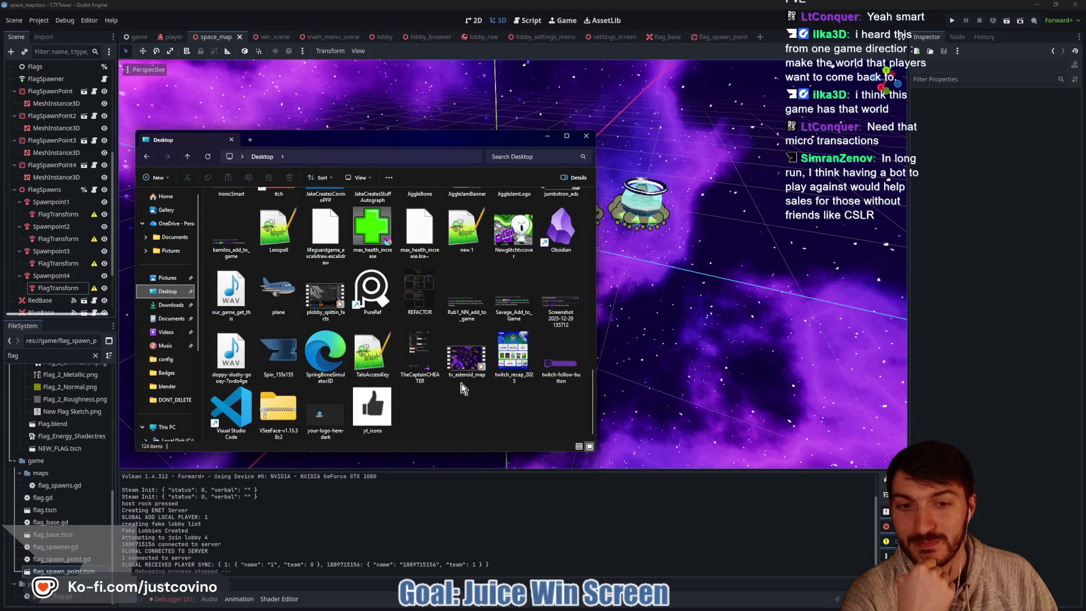
scroll(460, 388, "up", 2)
Step: View the kamilos_add_to_game image zoomed in, then close it and return to Godot
left_click(235, 328)
double_click(235, 328)
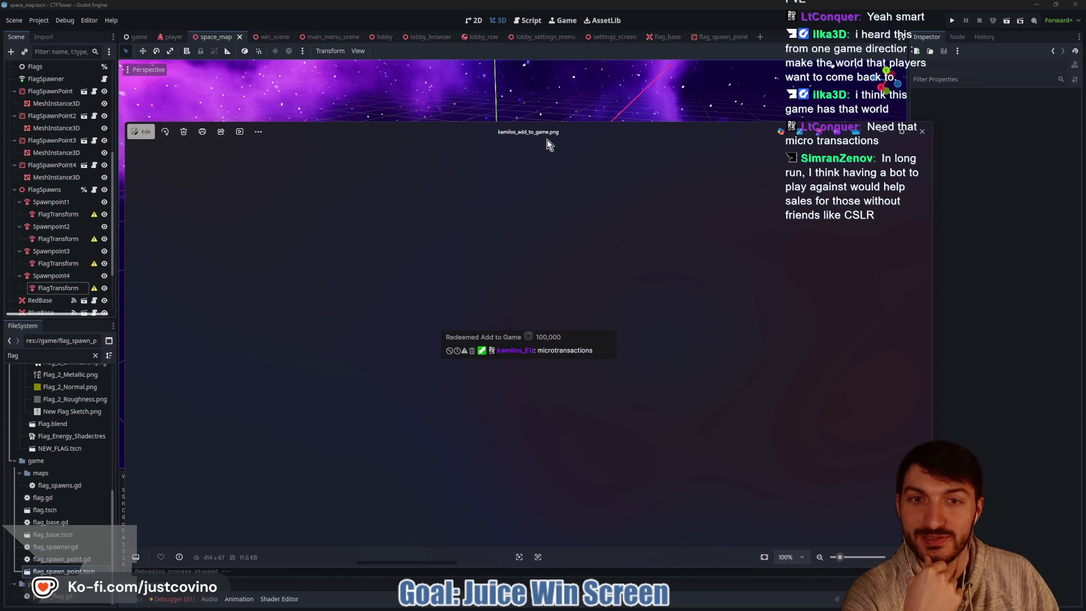
scroll(552, 358, "up", 2)
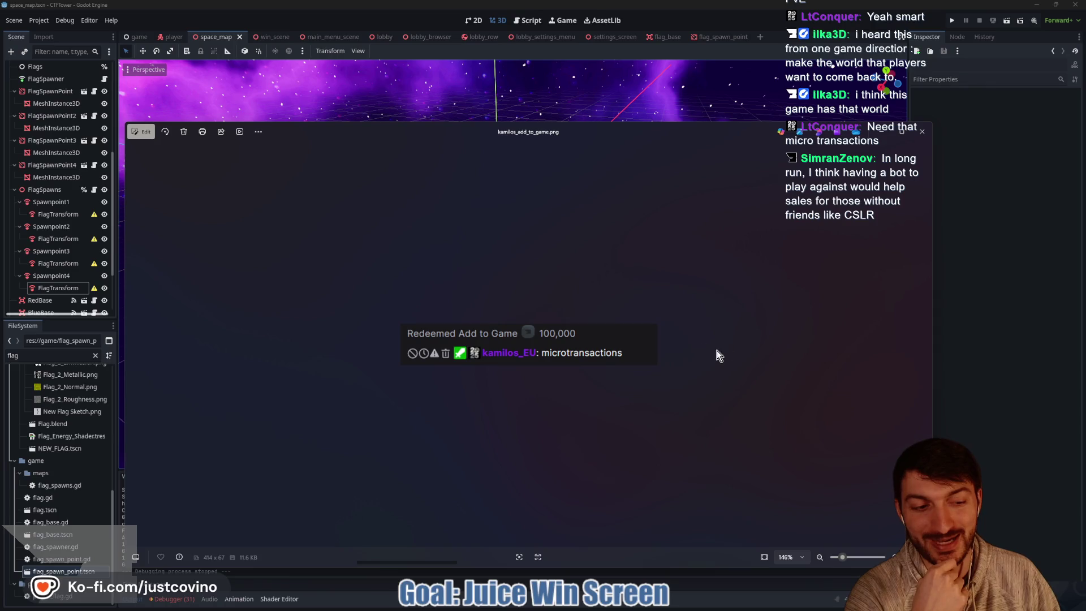
left_click(918, 137)
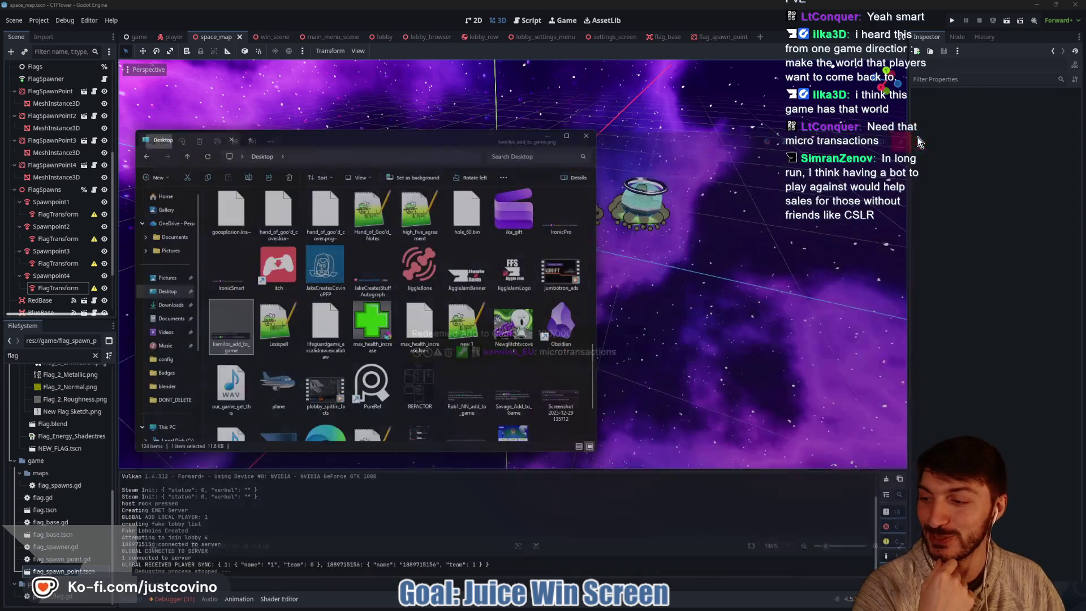
left_click(894, 284)
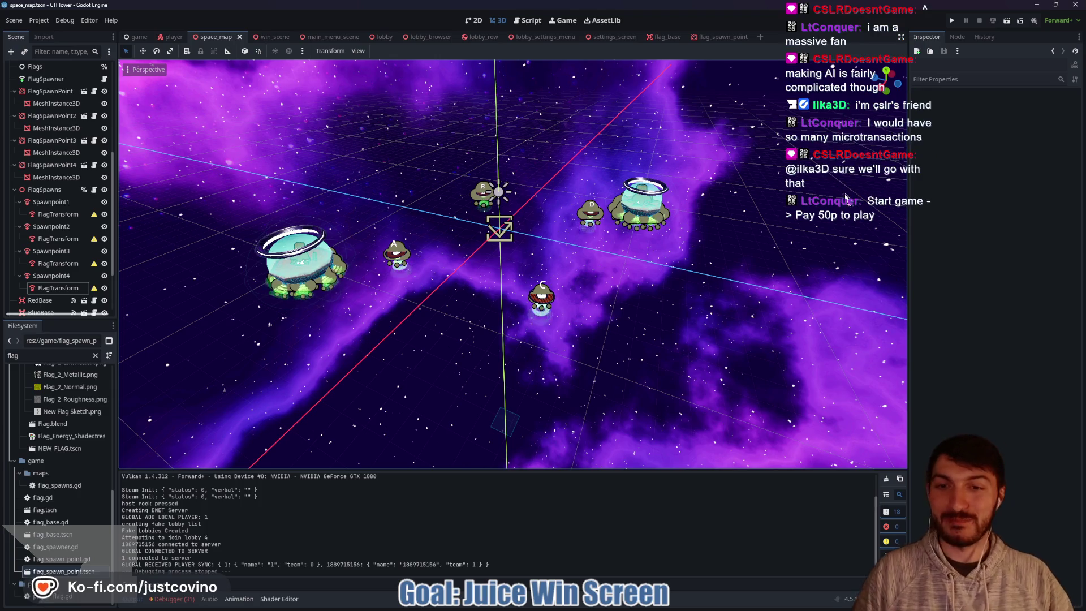
Step: Orbit around flag spawn points A–D, zooming toward flag C, then save space_map
left_click_drag(486, 255, 517, 252)
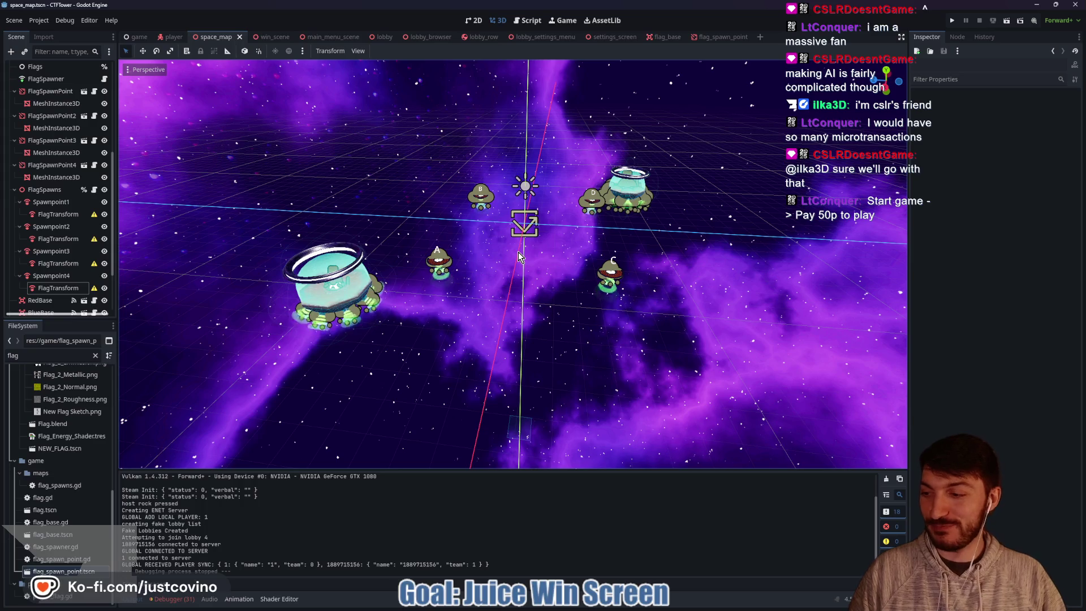
left_click_drag(556, 297, 405, 281)
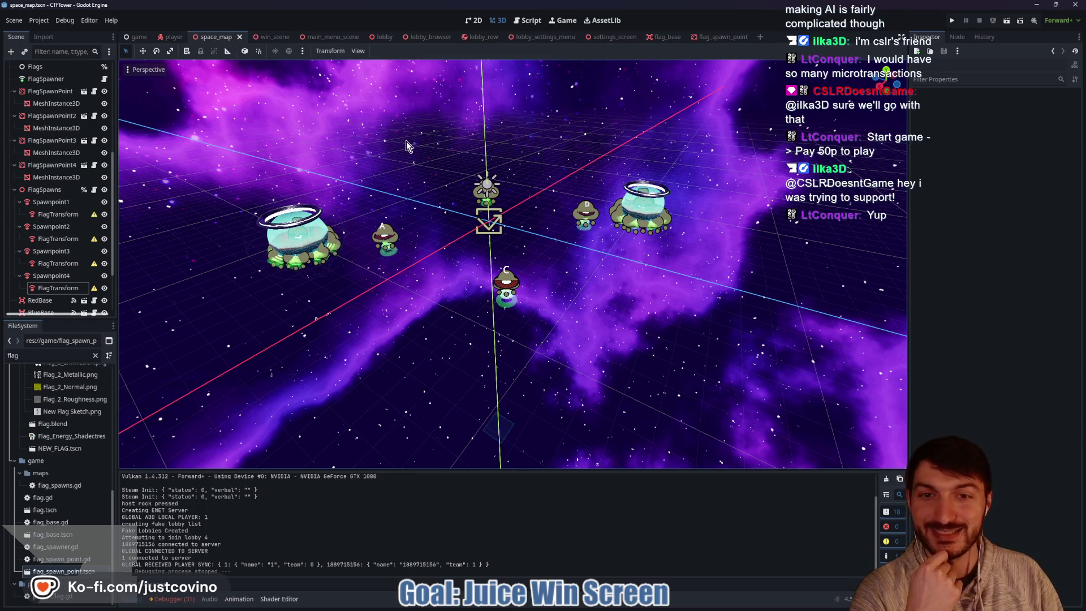
scroll(441, 206, "up", 4)
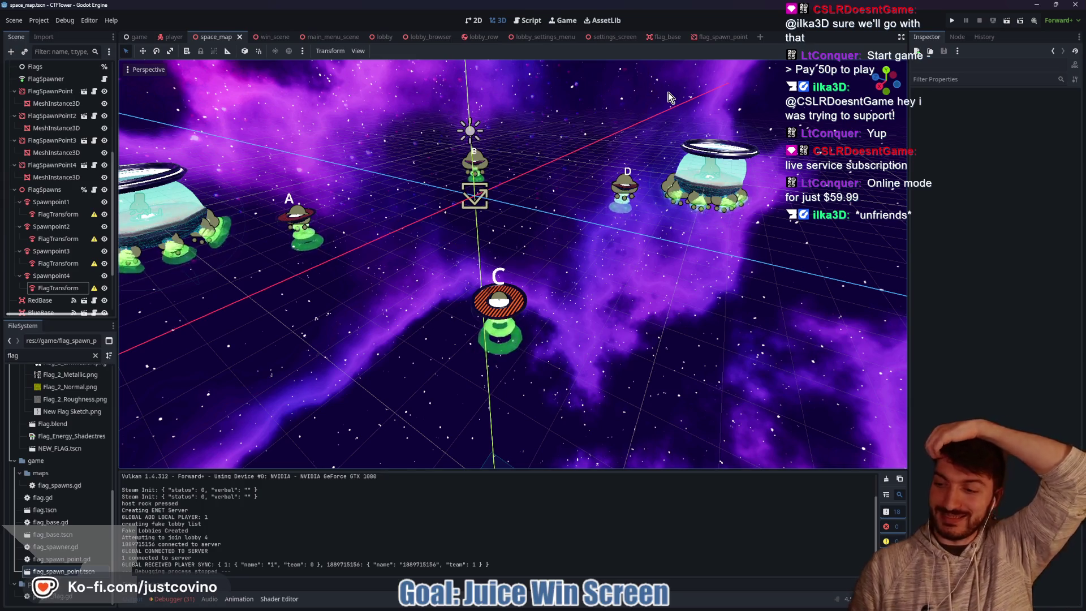
left_click_drag(469, 218, 455, 211)
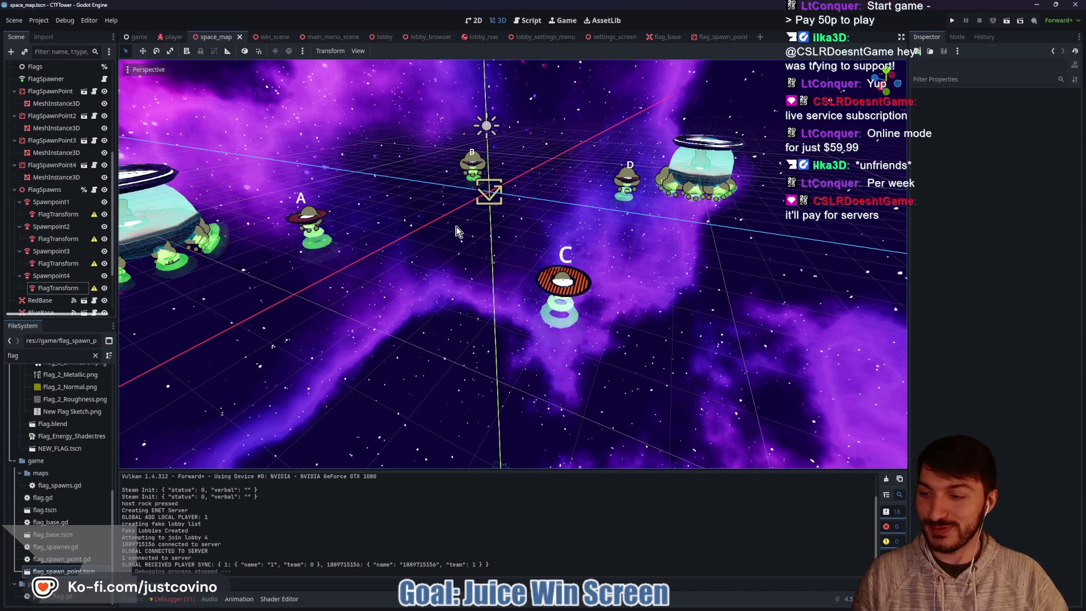
key("ctrl+s")
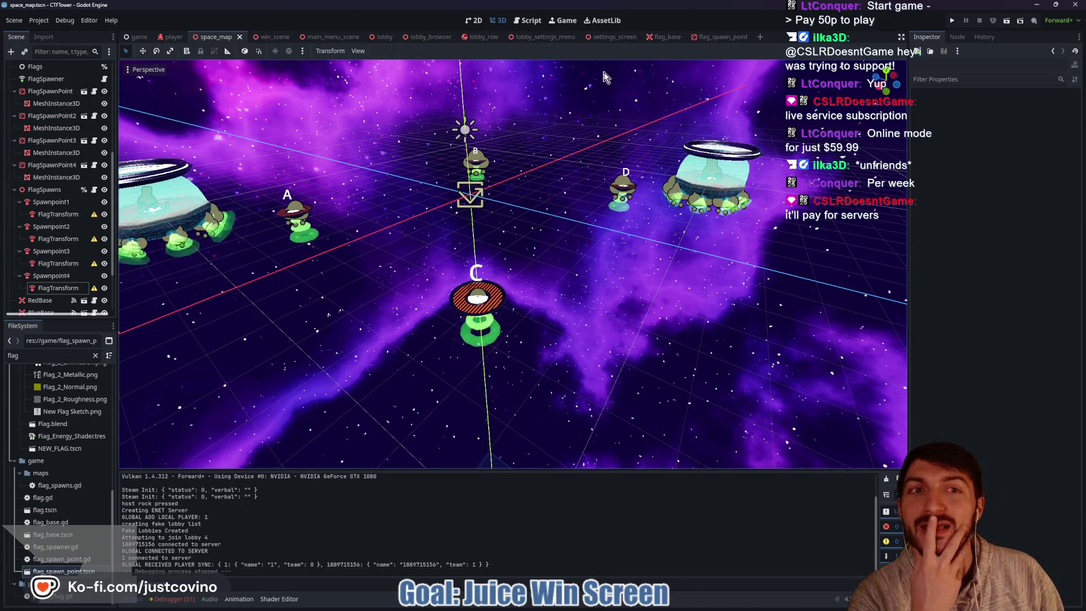
Step: Switch to the lobby scene and open its lobby.gd script
left_click(319, 37)
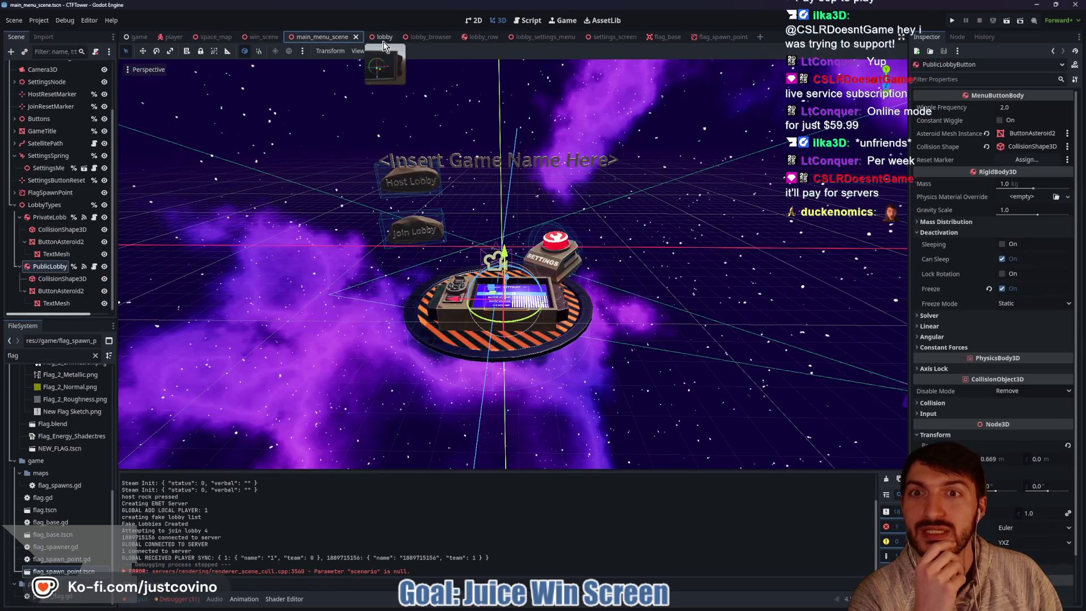
left_click(373, 36)
scroll(585, 199, "down", 5)
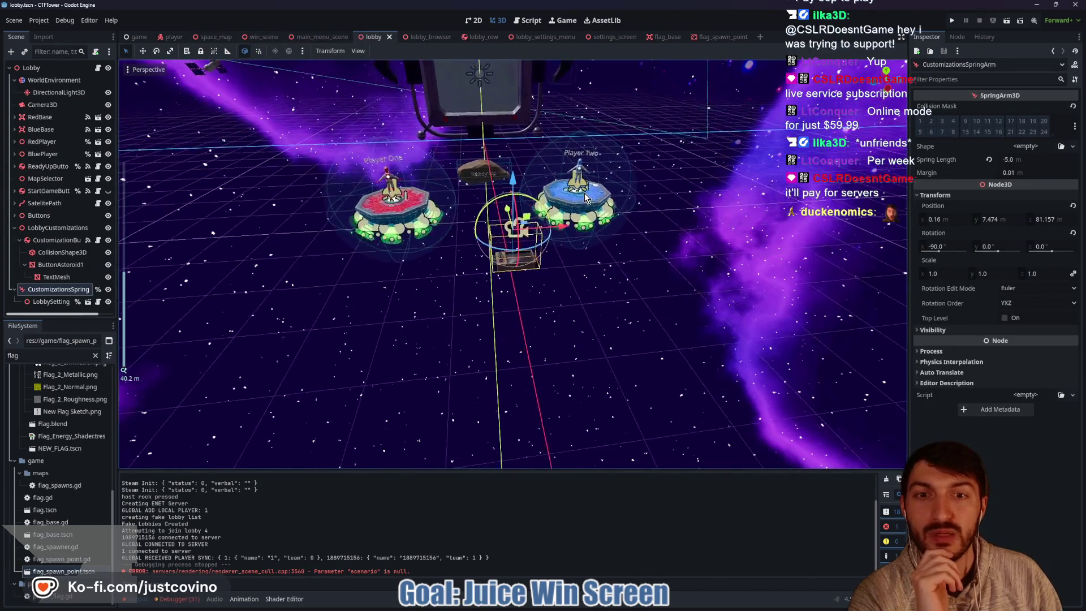
scroll(575, 212, "up", 5)
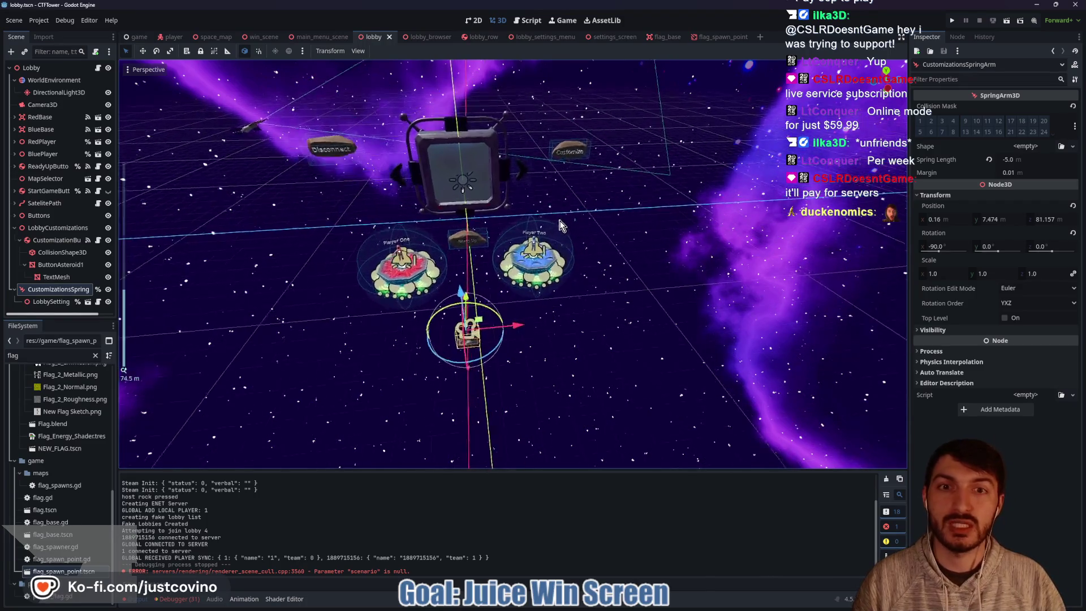
left_click(99, 68)
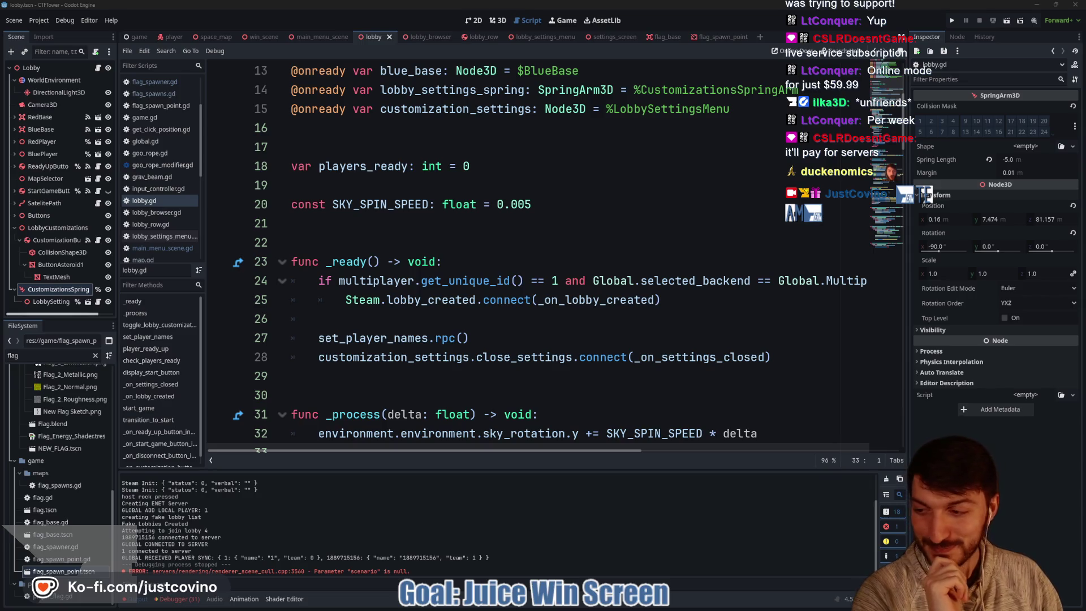
Step: Place the cursor on empty line 26 inside the _ready function
mouse_move(417, 292)
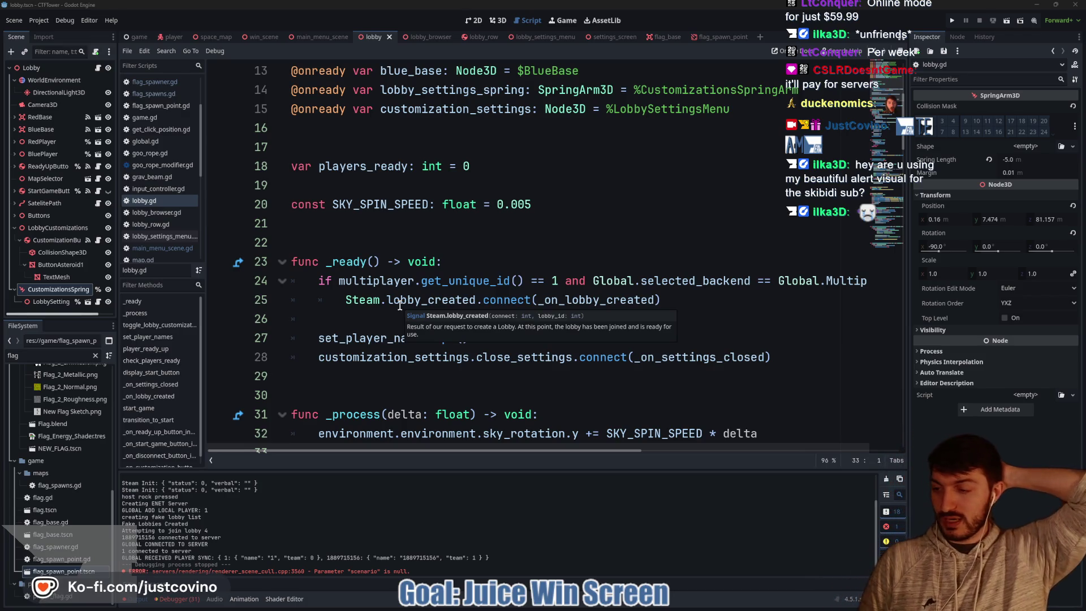
left_click(565, 318)
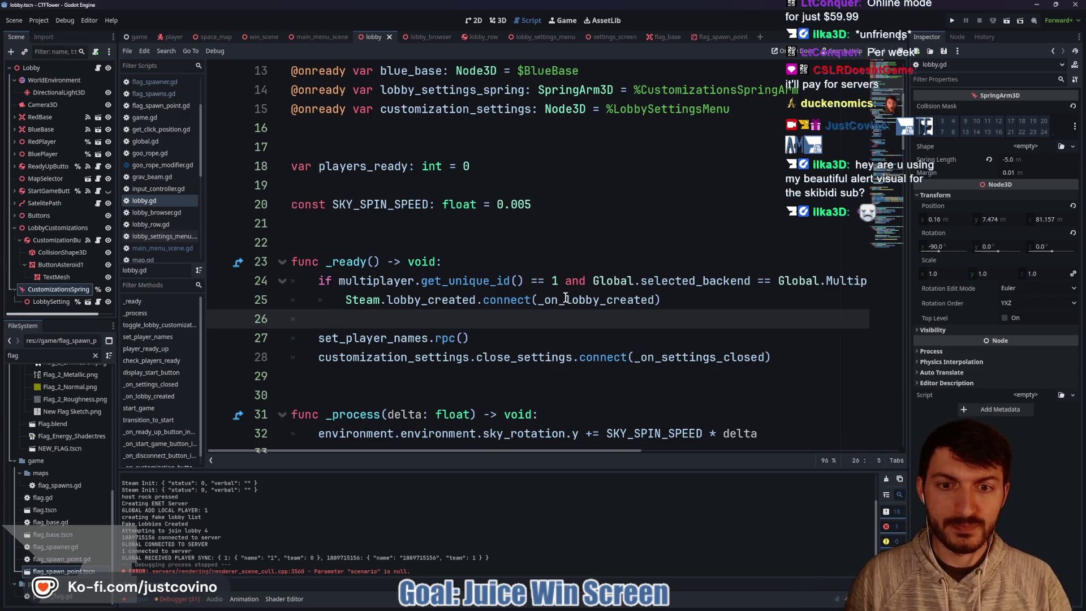
scroll(533, 322, "down", 1)
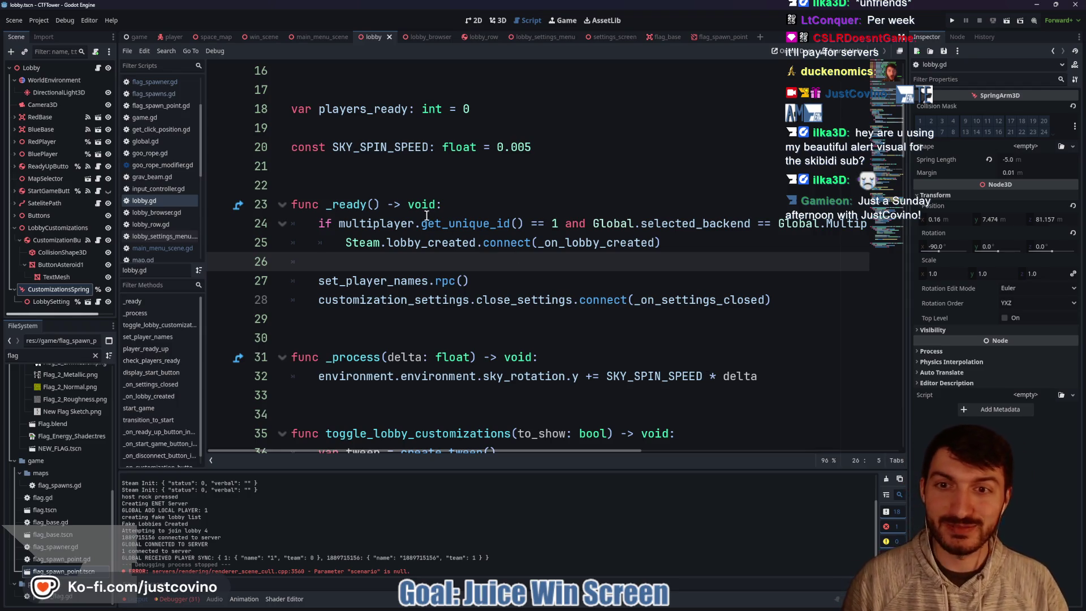
scroll(426, 216, "up", 1)
scroll(453, 232, "down", 2)
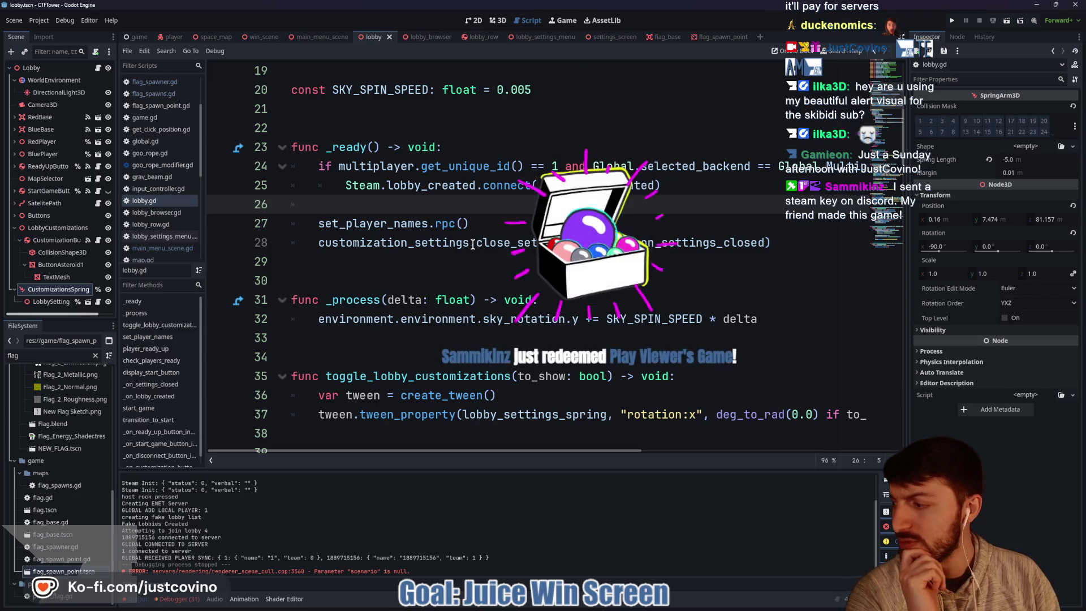
scroll(472, 245, "down", 1)
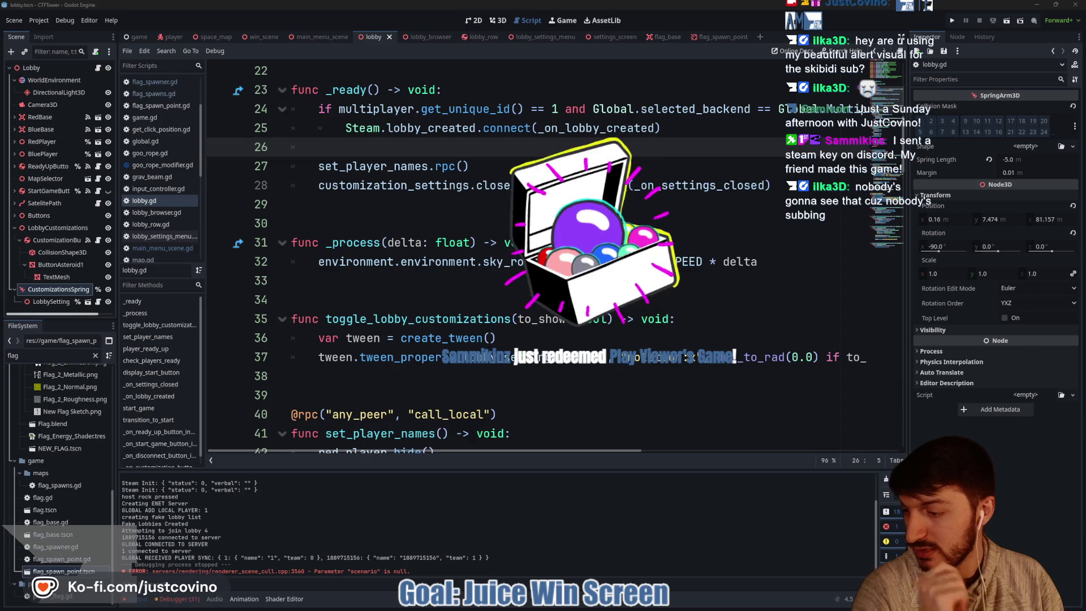
key("super")
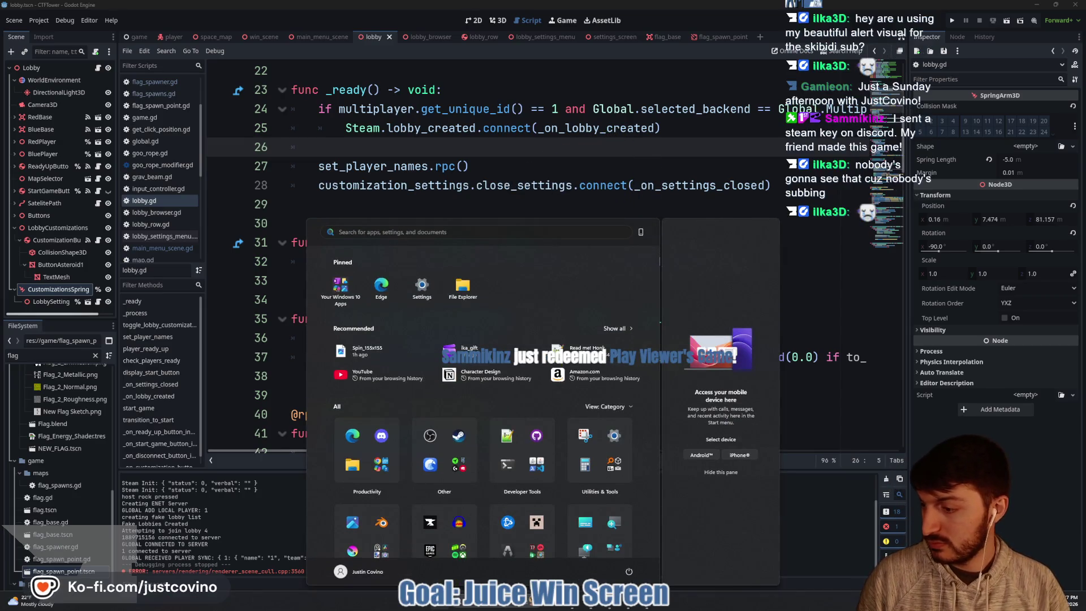
key("super")
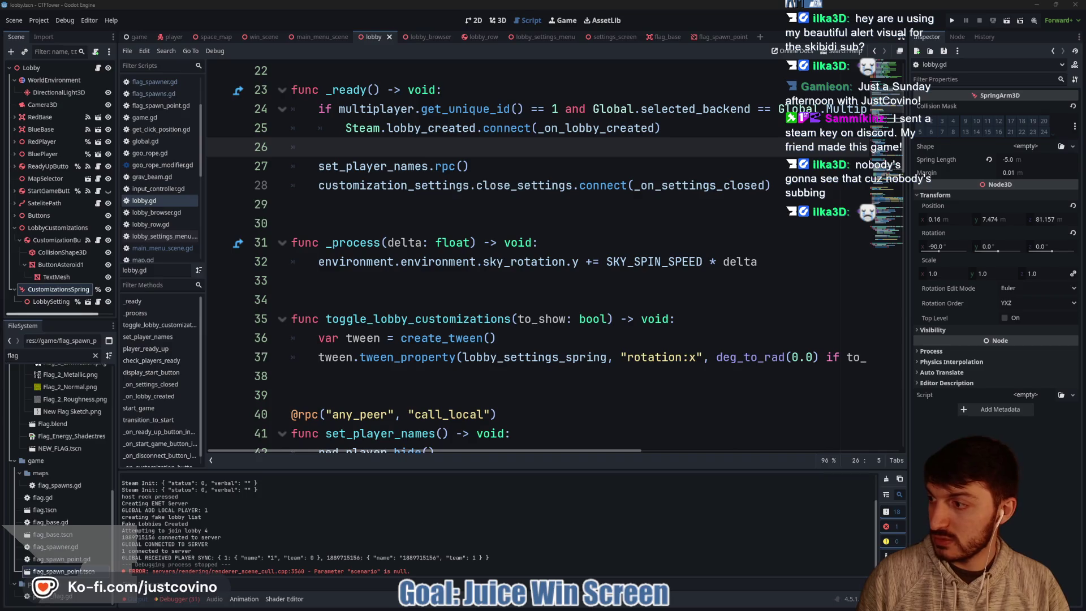
key("alt+Tab")
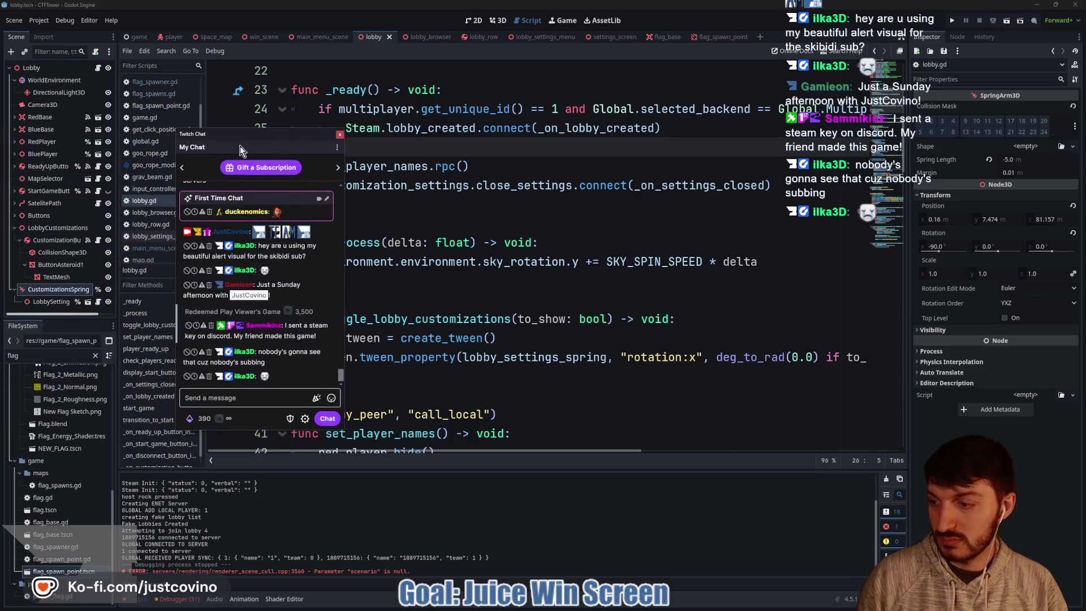
key("alt+Tab")
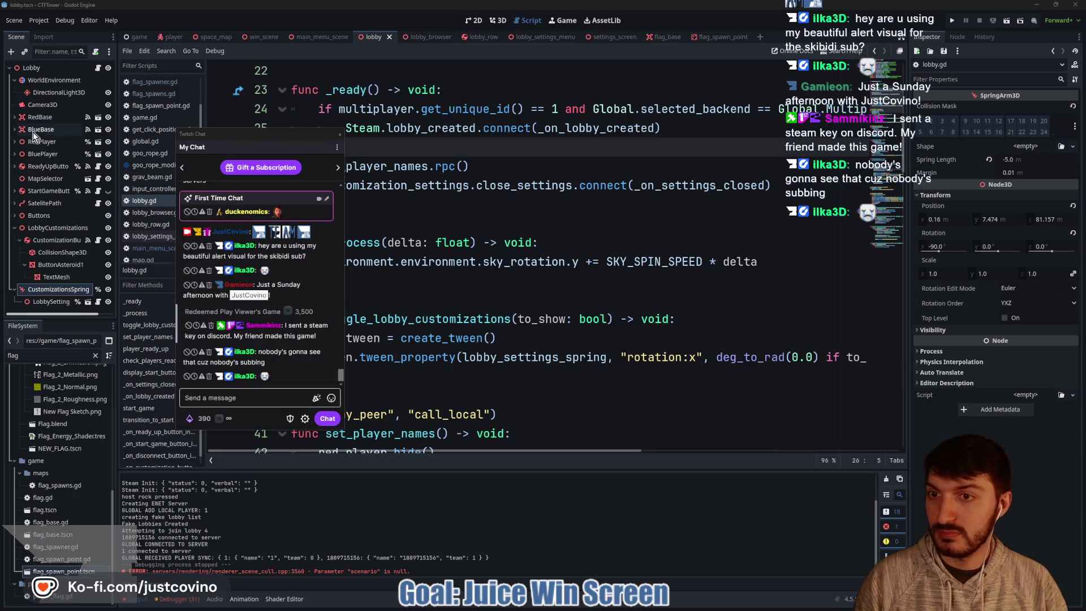
left_click_drag(265, 136, 0, 136)
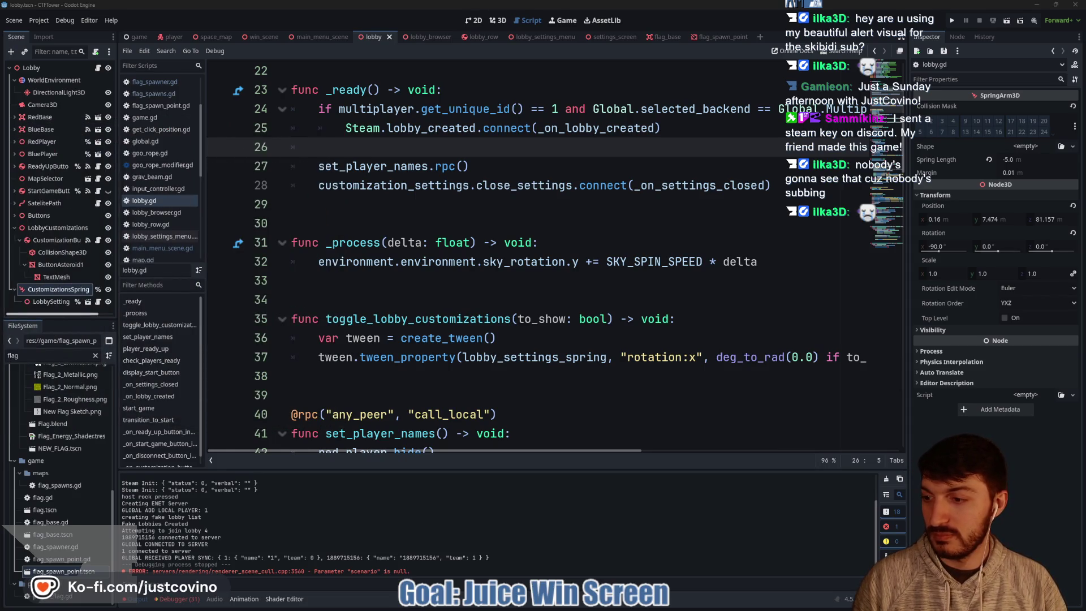
left_click(531, 318)
key("super")
Step: Bring up Steam, cancel Activate a Product, and move the window aside and back over Mow Meow
type("steam")
key("Return")
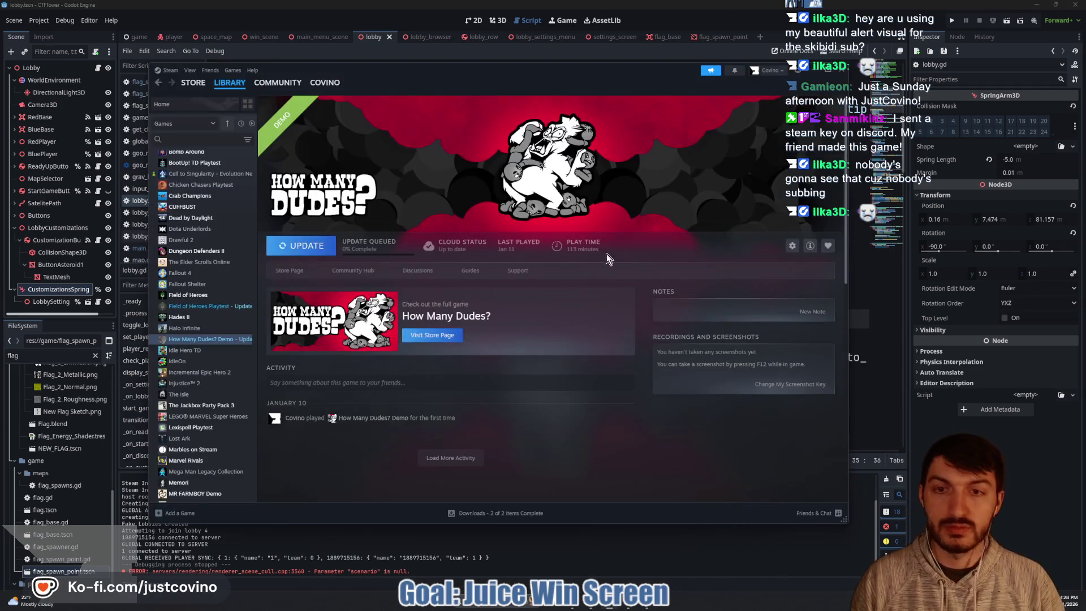
left_click(187, 513)
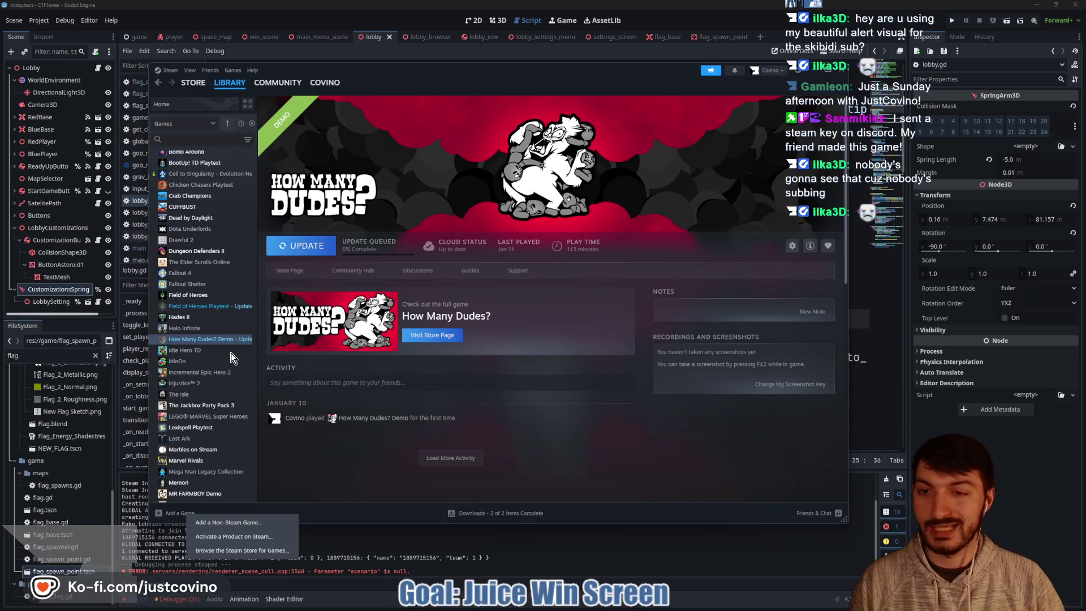
left_click(257, 537)
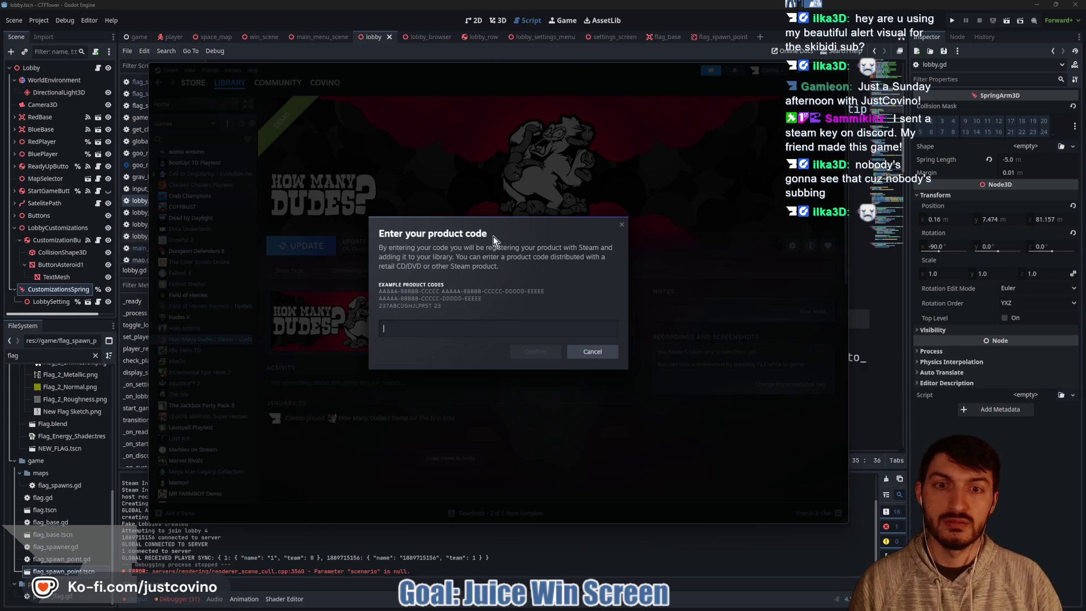
left_click(360, 230)
key("Escape")
mouse_move(466, 71)
left_mouse_down()
mouse_move(658, 288)
mouse_move(0, 152)
left_mouse_up()
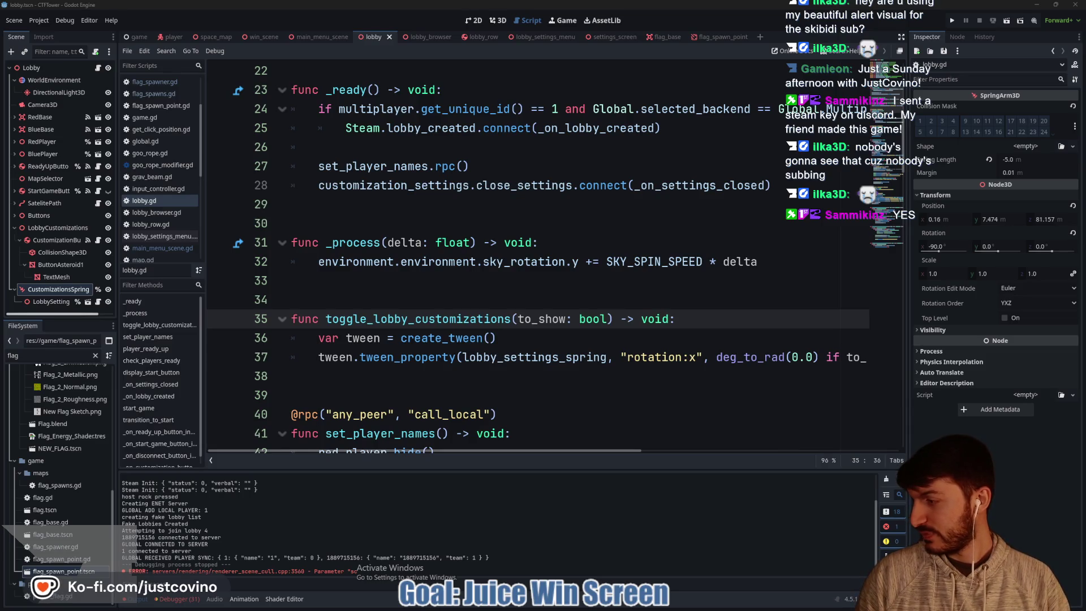
mouse_move(3, 187)
left_mouse_down()
mouse_move(158, 187)
mouse_move(603, 113)
mouse_move(471, 87)
left_mouse_up()
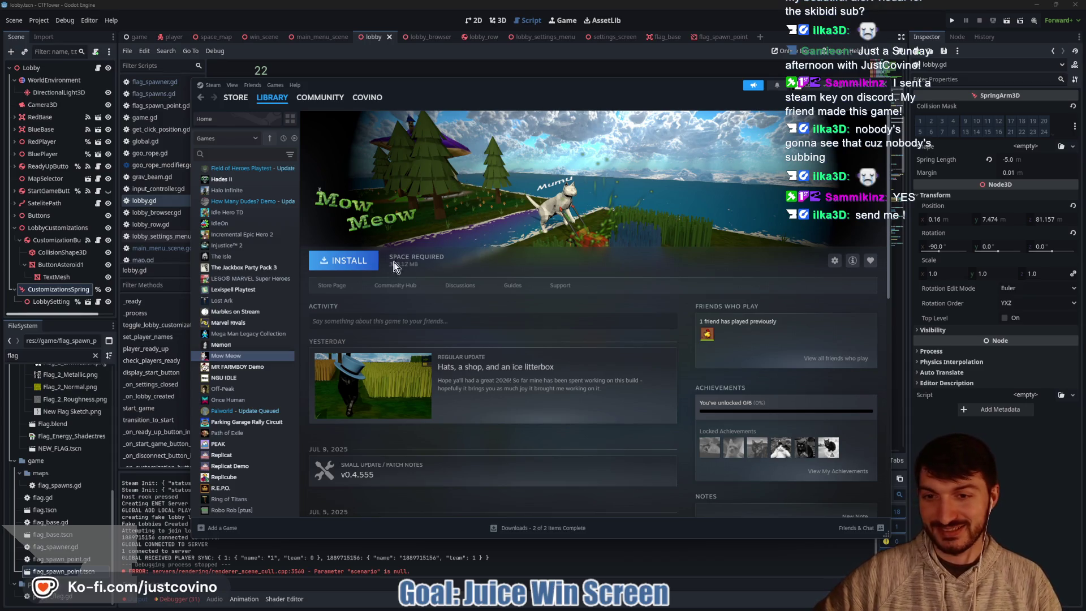
Step: Install Mow Meow onto Disk D, then view its store page
left_click(364, 263)
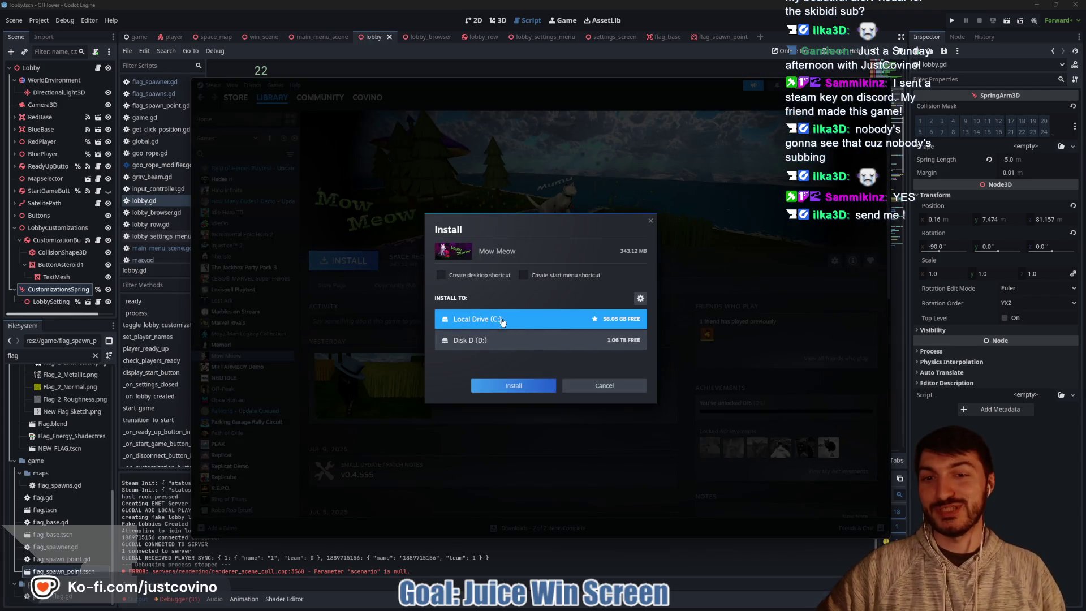
left_click(492, 340)
left_click(510, 387)
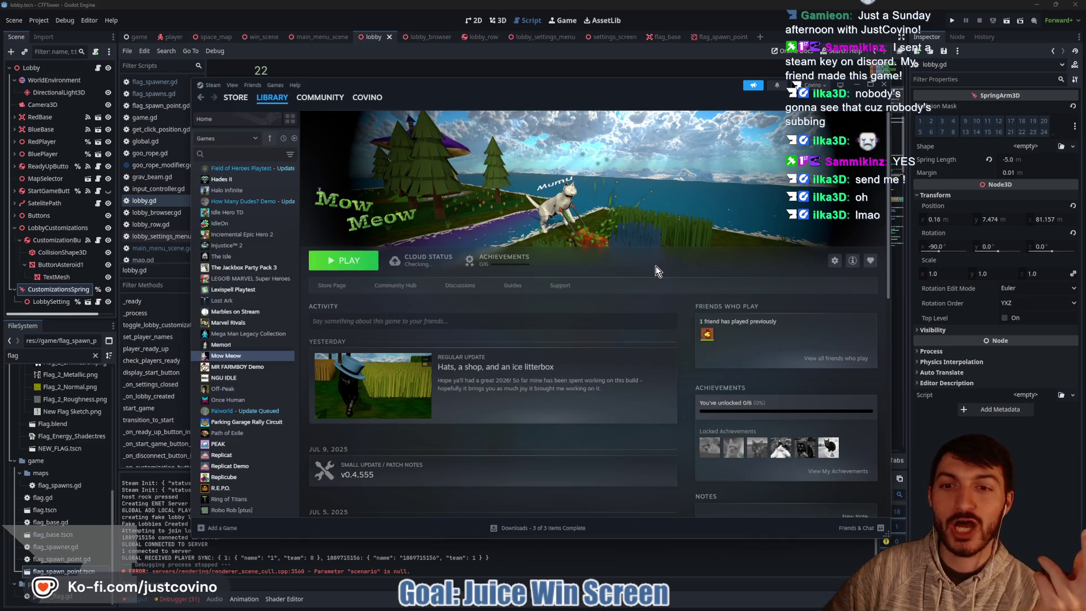
left_click(332, 286)
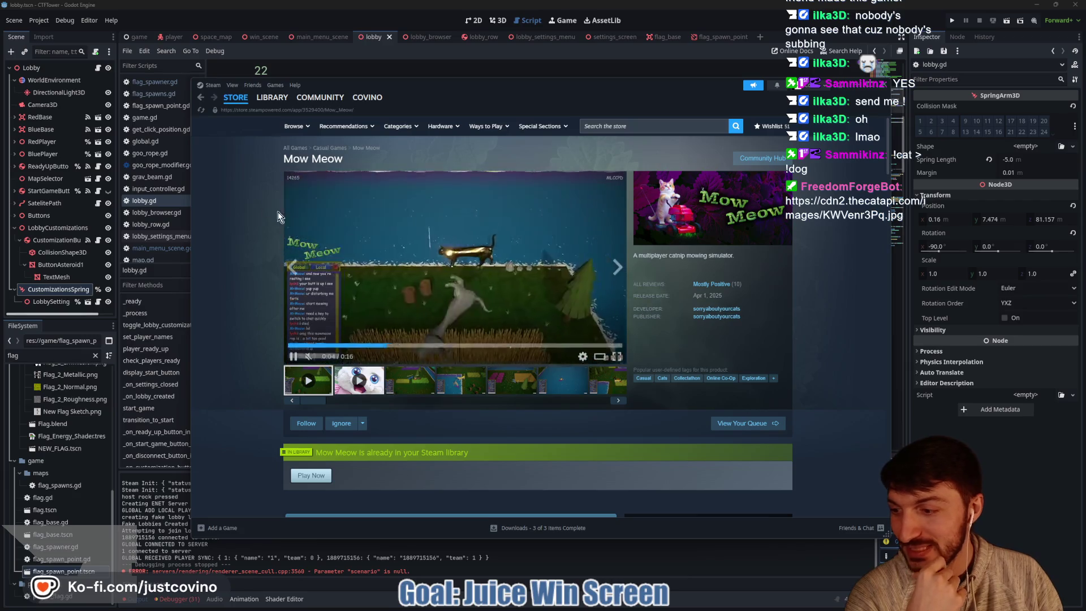
Step: Check the sorryaboutyourcats developer page, then return to Mow Meow in the library and play it
scroll(588, 326, "down", 3)
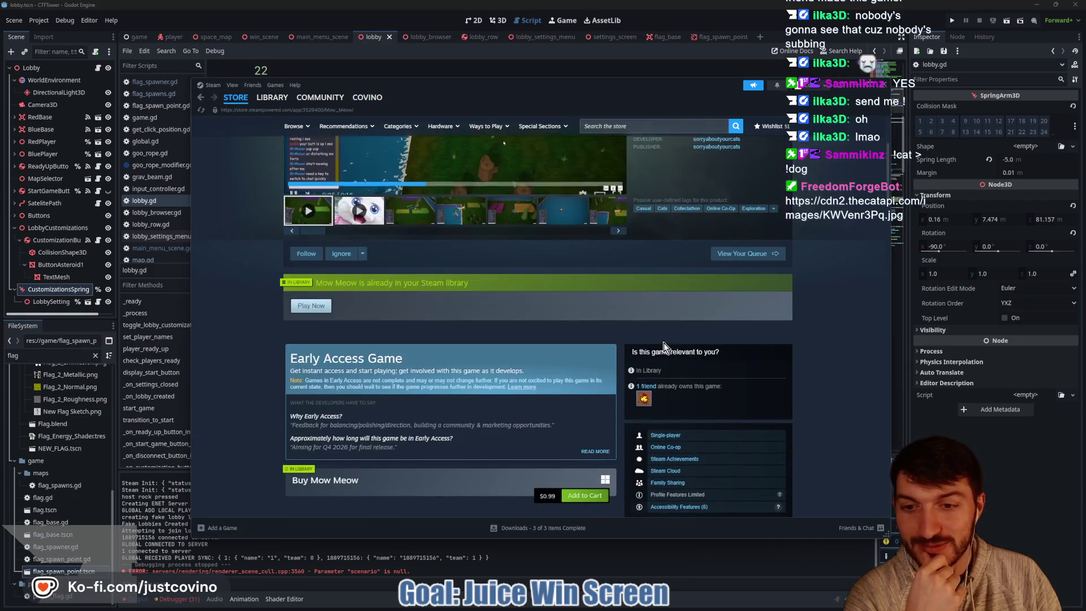
scroll(588, 327, "up", 3)
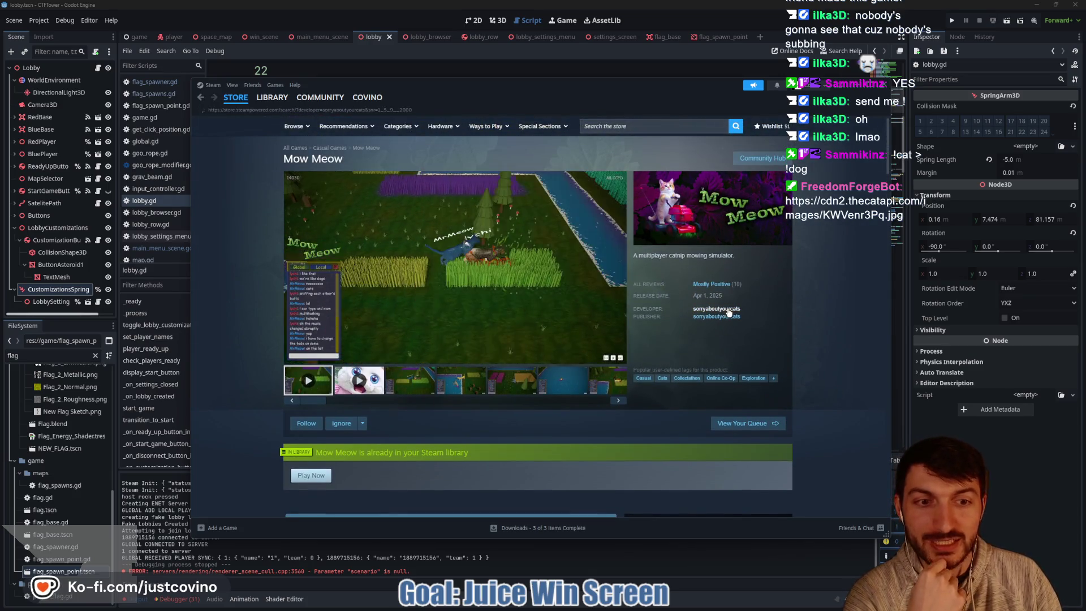
left_click(715, 308)
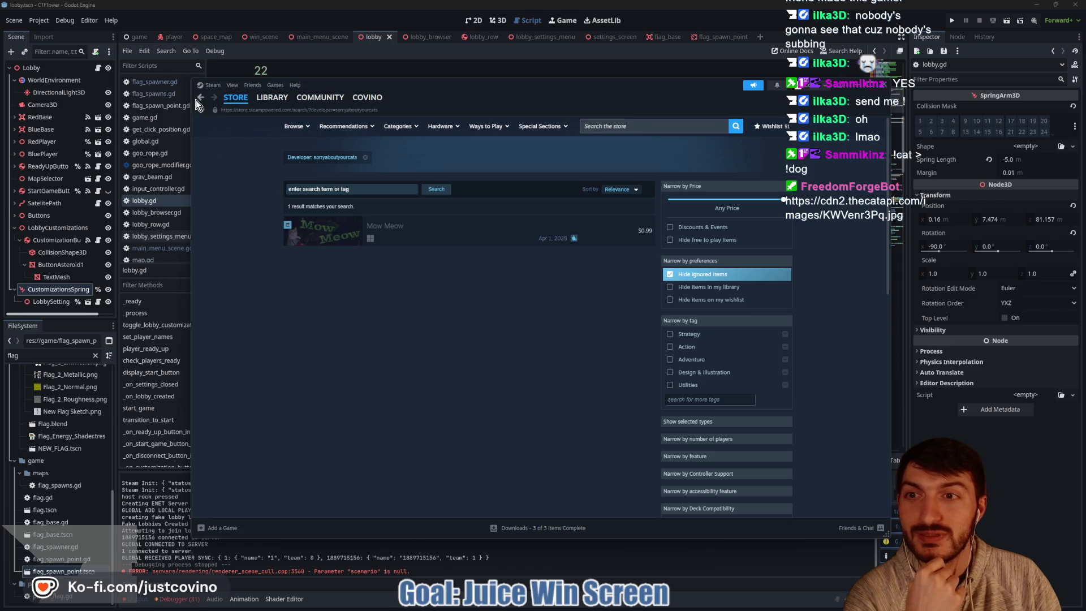
left_click(288, 220)
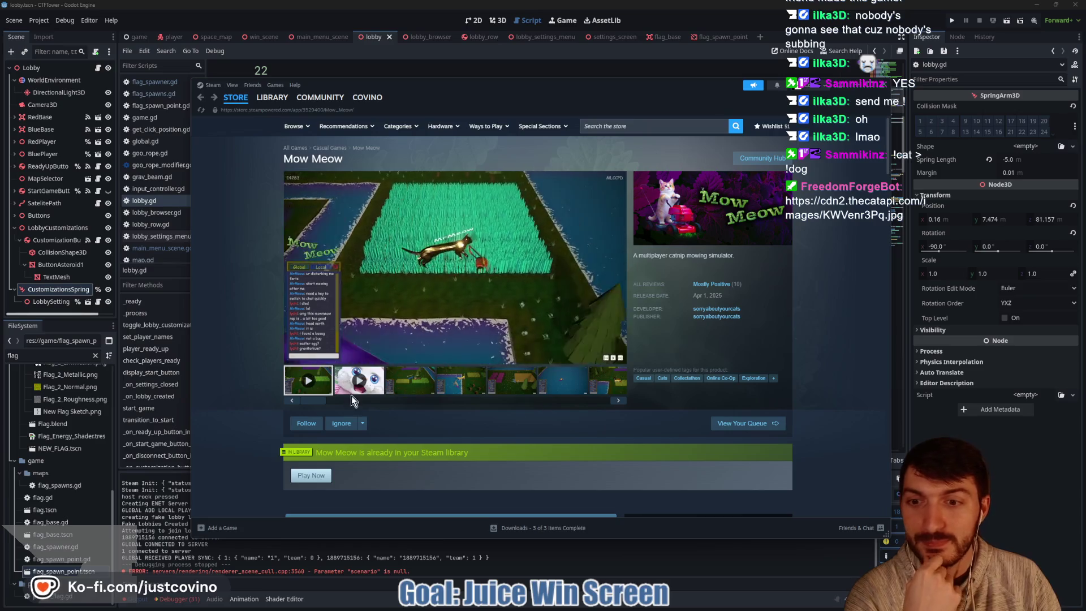
left_click(263, 101)
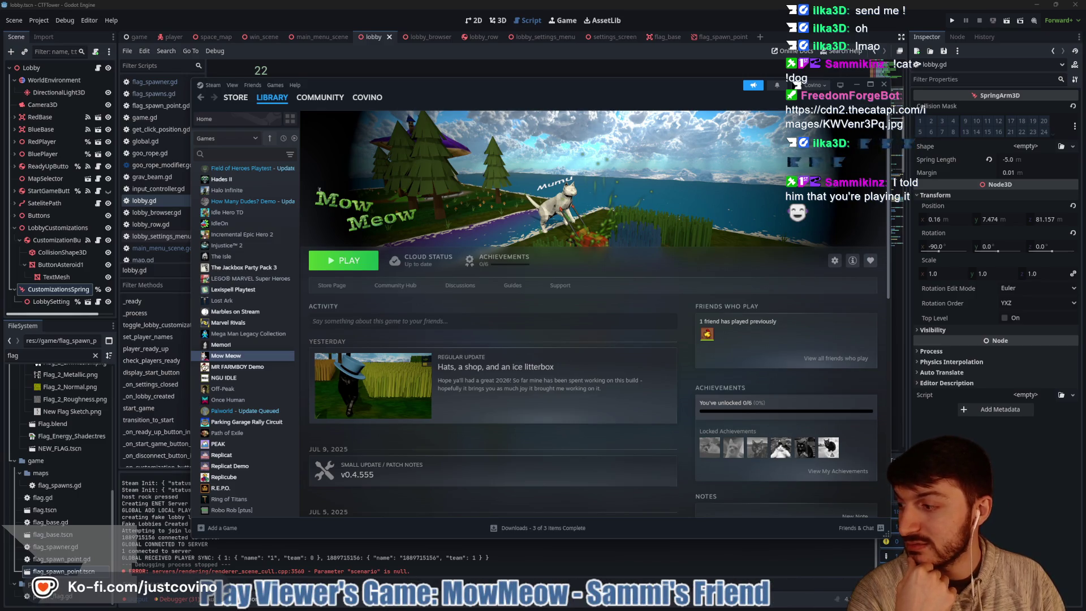
left_click(346, 263)
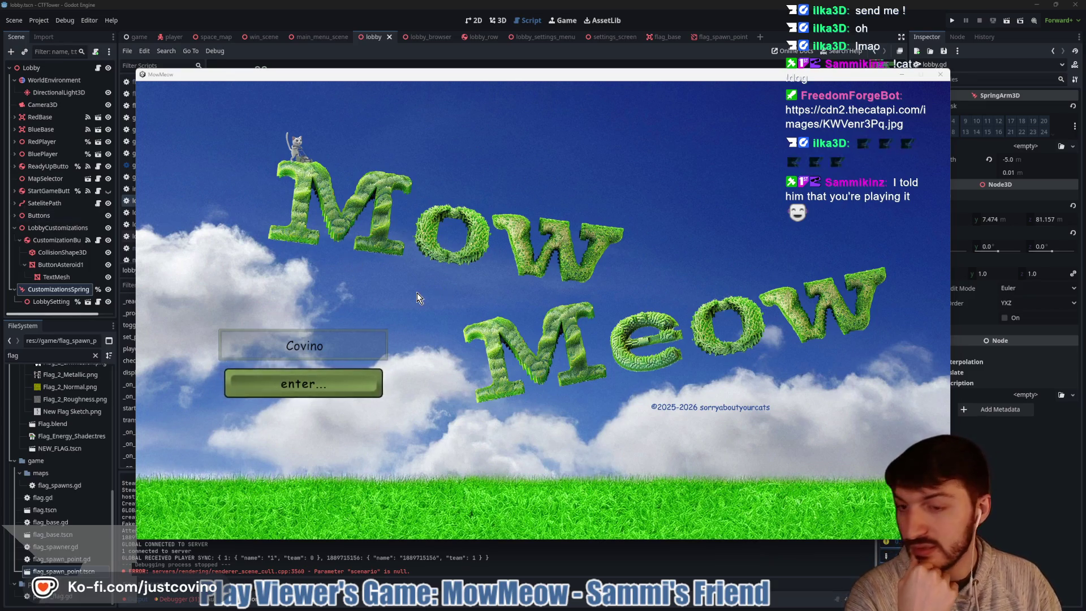
Step: Enter with the player name, glance at open lobbies, then host a private lobby game
left_click(340, 387)
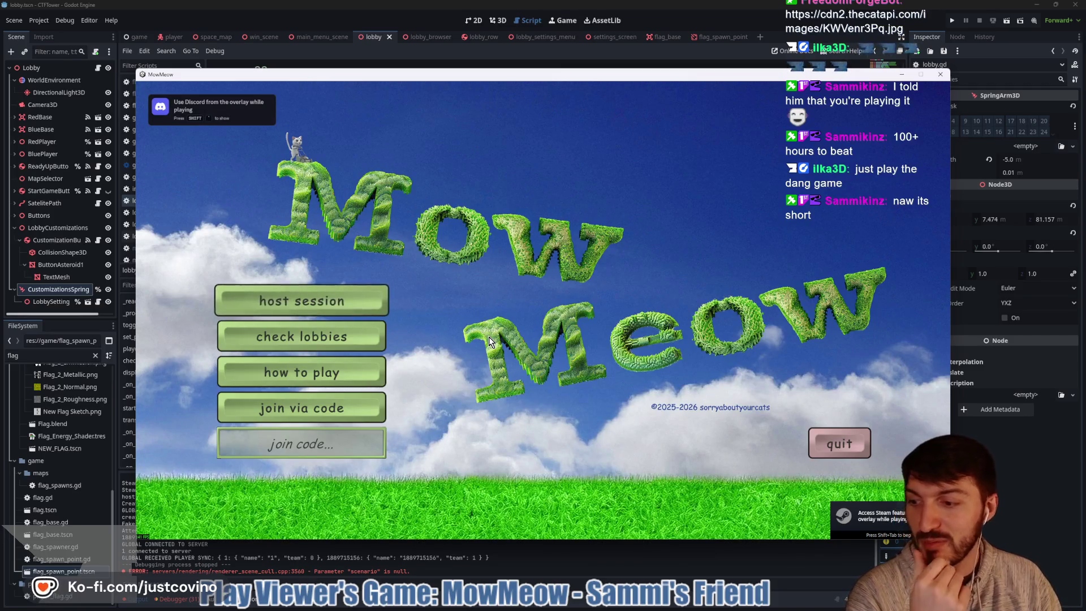
left_click(325, 340)
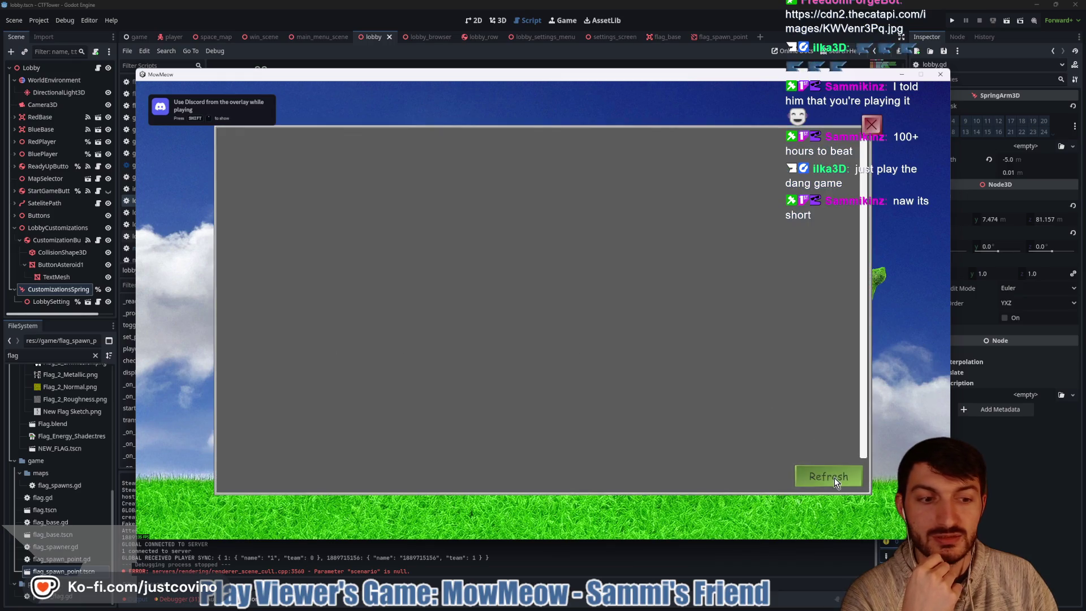
left_click(872, 130)
left_click(320, 300)
left_click(374, 227)
left_click(645, 389)
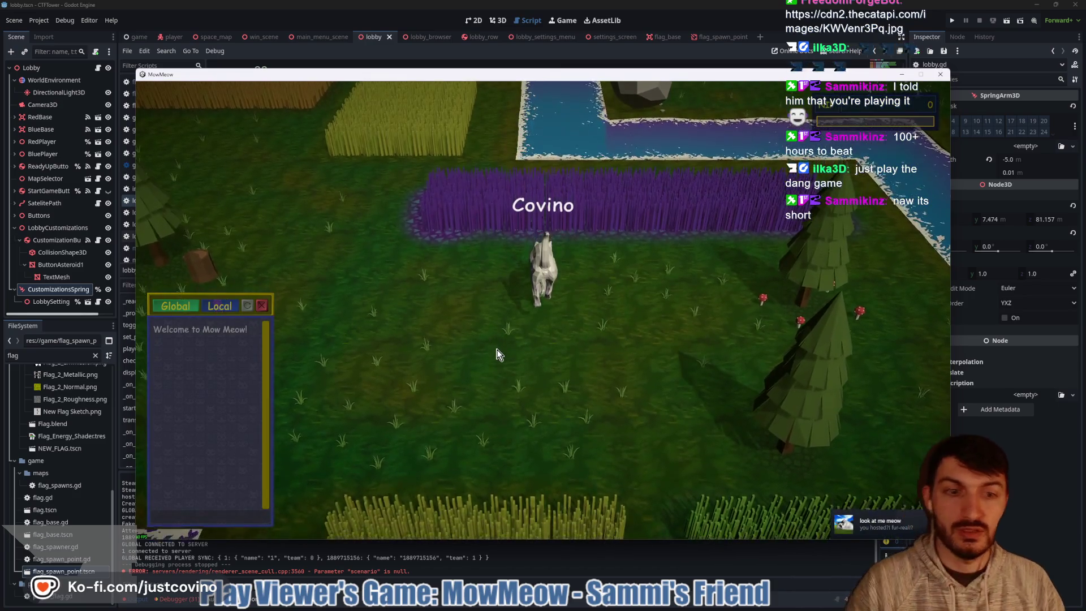
Step: Walk the cat toward the trees and on through the field into the pink crops
key("a")
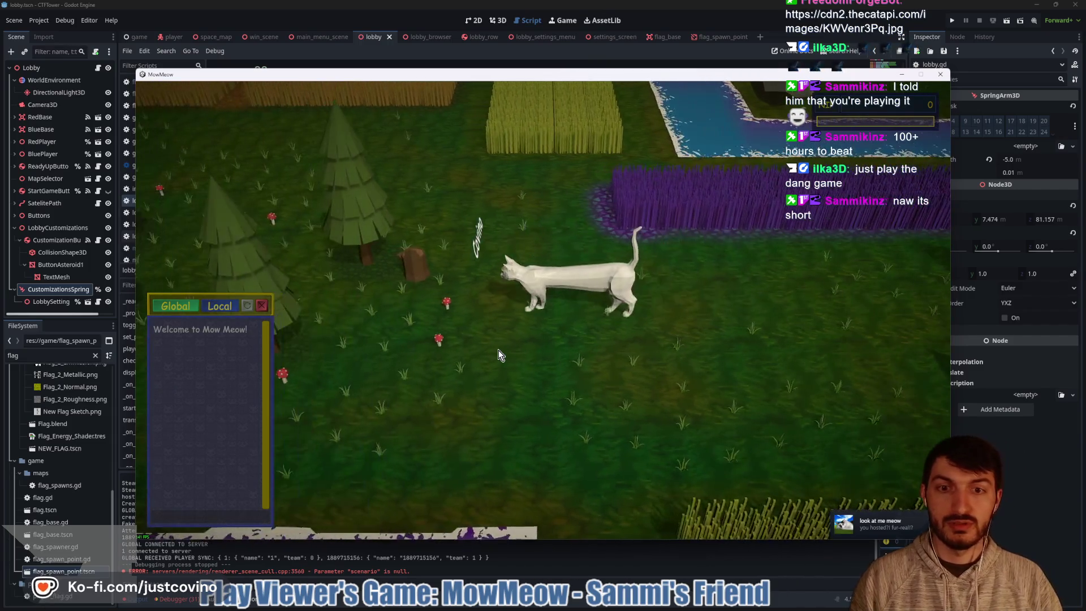
key("w")
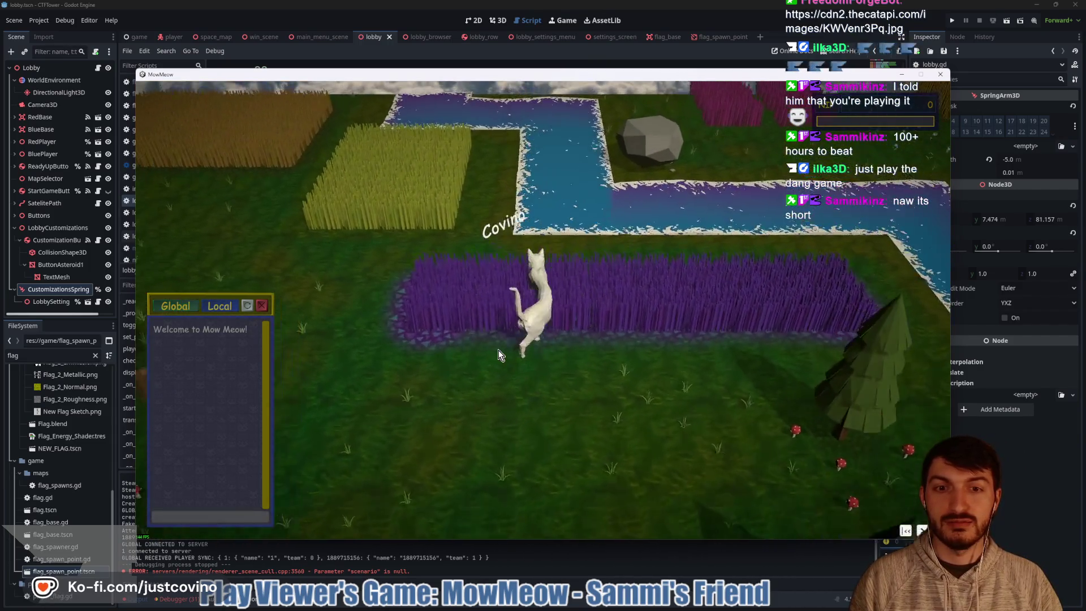
key("w")
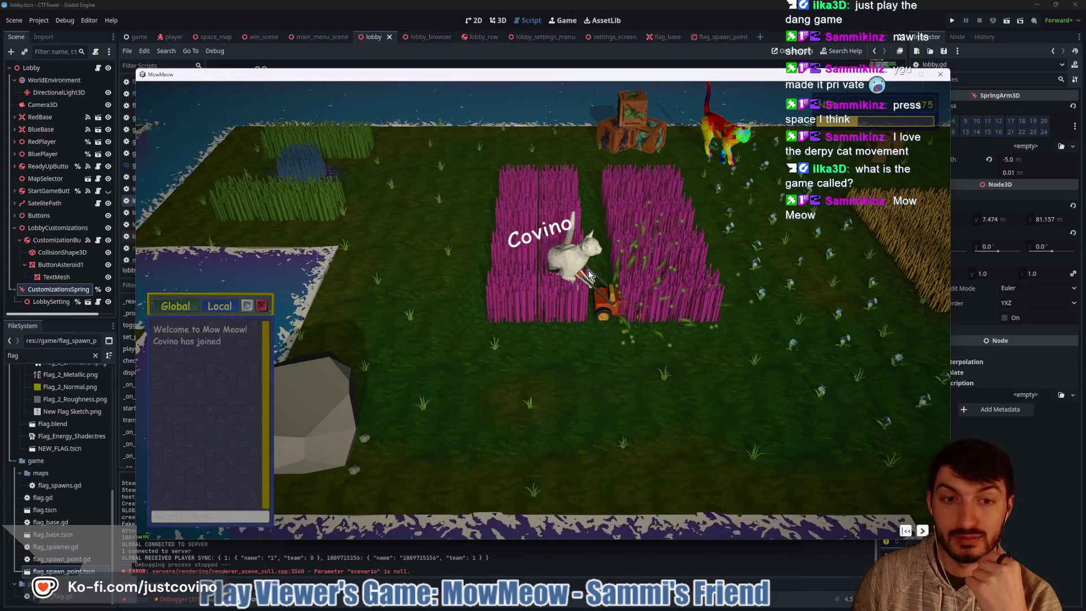
Step: Walk the cat past the lawnmower across the field to the shopkeeper cat
key("w")
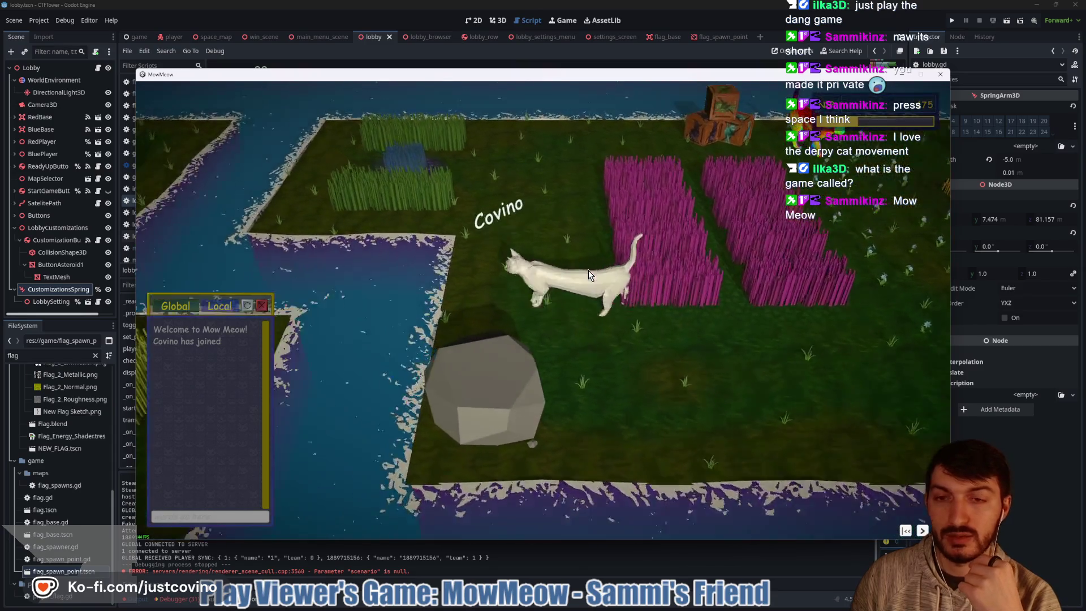
key("w")
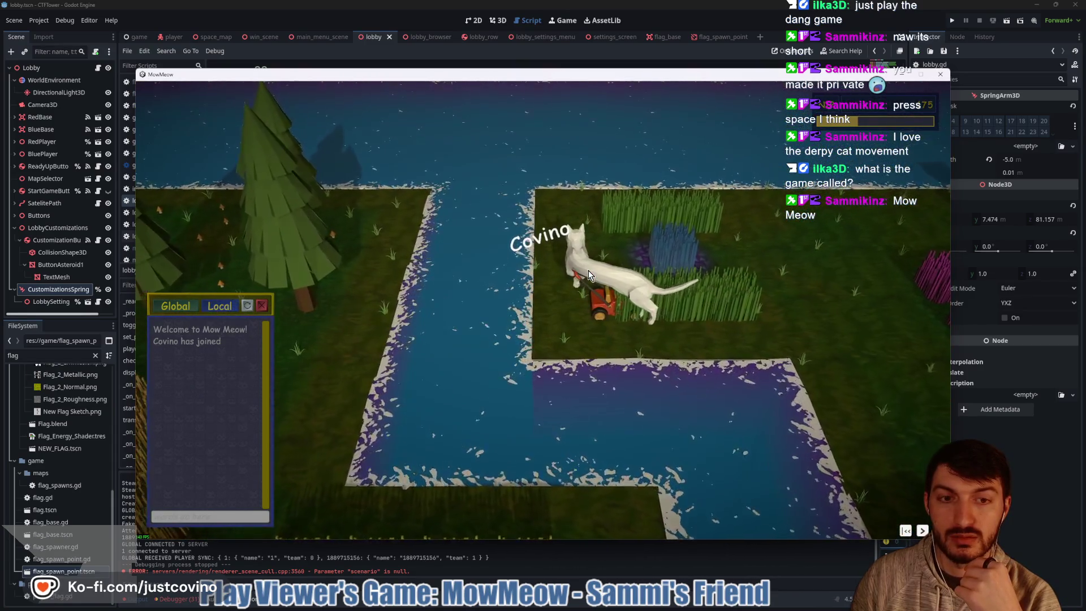
key("w")
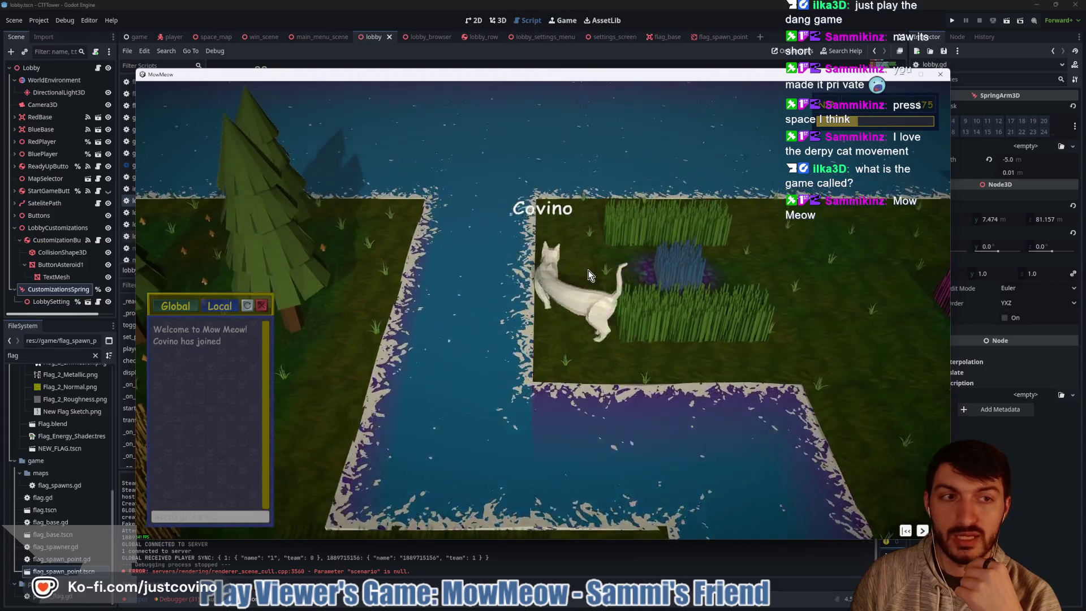
key("w")
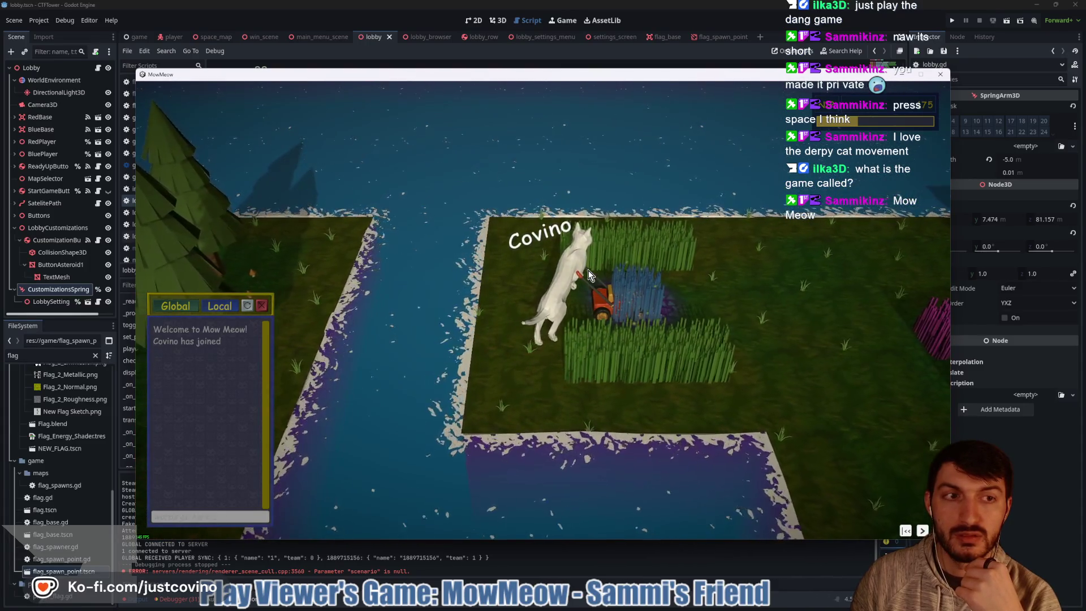
key("w")
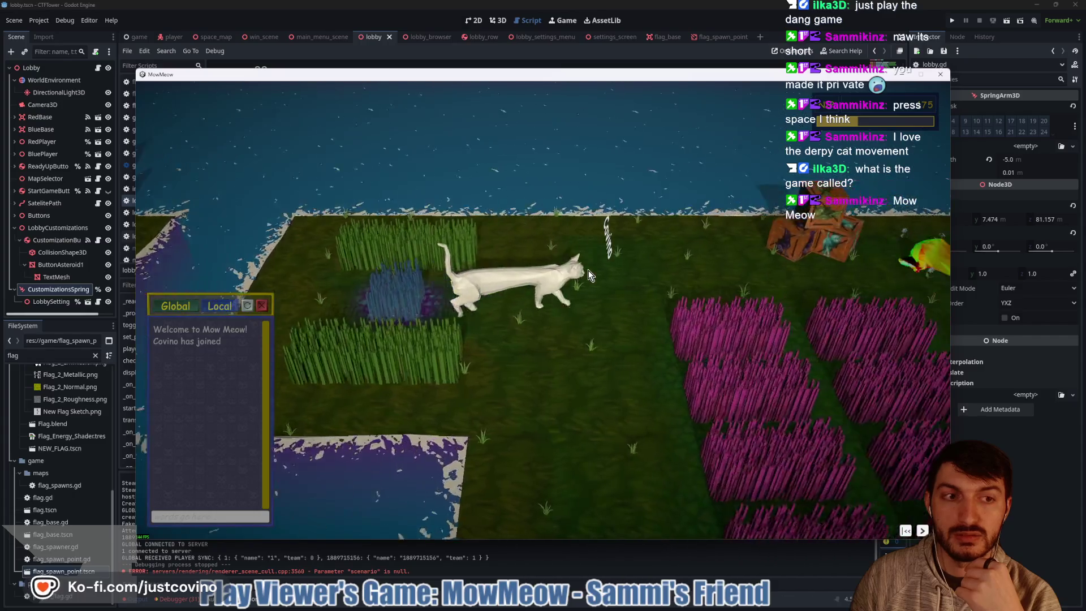
key("w")
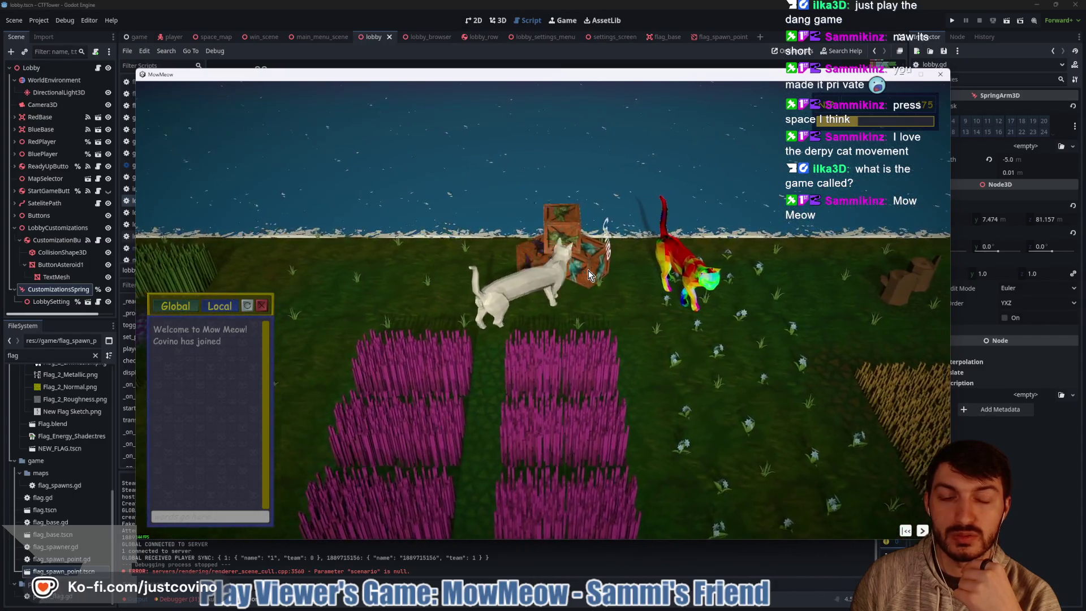
key("w")
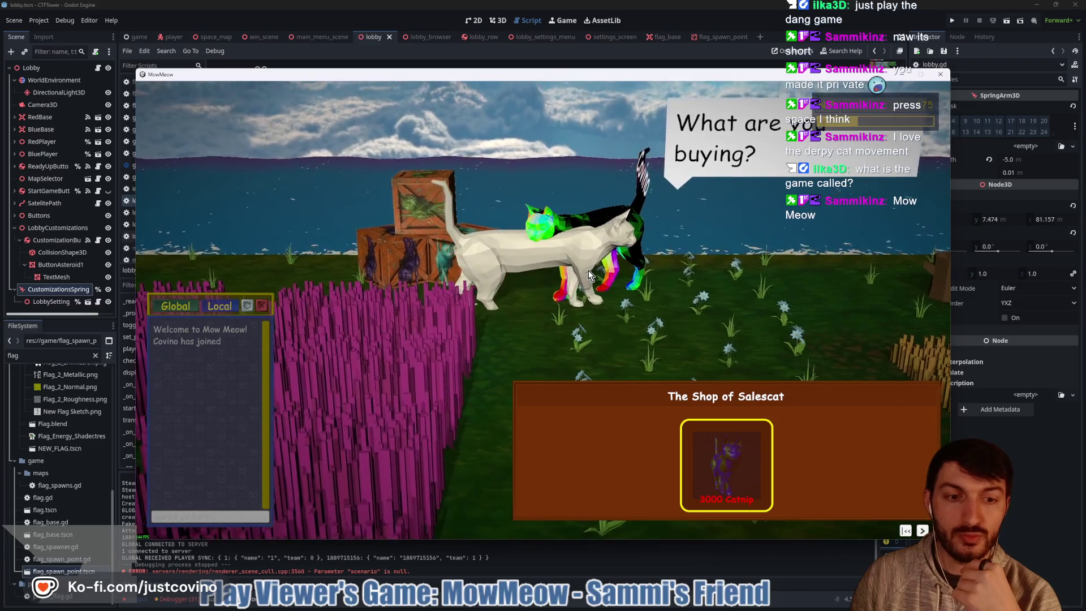
Step: Head toward the pond and mow back and forth through the teal grass
key("s")
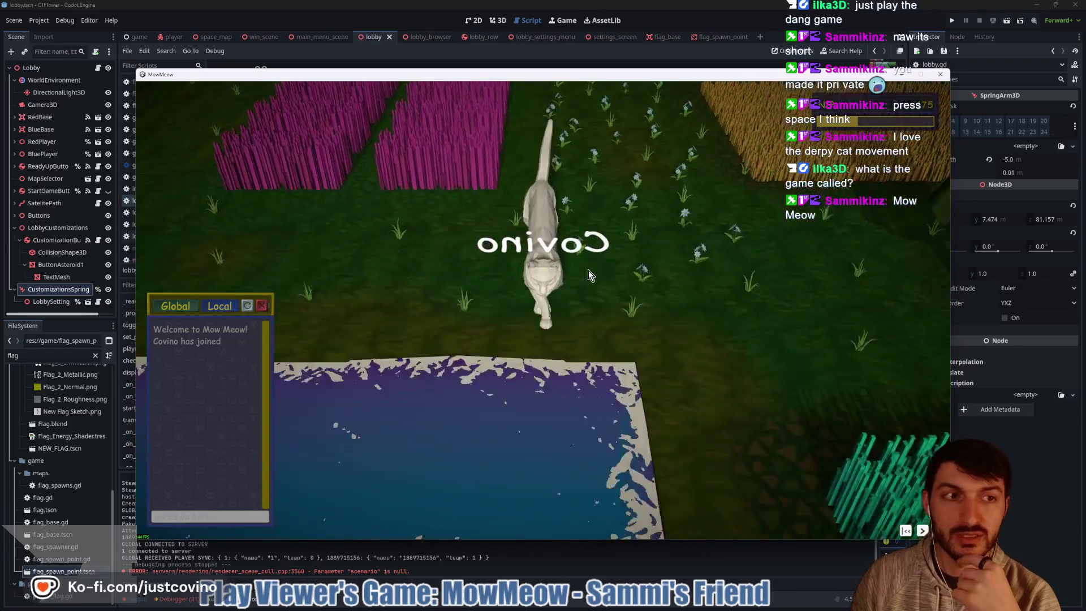
key("d")
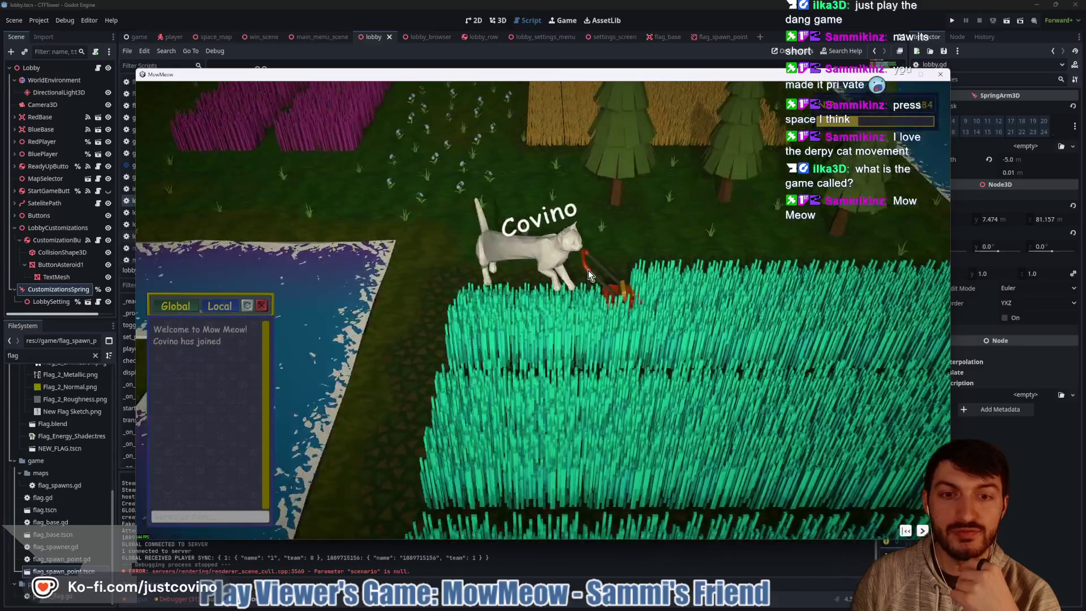
key("d")
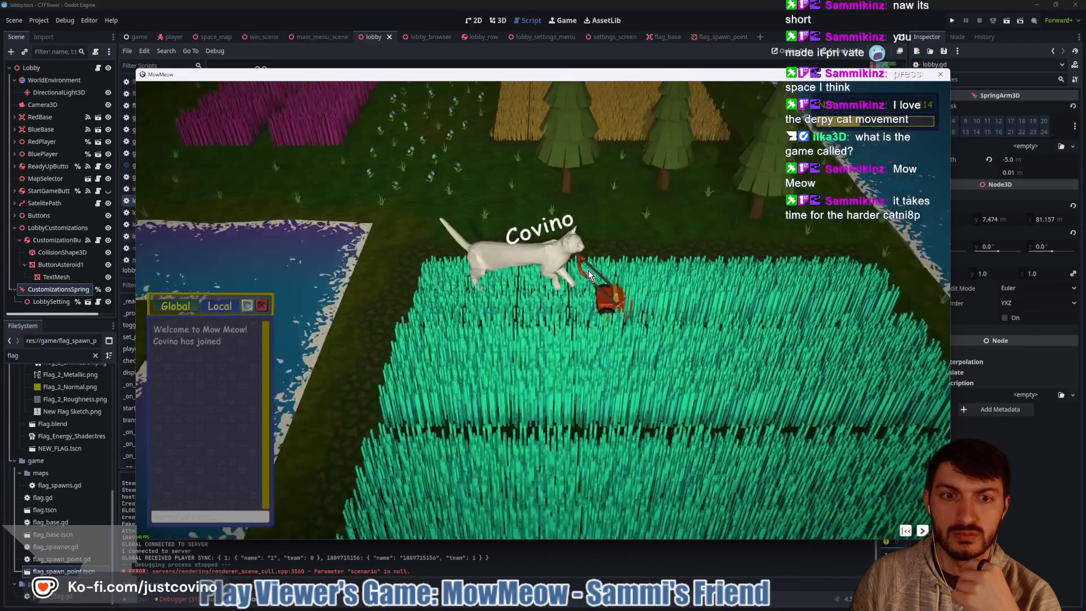
key("w")
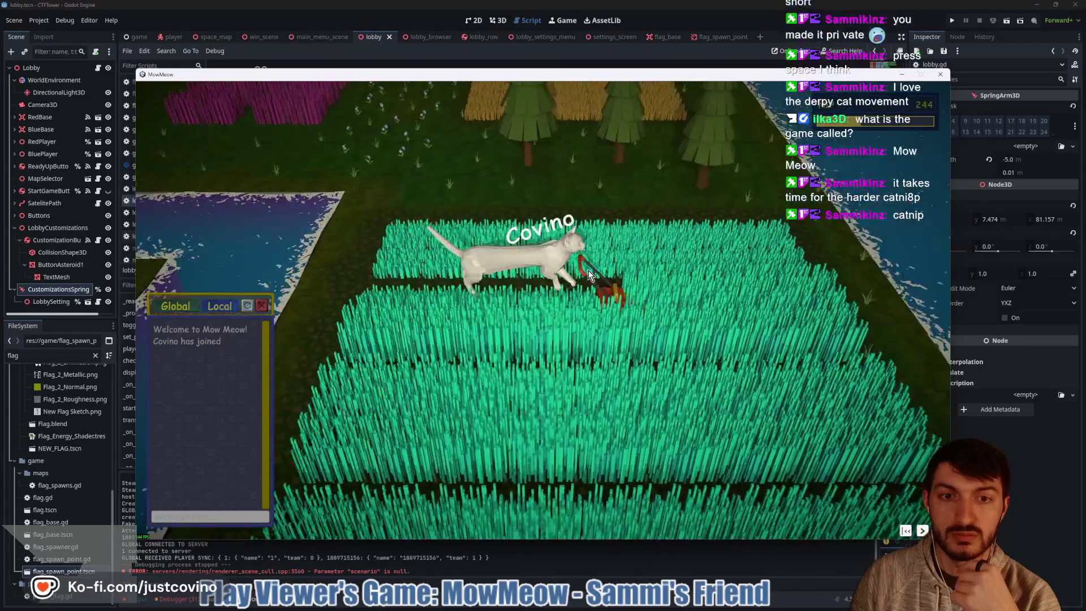
key("a")
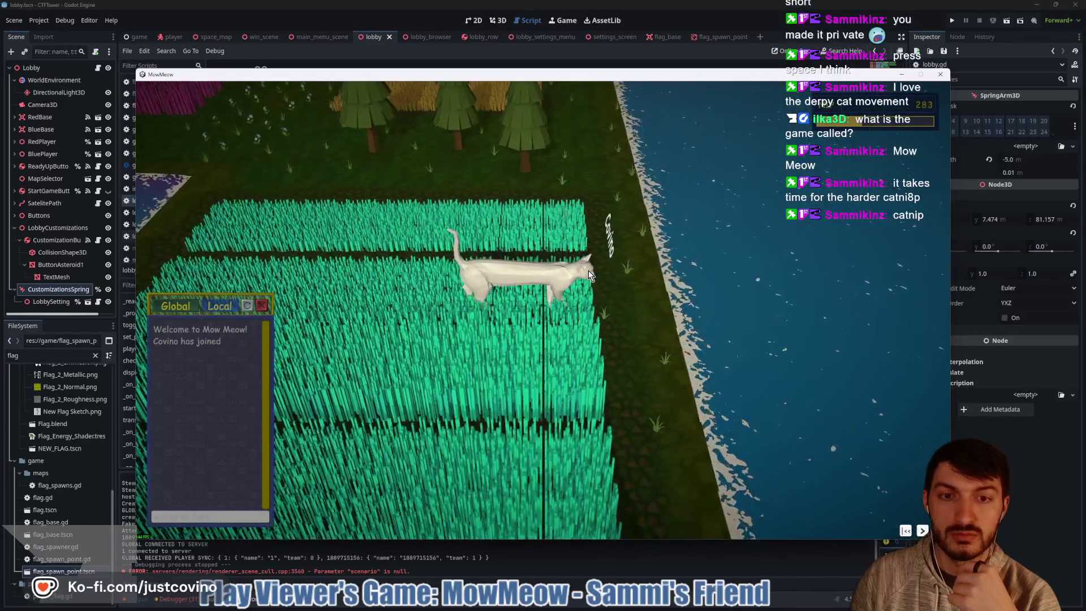
key("a")
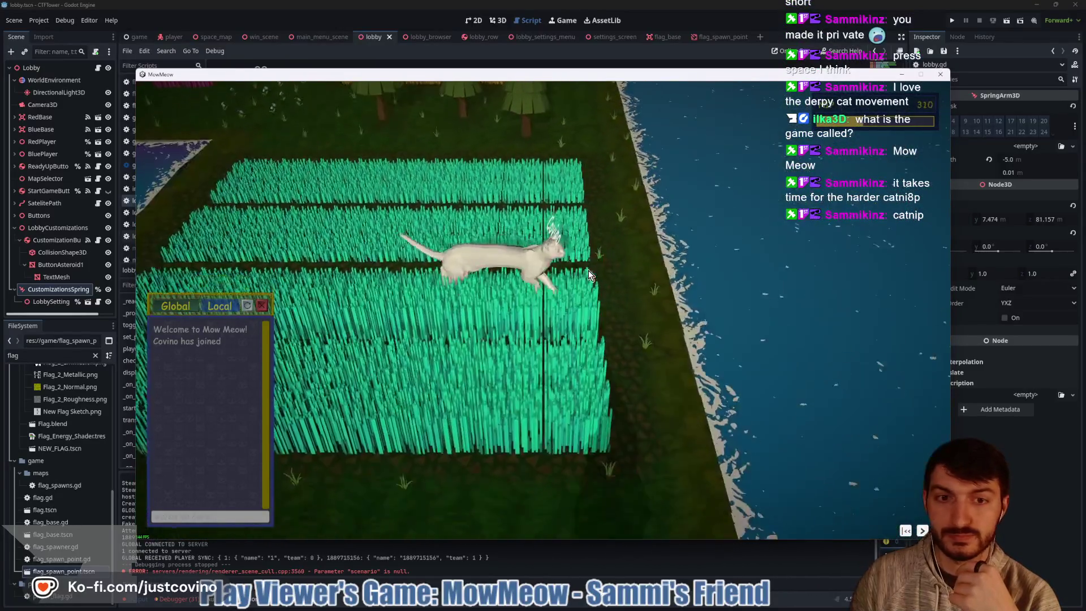
key("w")
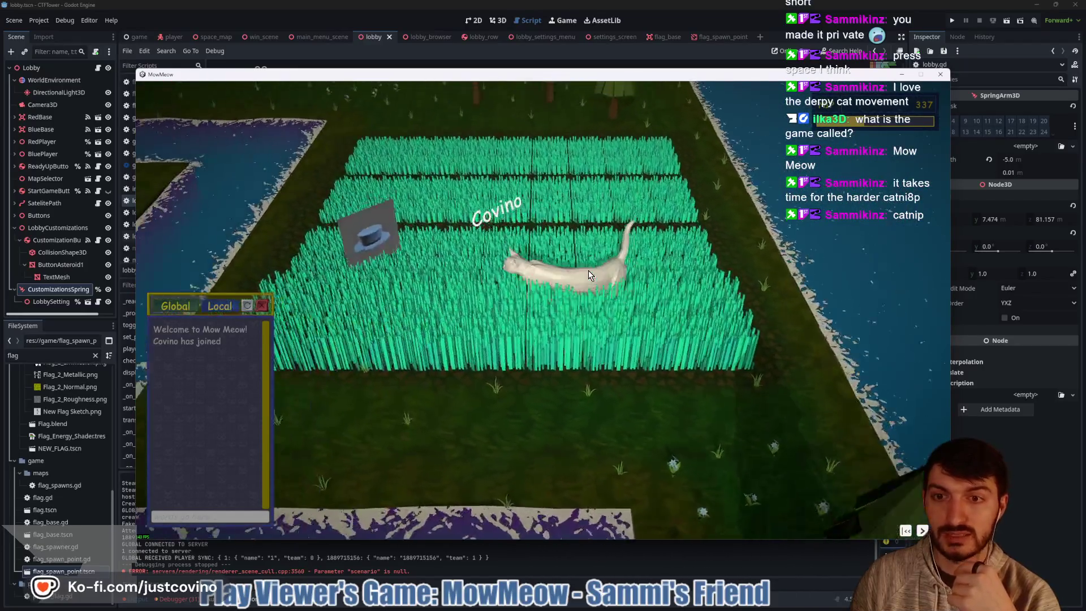
key("a")
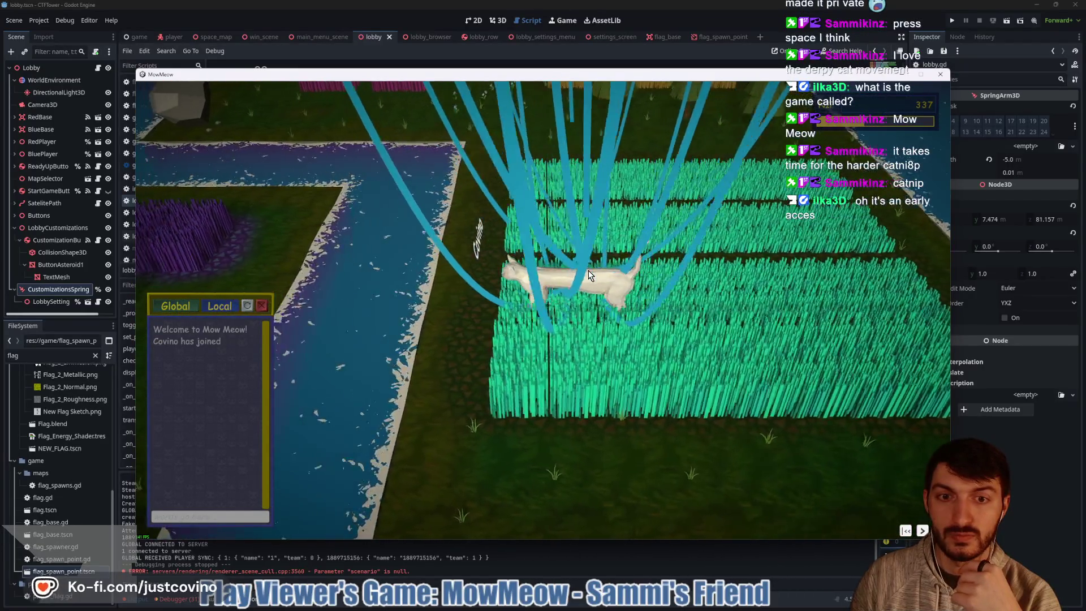
key("d")
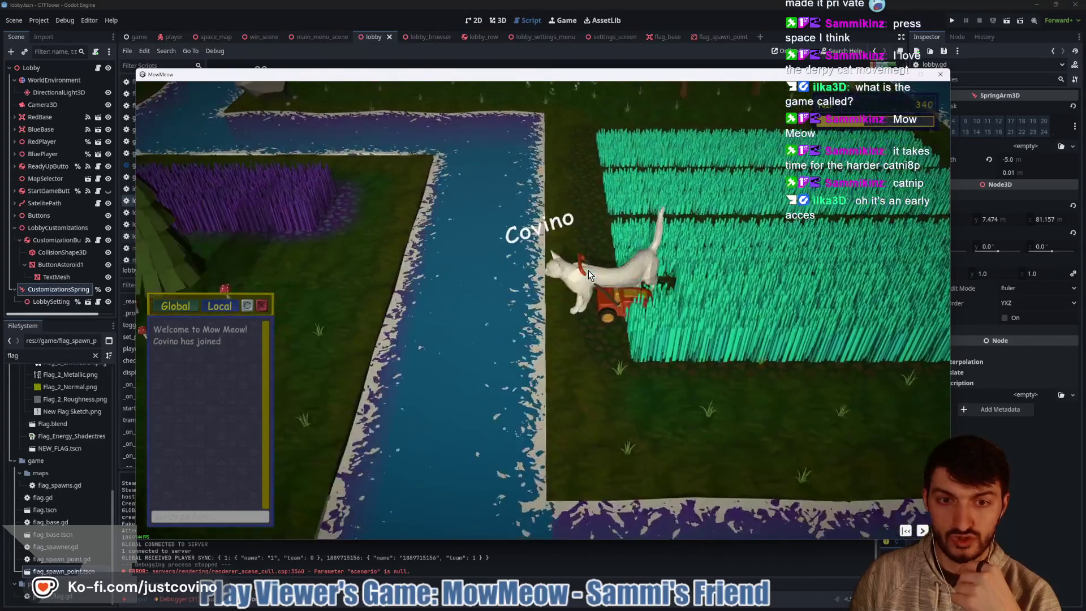
key("a")
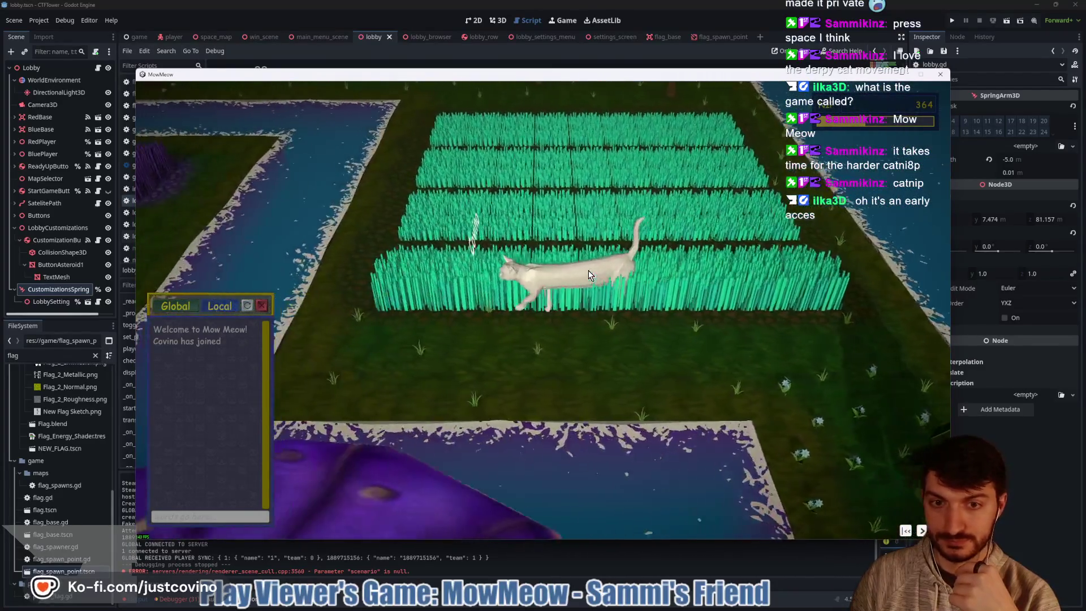
key("d")
Step: Cross the river past the yellow field to the wheat field path
key("w")
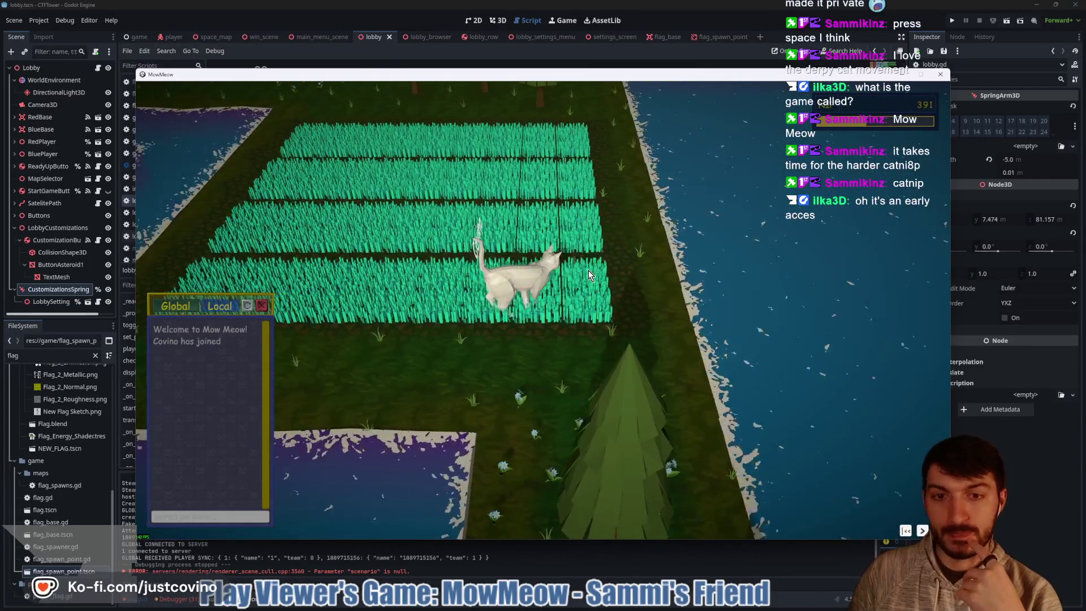
key("w")
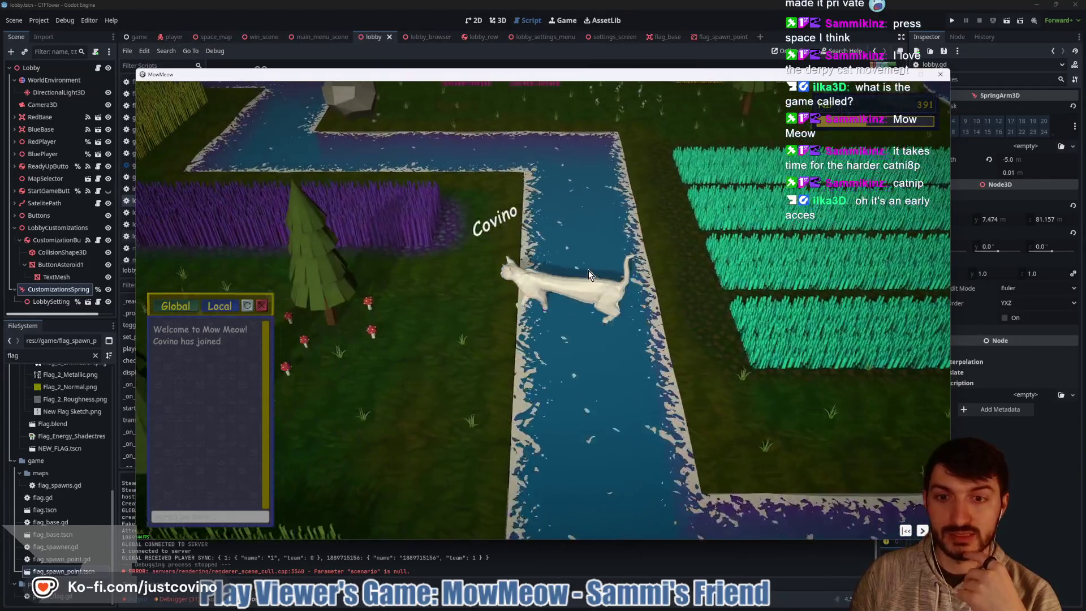
key("w")
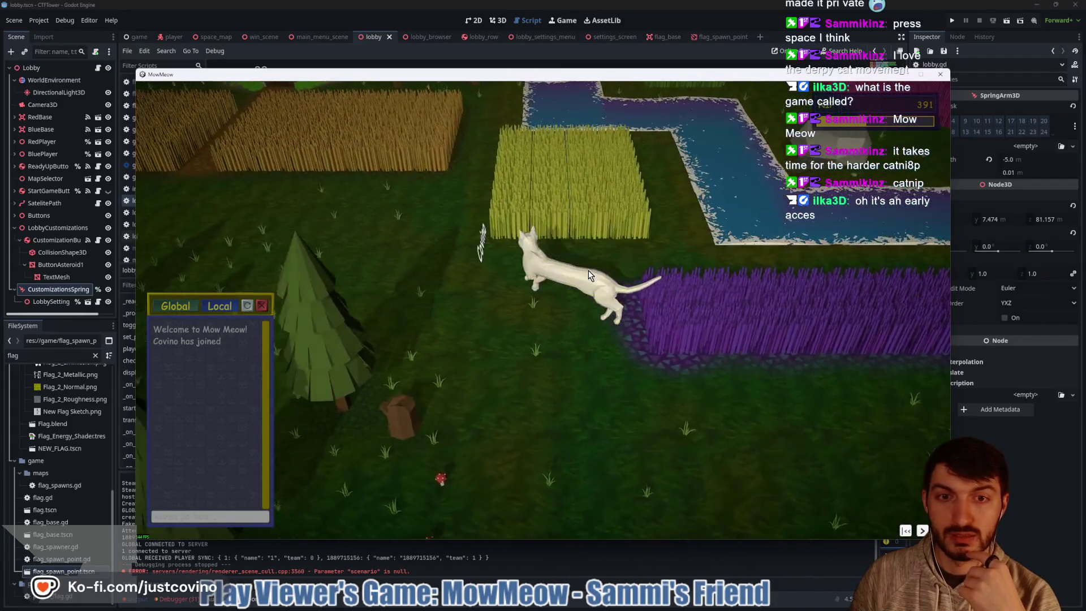
key("w")
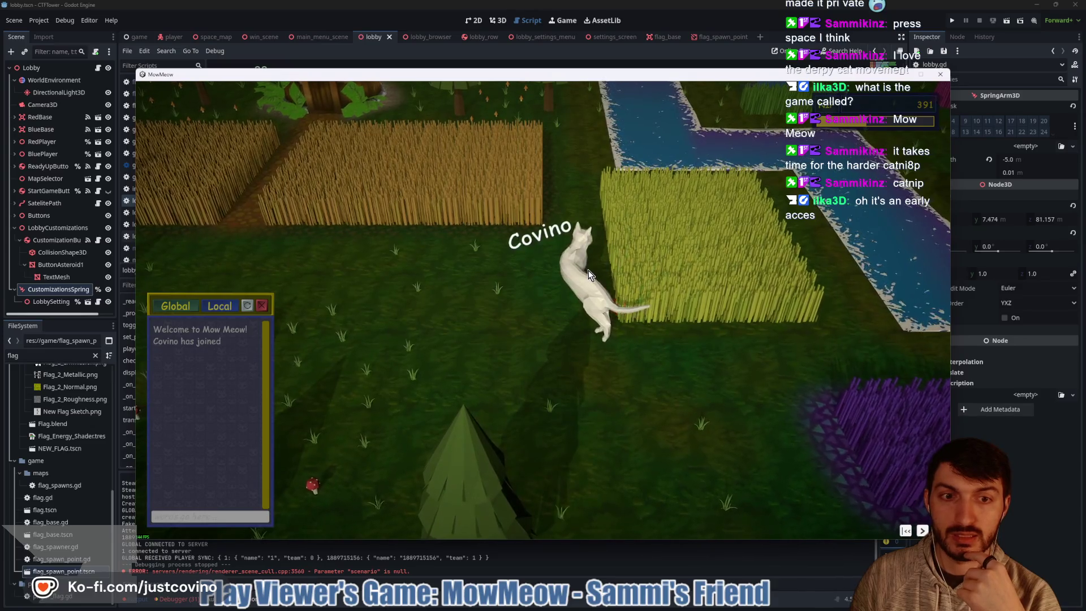
key("w")
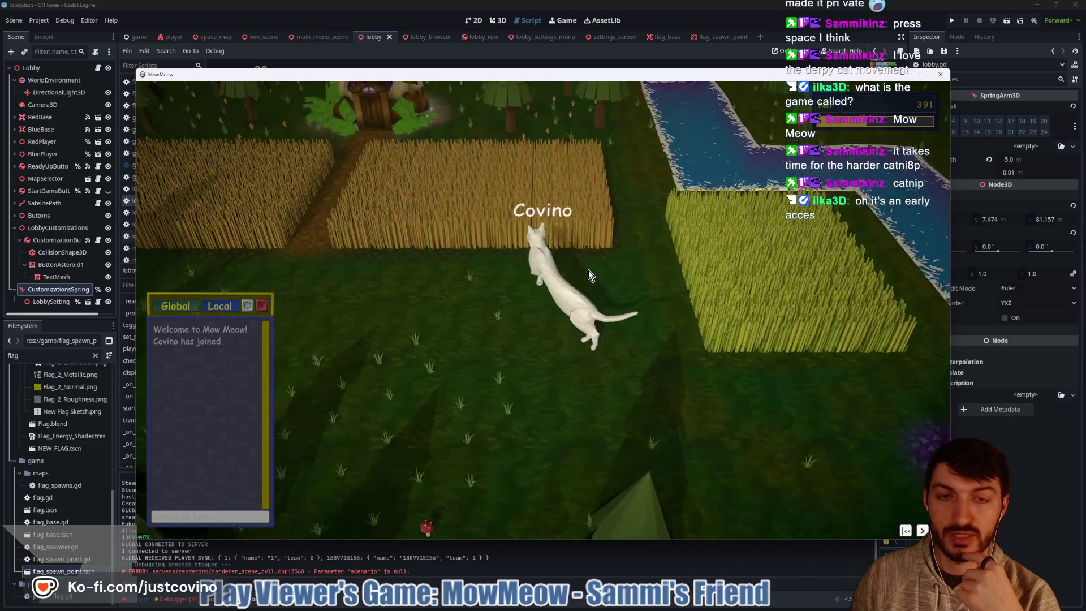
key("a")
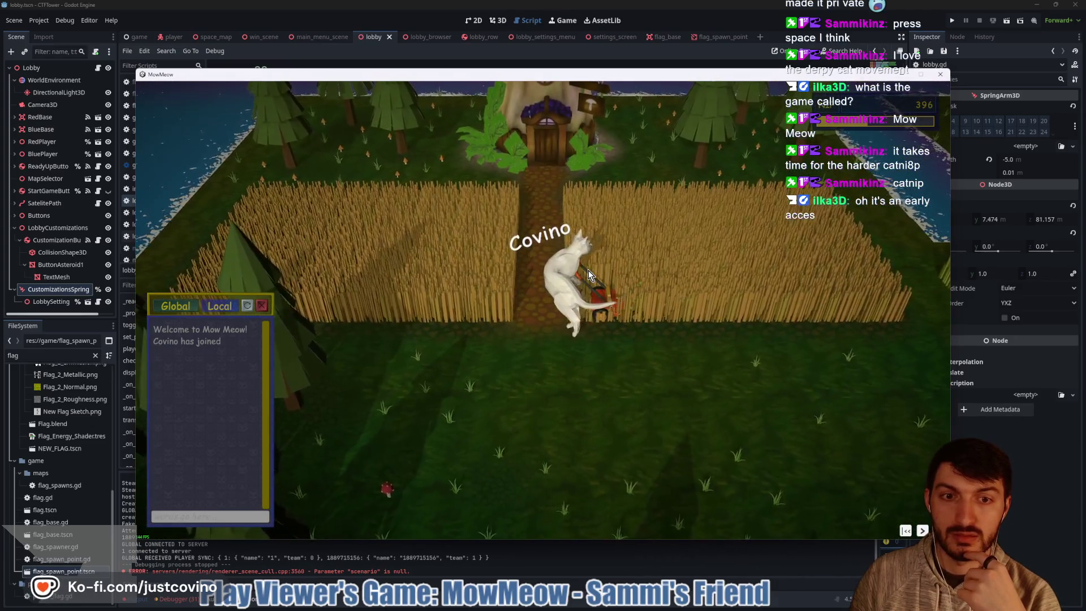
Step: Mow rightward strips through the wheat below the house and mushroom house
key("d")
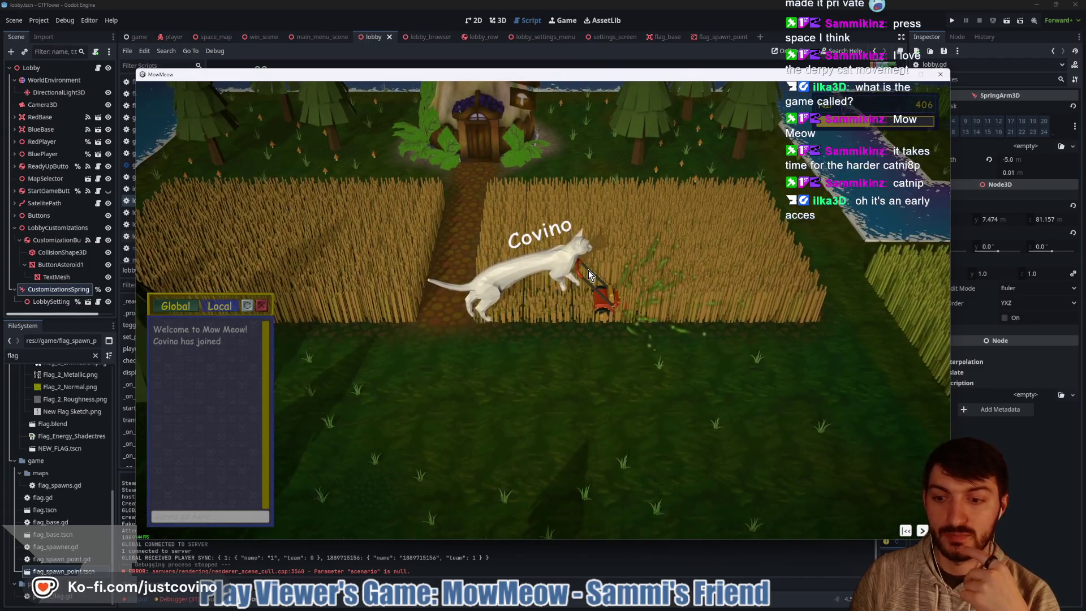
key("d")
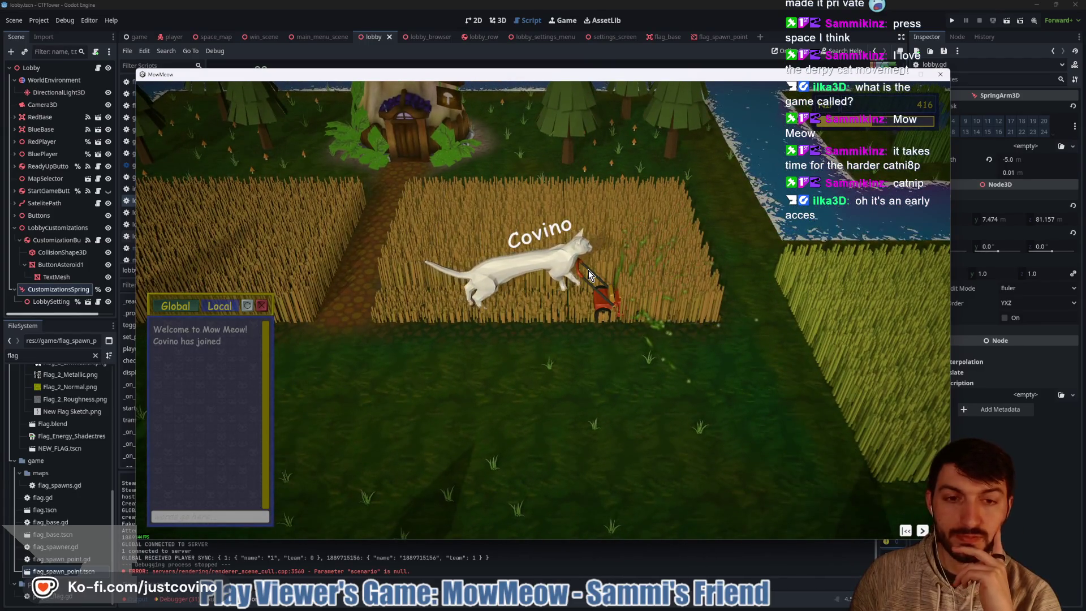
key("a")
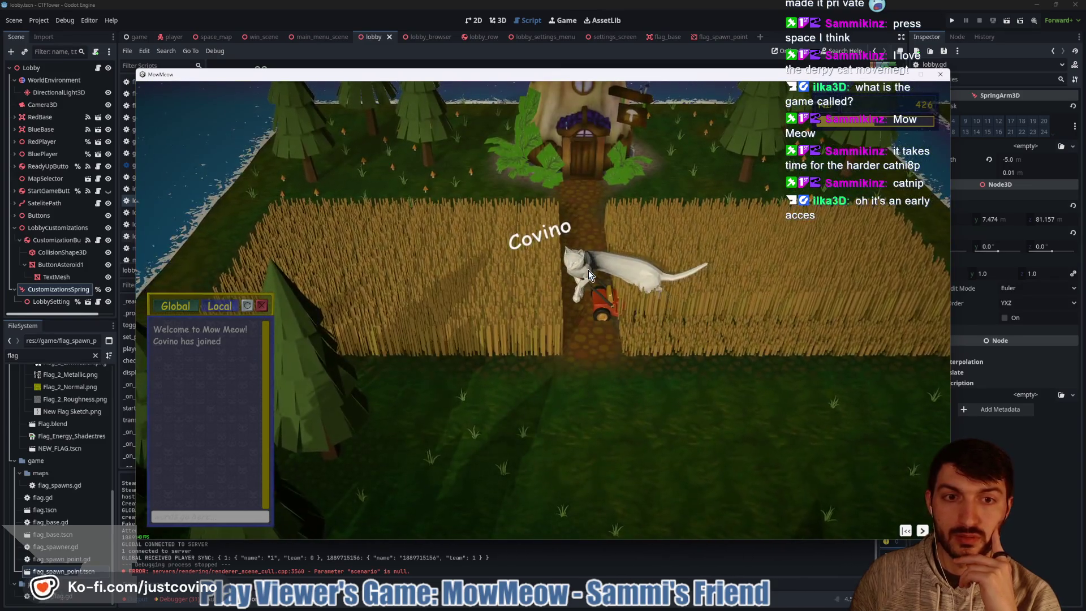
key("d")
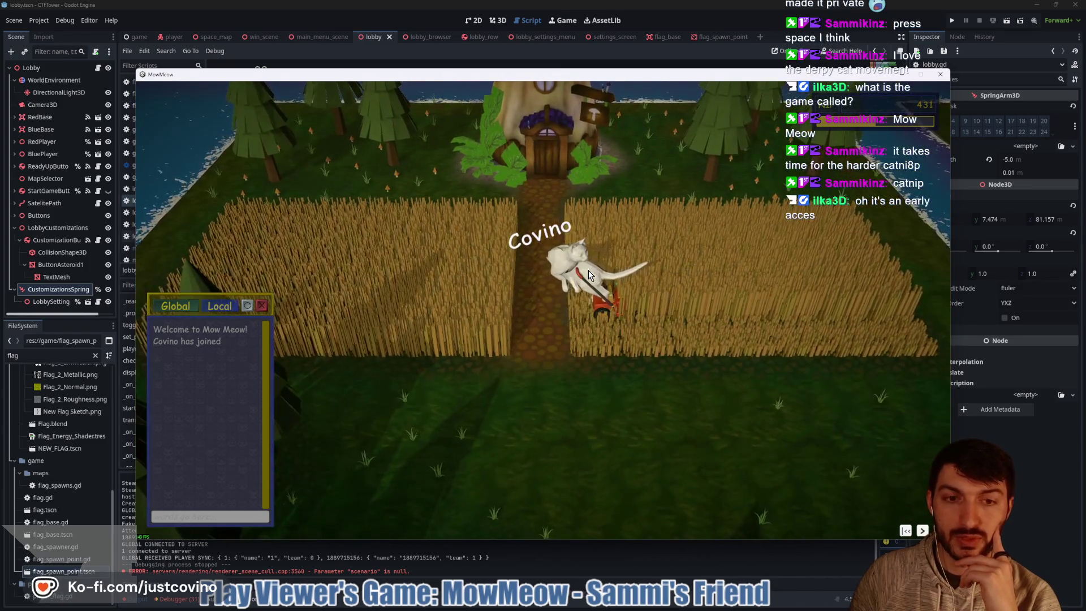
key("d")
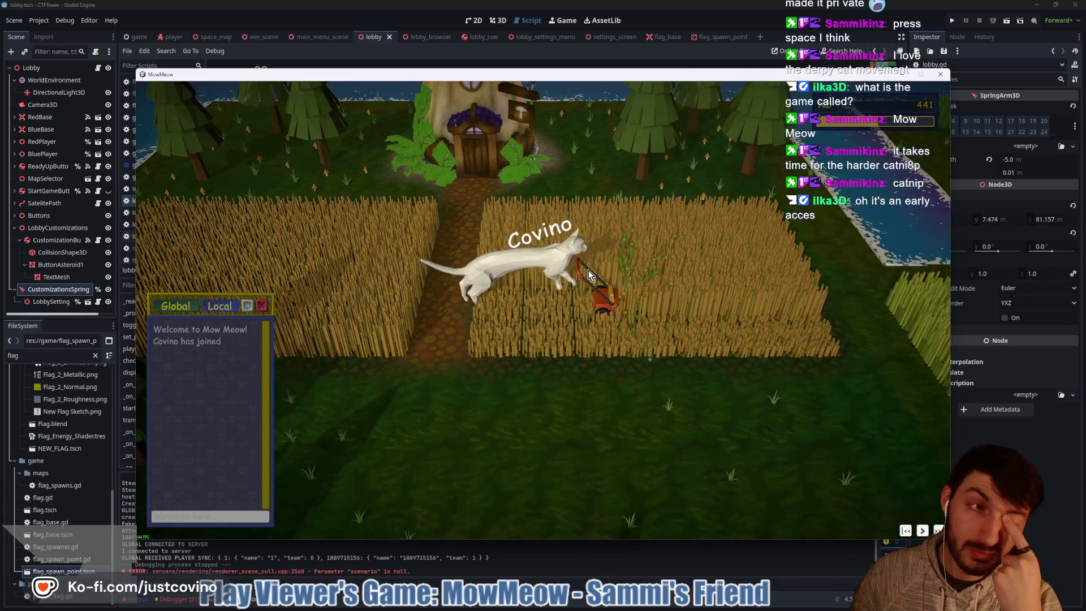
key("d")
key("d")
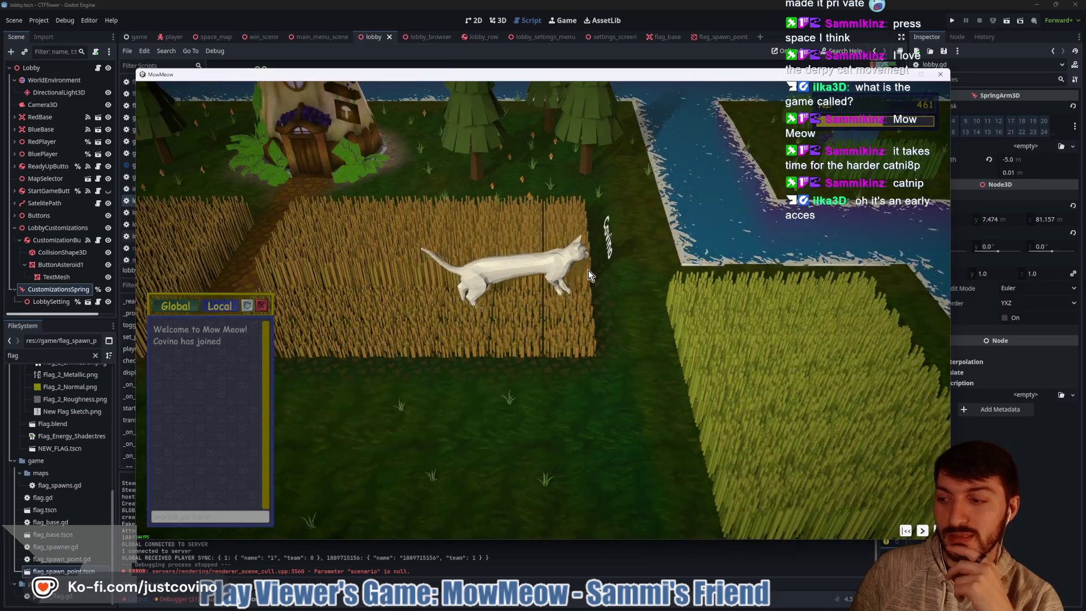
key("w")
key("a")
key("a")
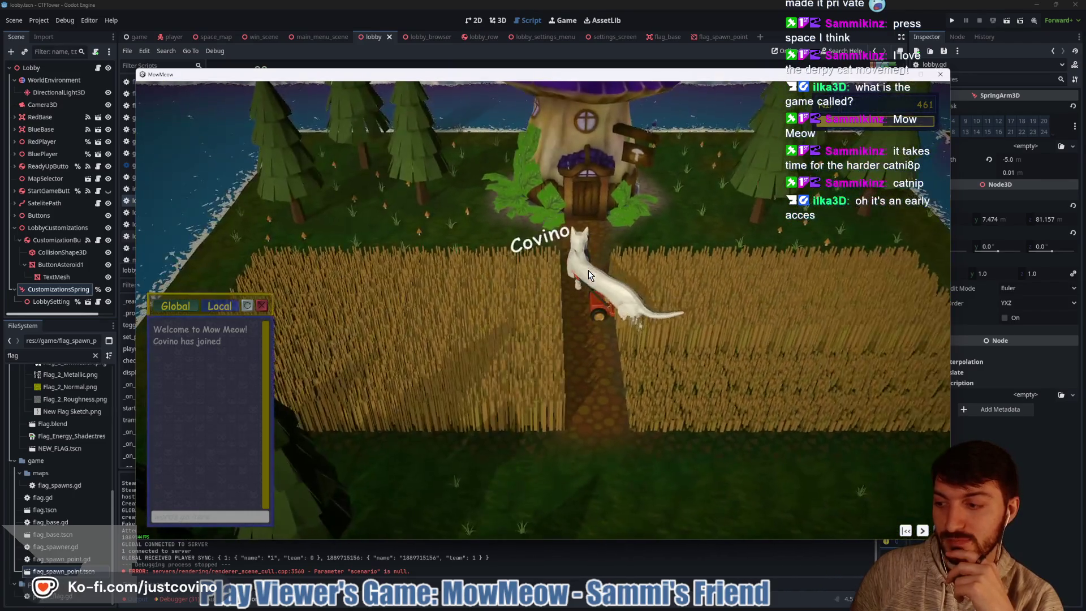
key("d")
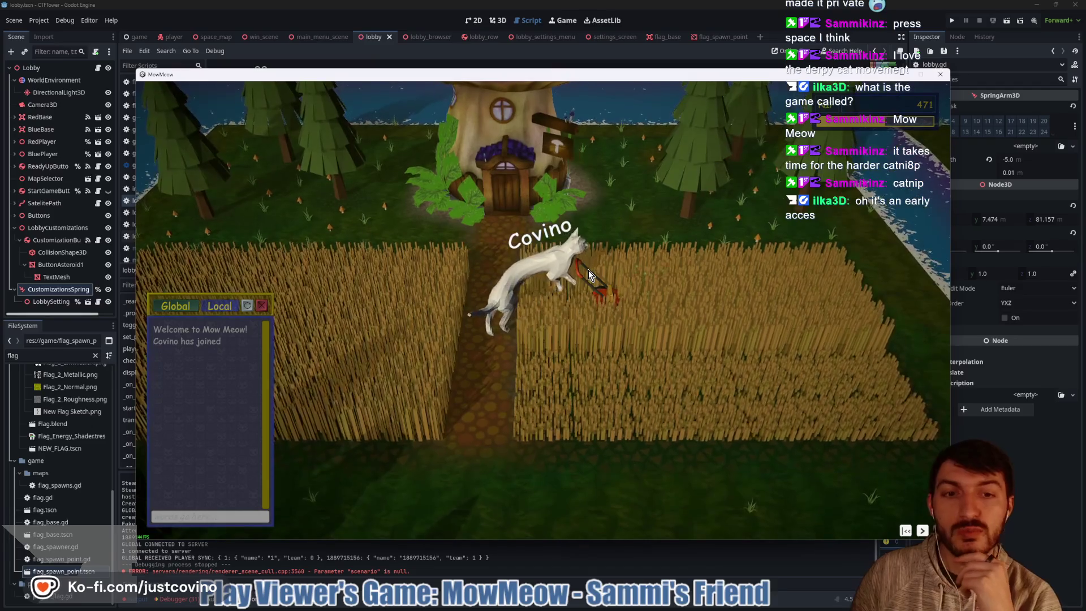
key("d")
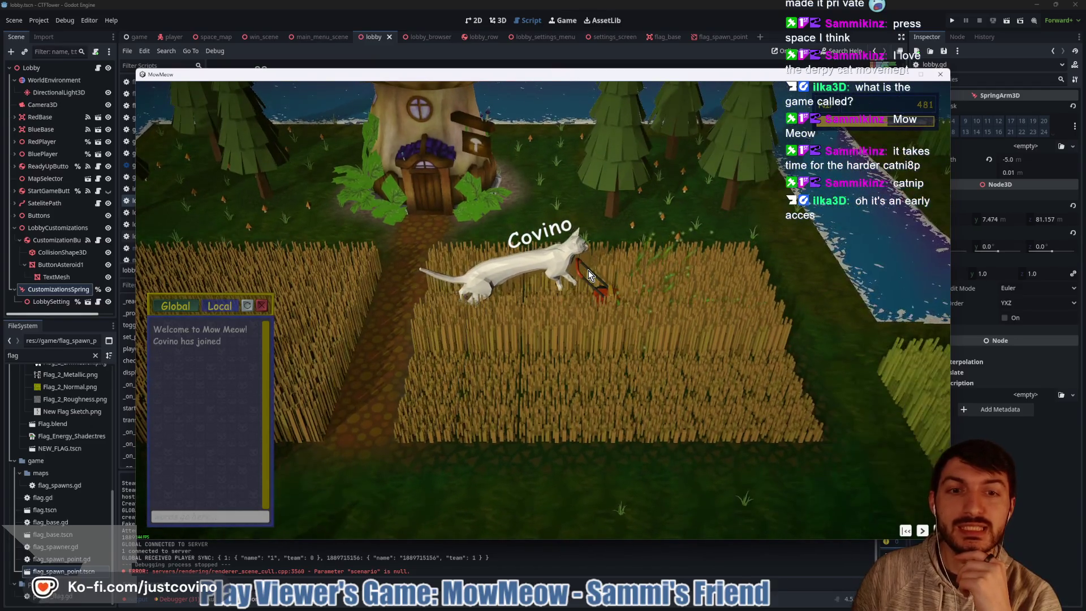
key("d")
key("d")
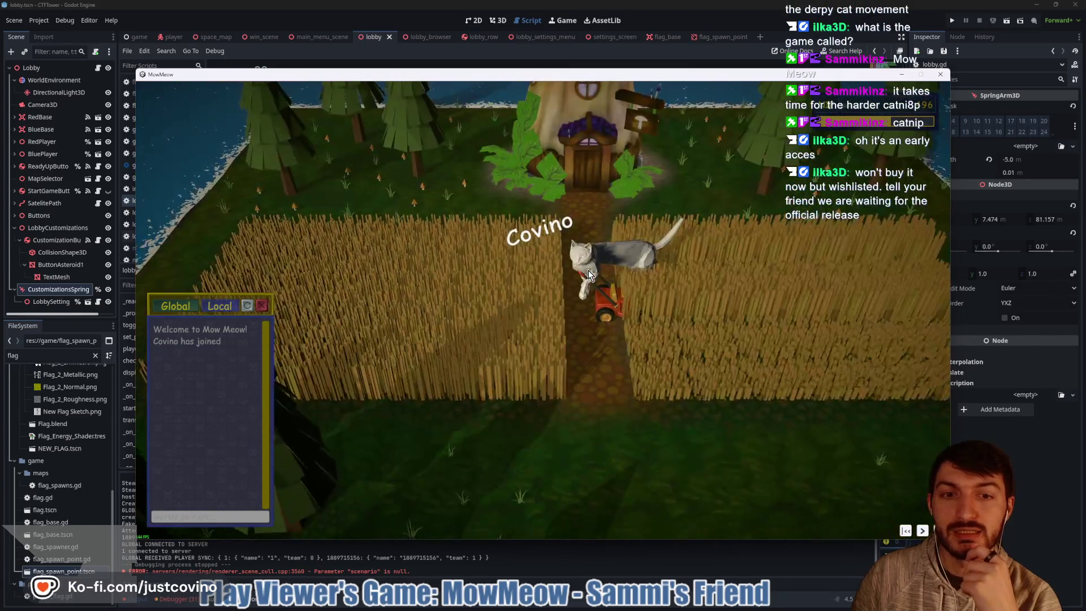
key("d")
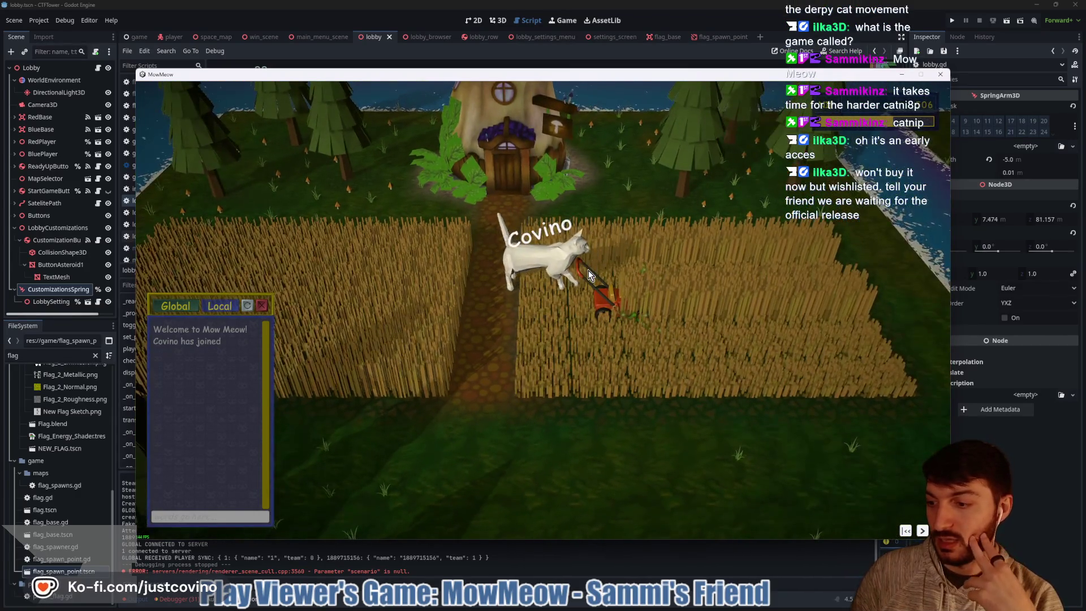
key("d")
key("d")
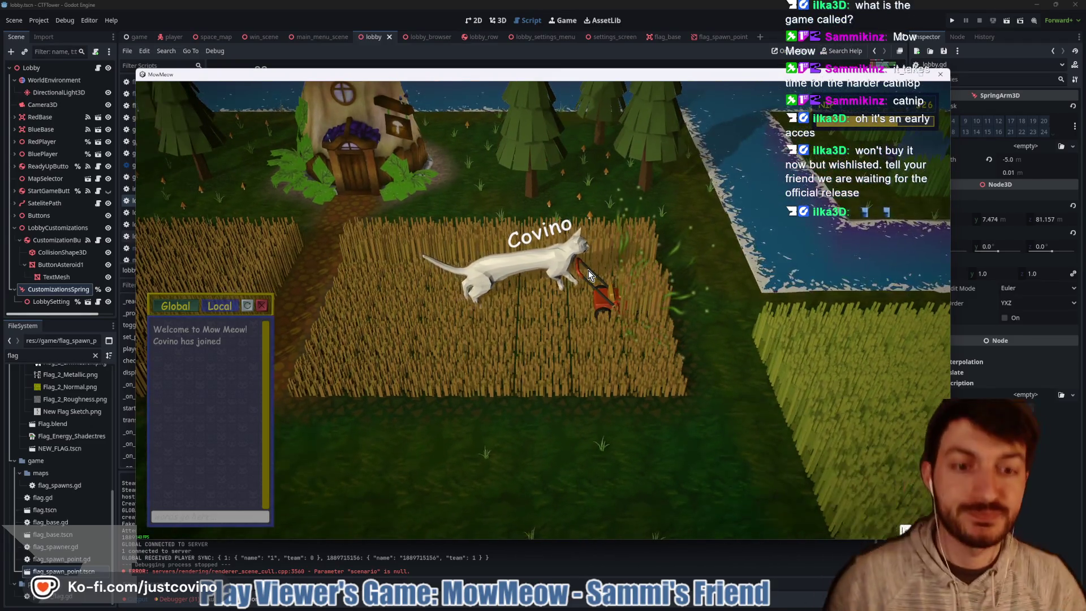
key("a")
key("w")
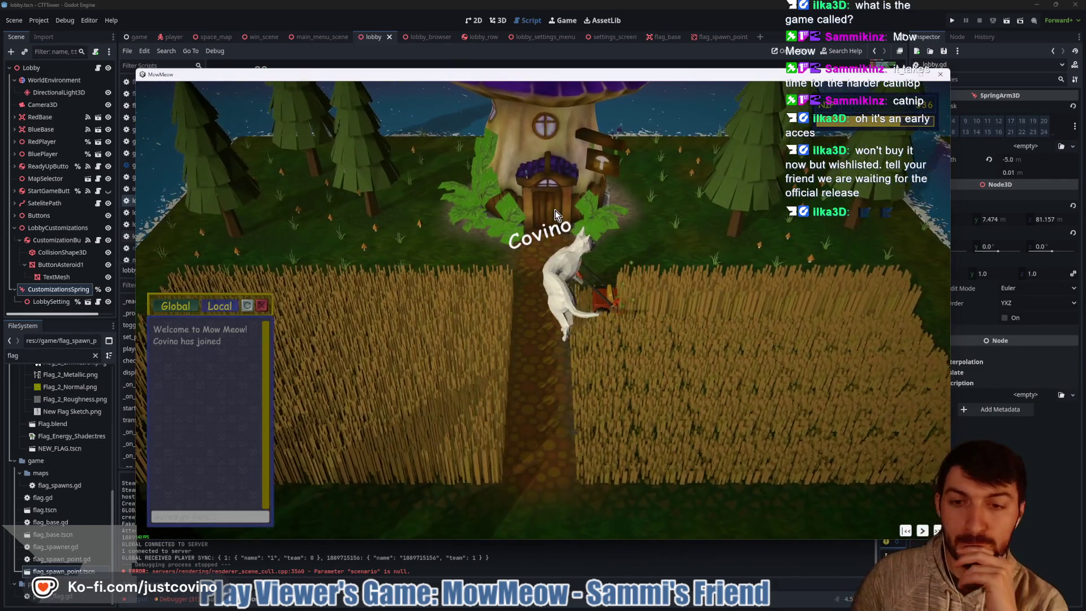
Step: Push the mower back and forth through the wheat between the shore and house
key("d")
key("d")
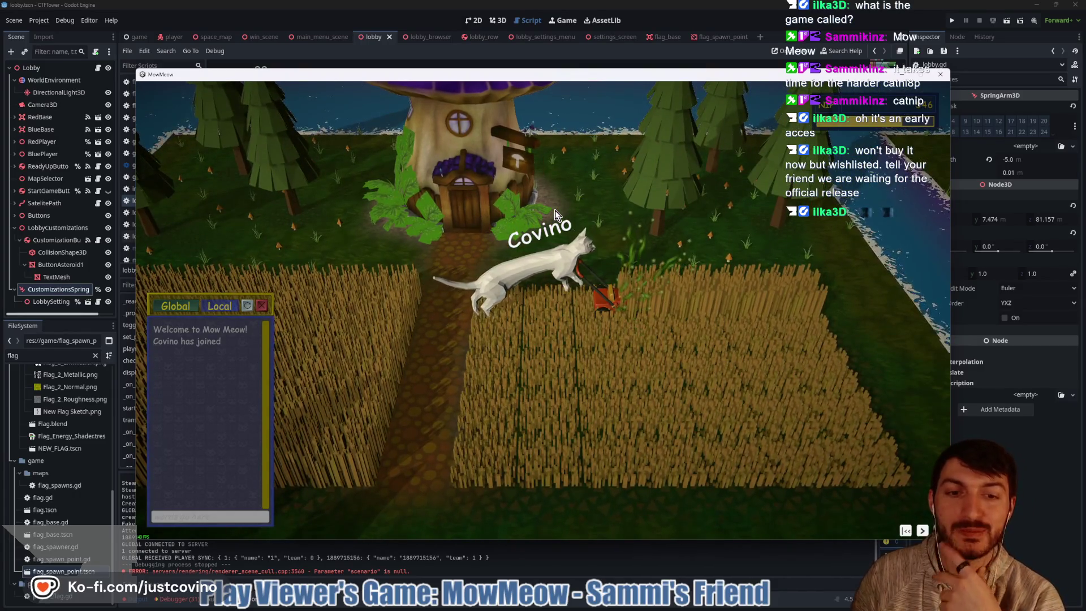
key("d")
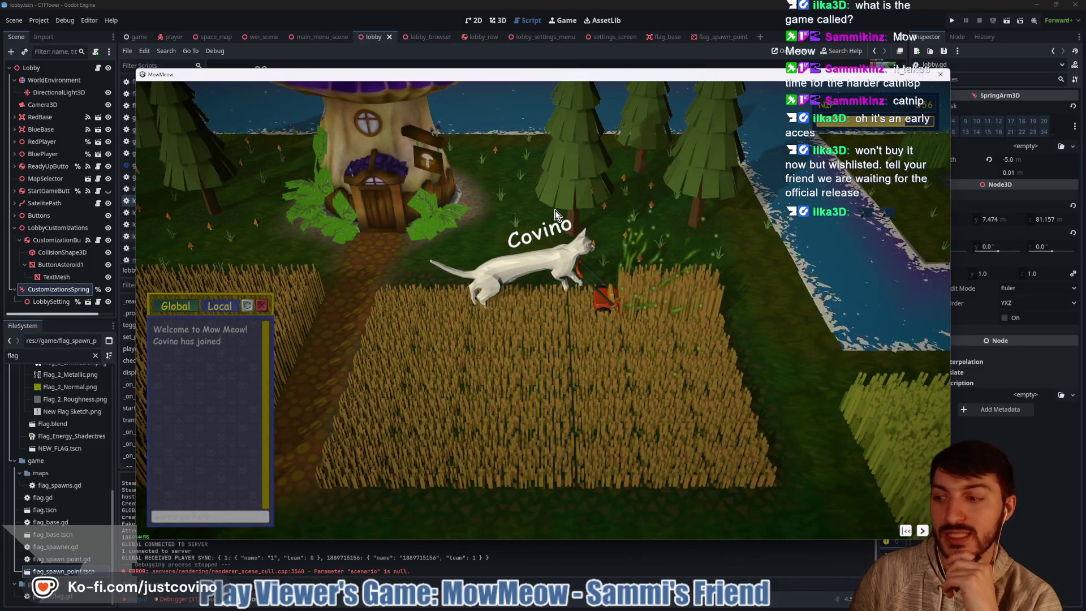
key("a")
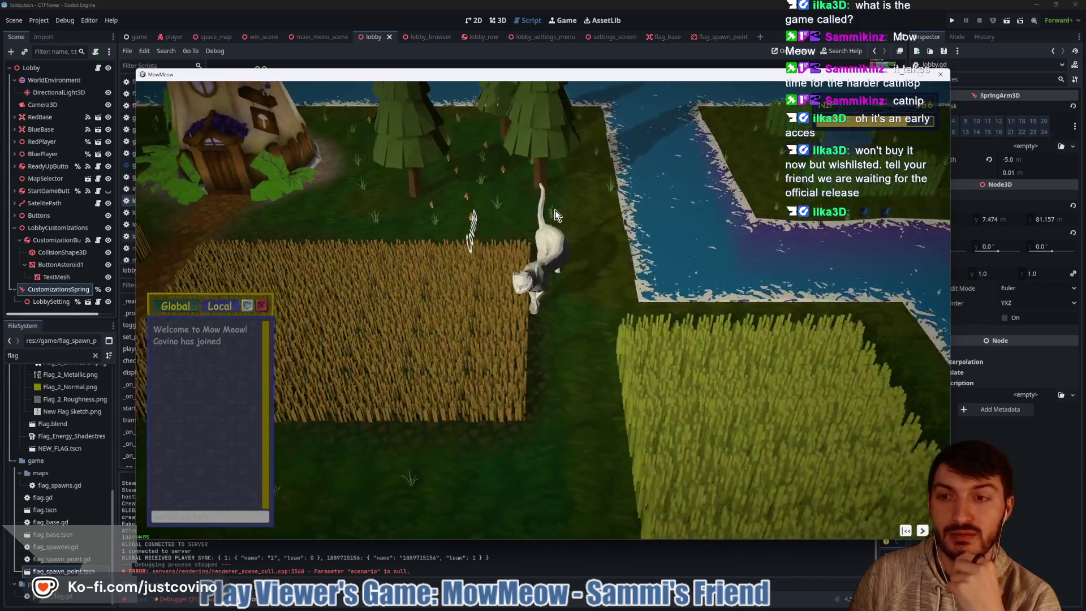
key("s")
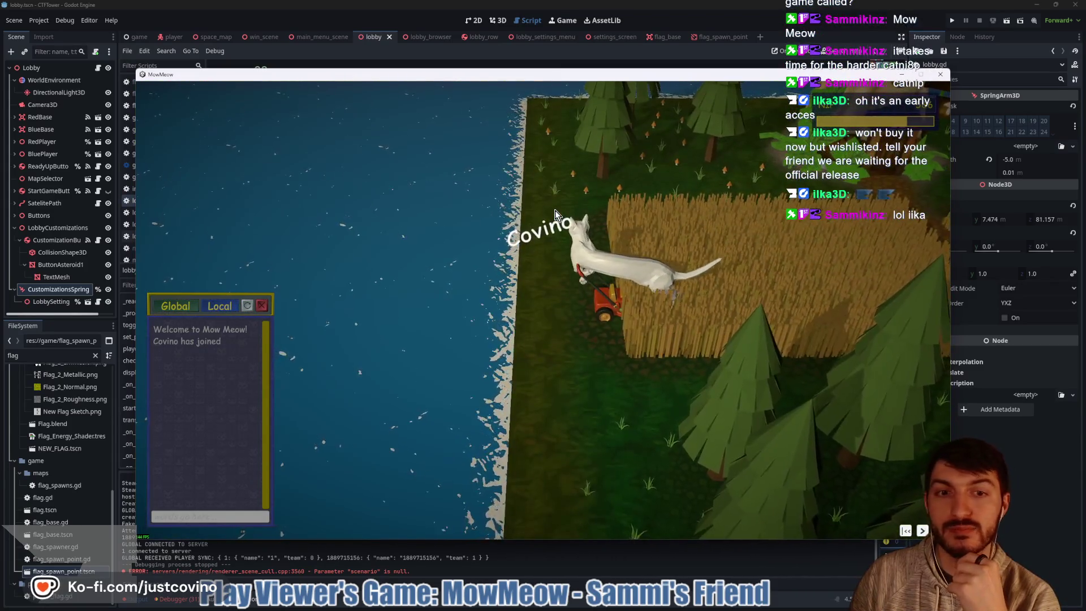
key("d")
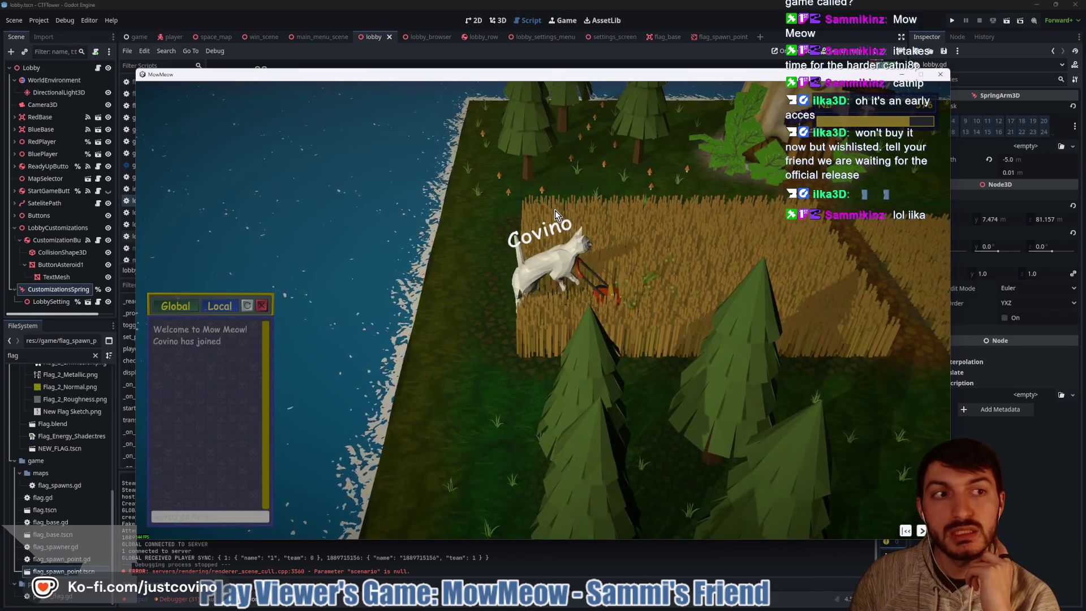
key("d")
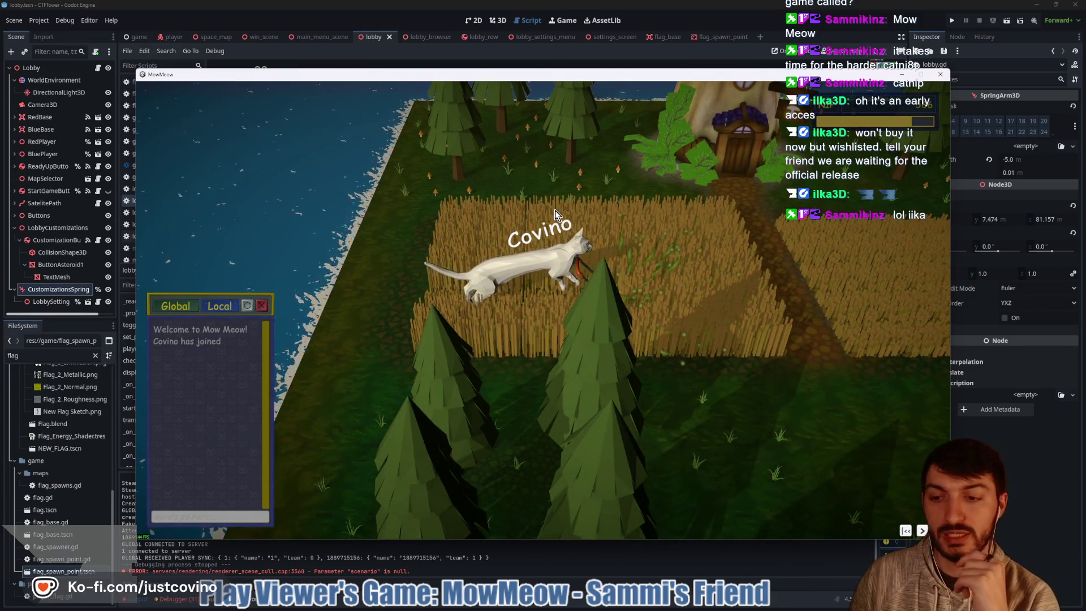
key("a")
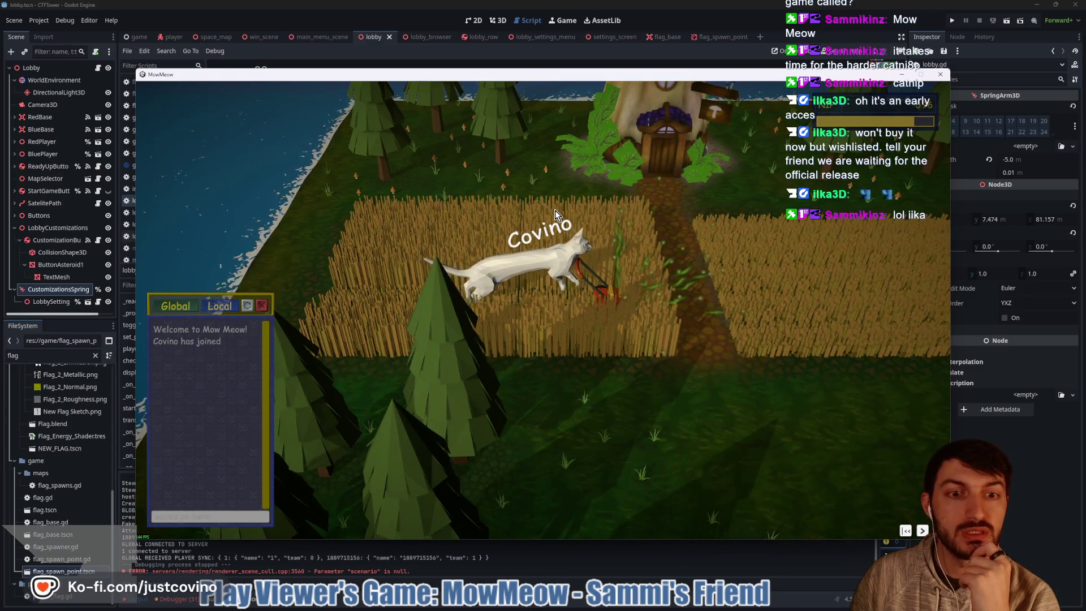
key("a")
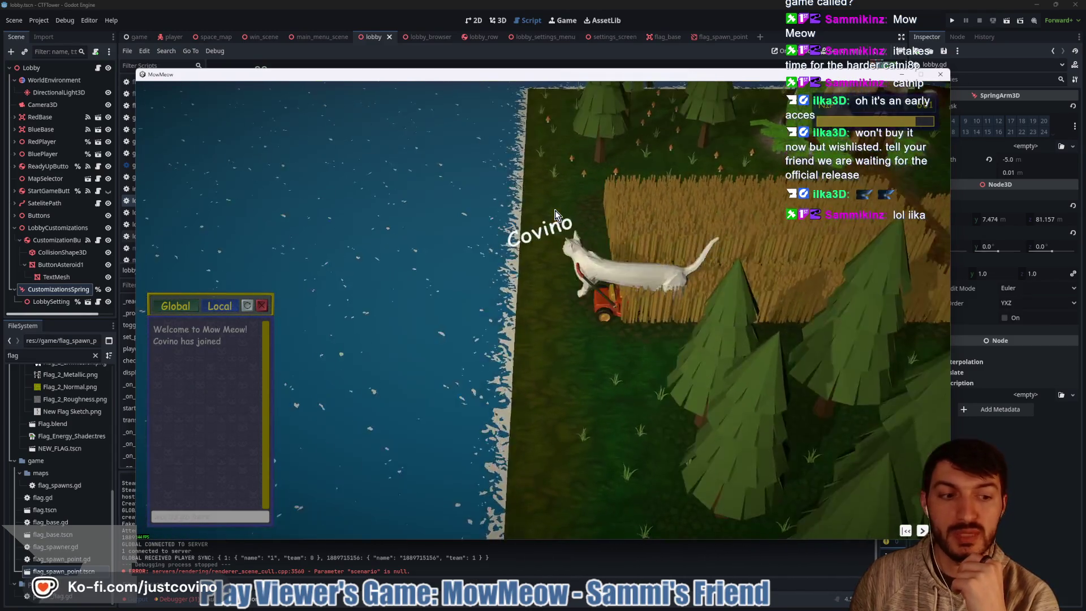
key("a")
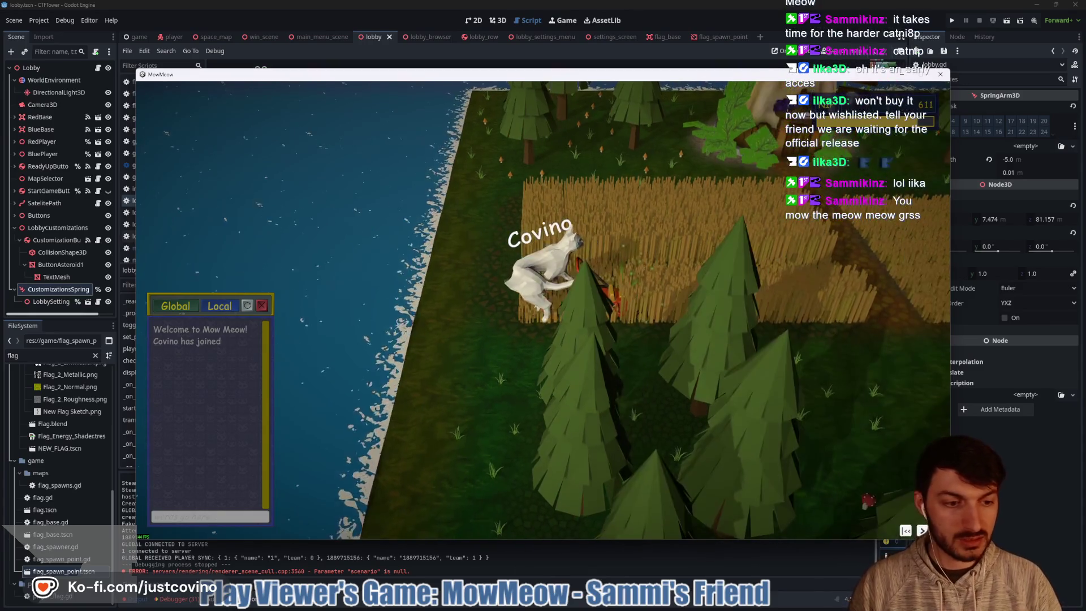
key("d")
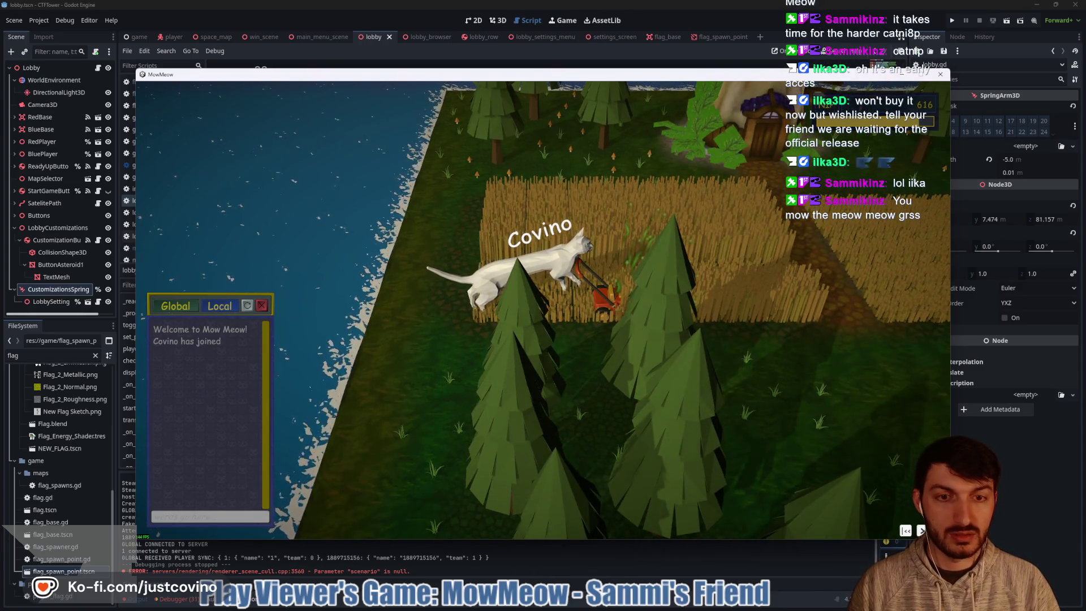
key("d")
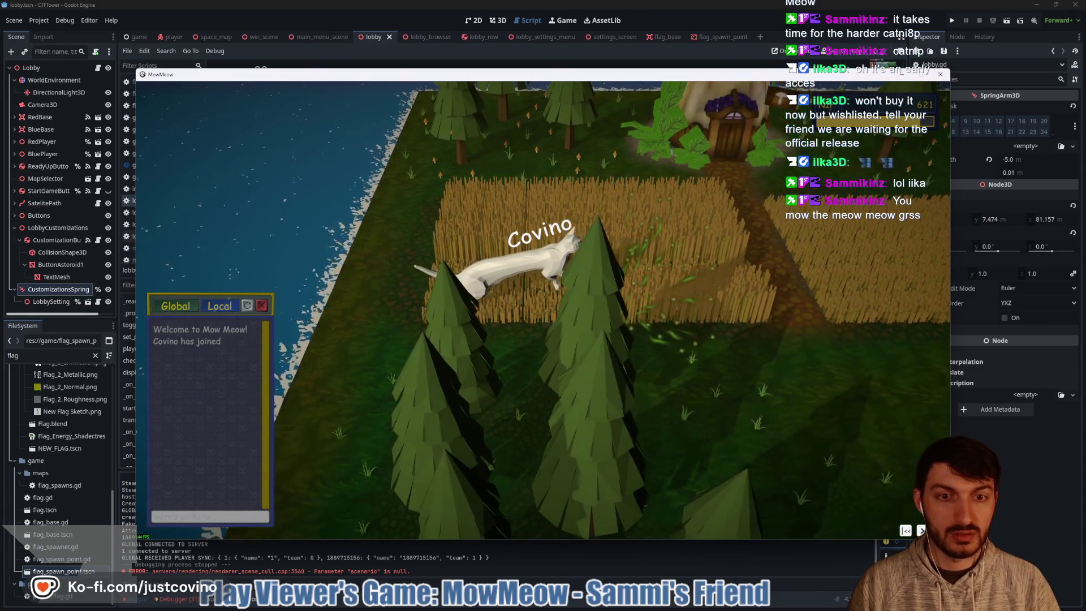
key("d")
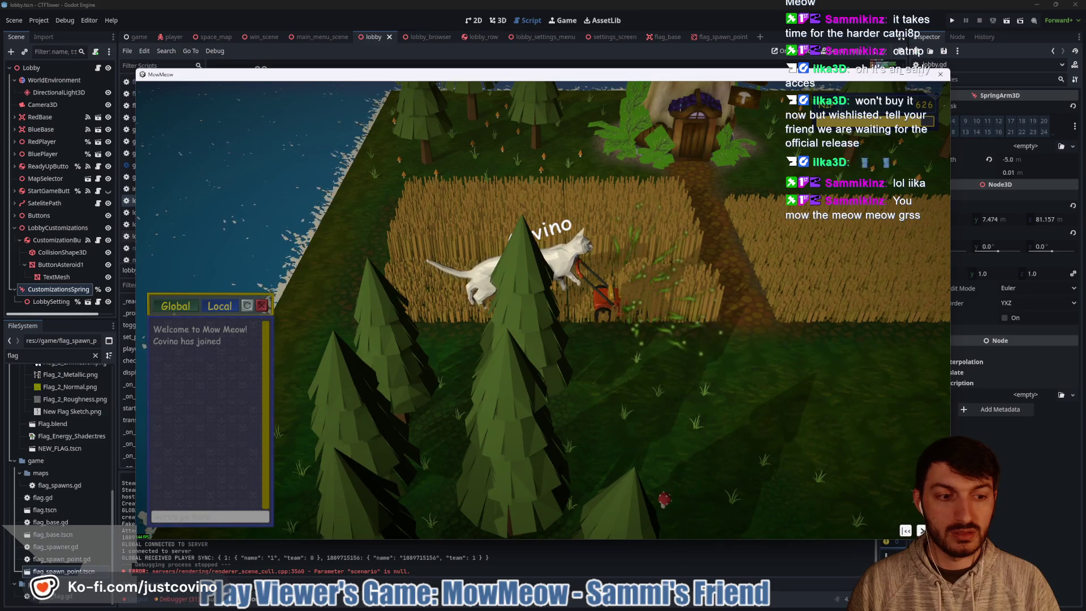
key("d")
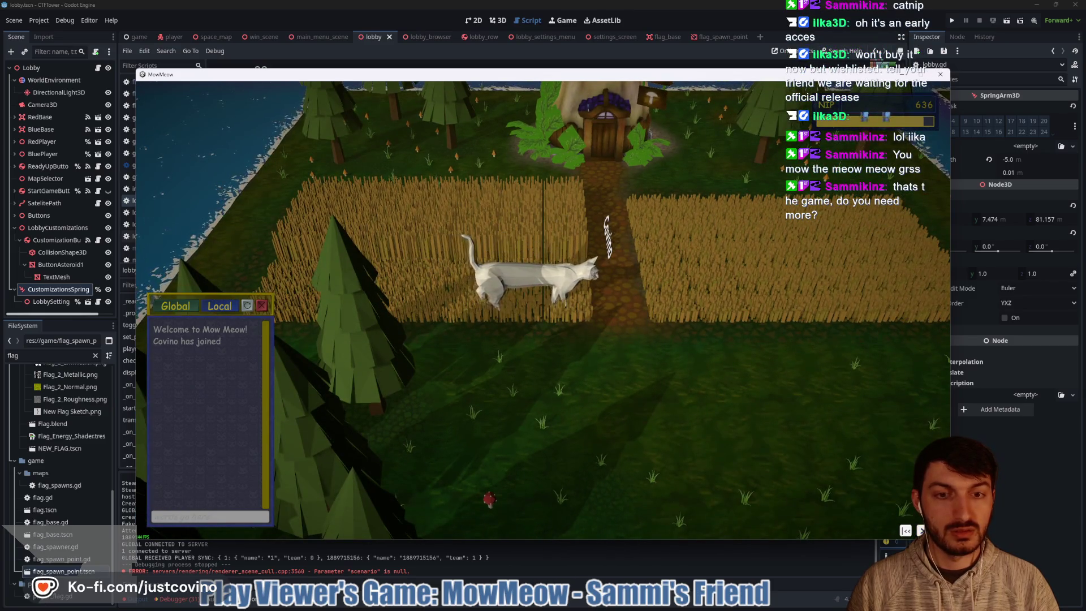
key("d")
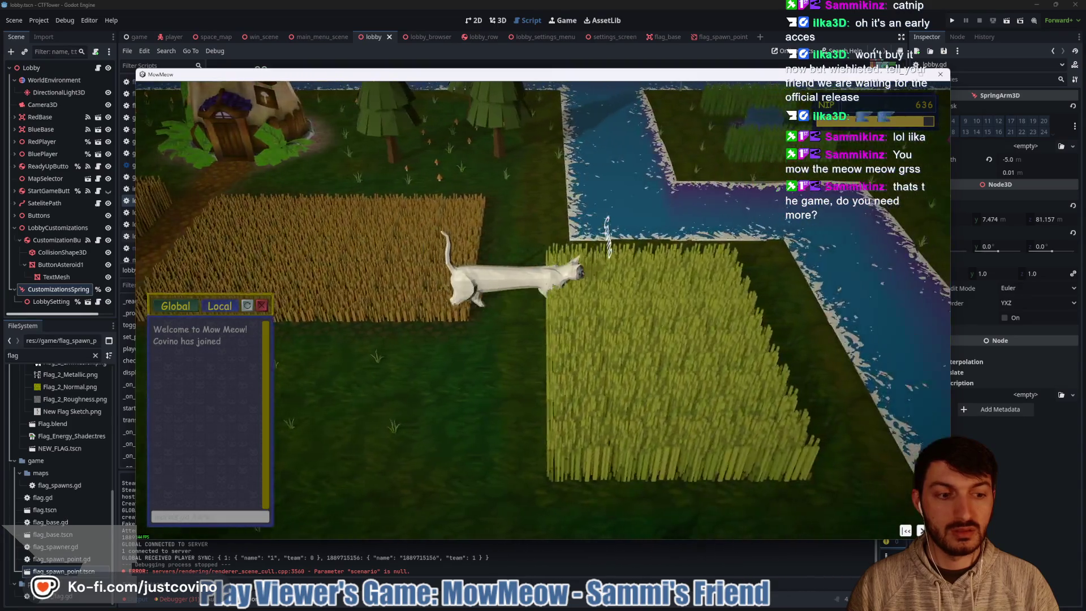
key("a")
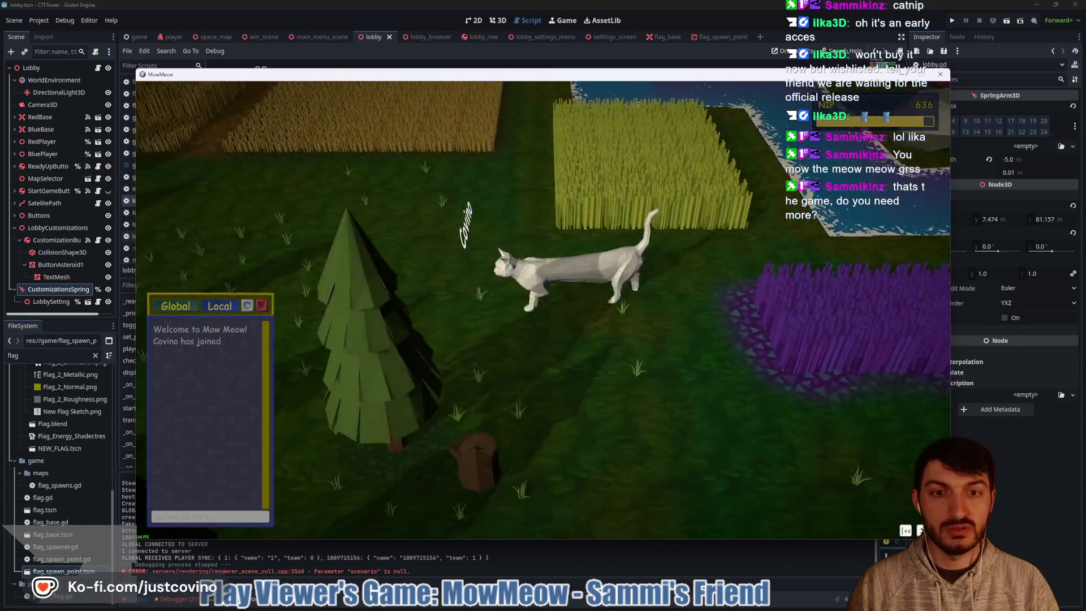
key("w")
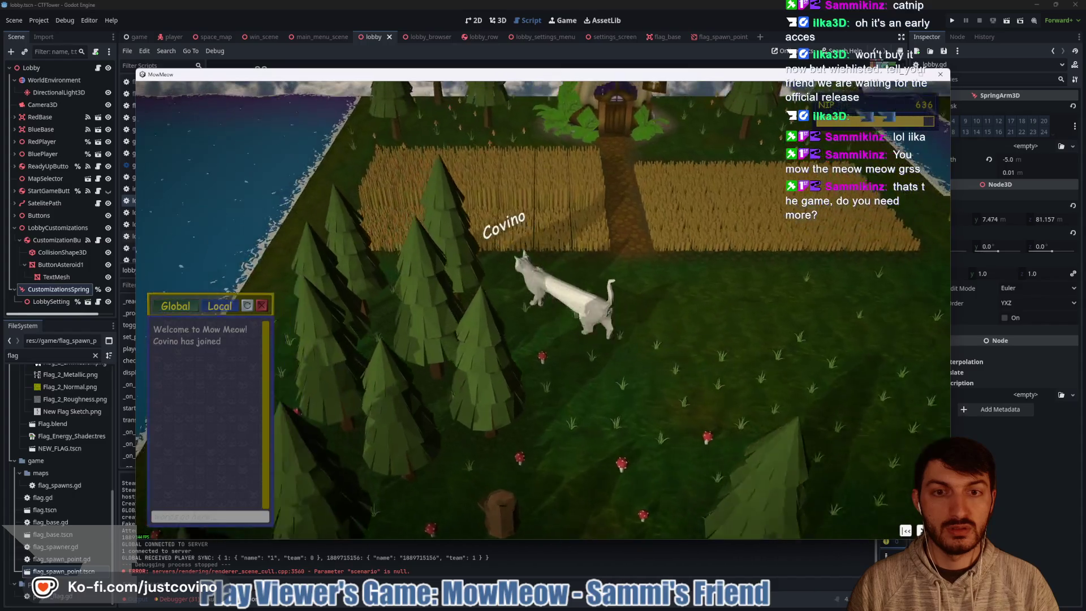
key("a")
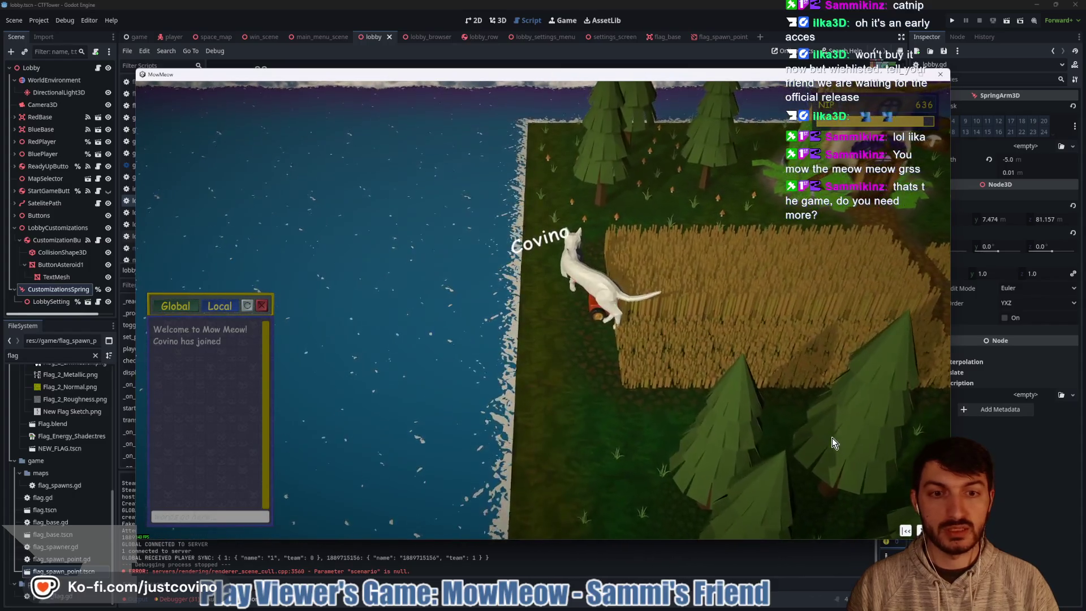
Step: Keep mowing wheat strips until the counter hits 741 and level 2 is announced
key("d")
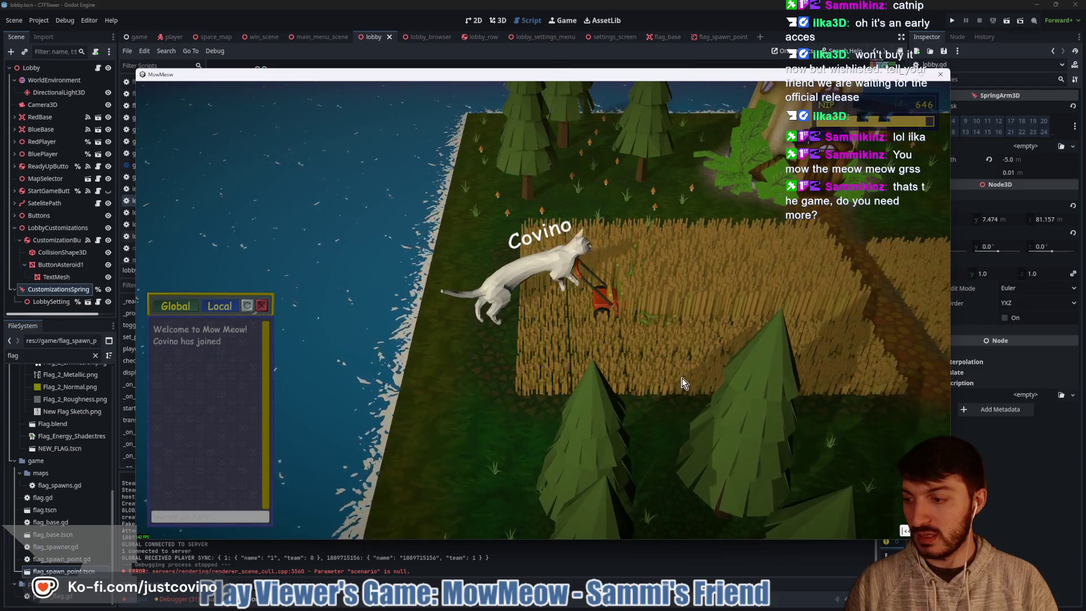
key("d")
key("d")
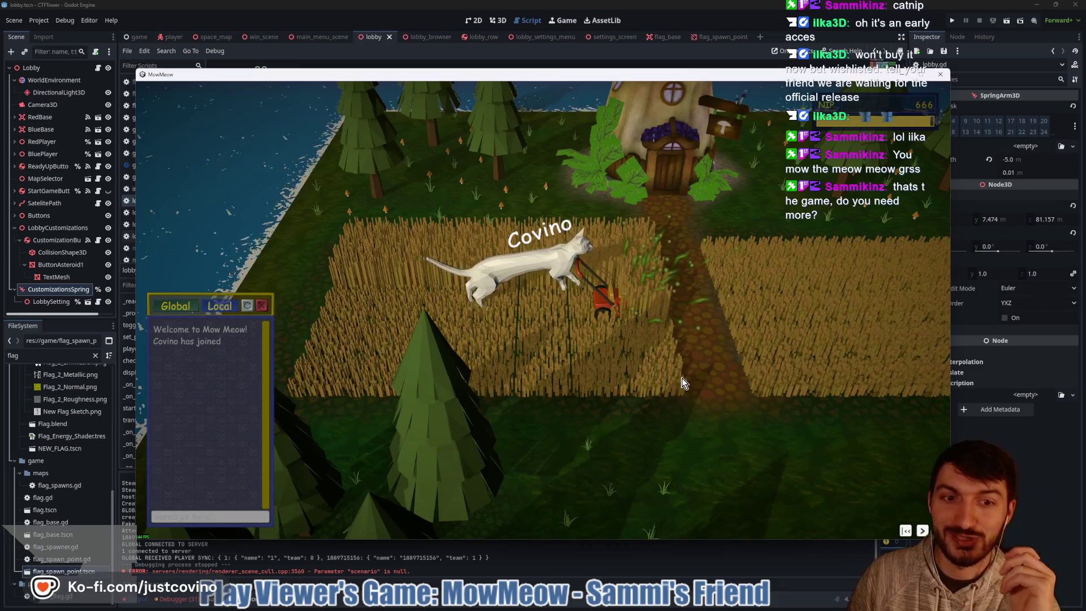
key("w")
key("a")
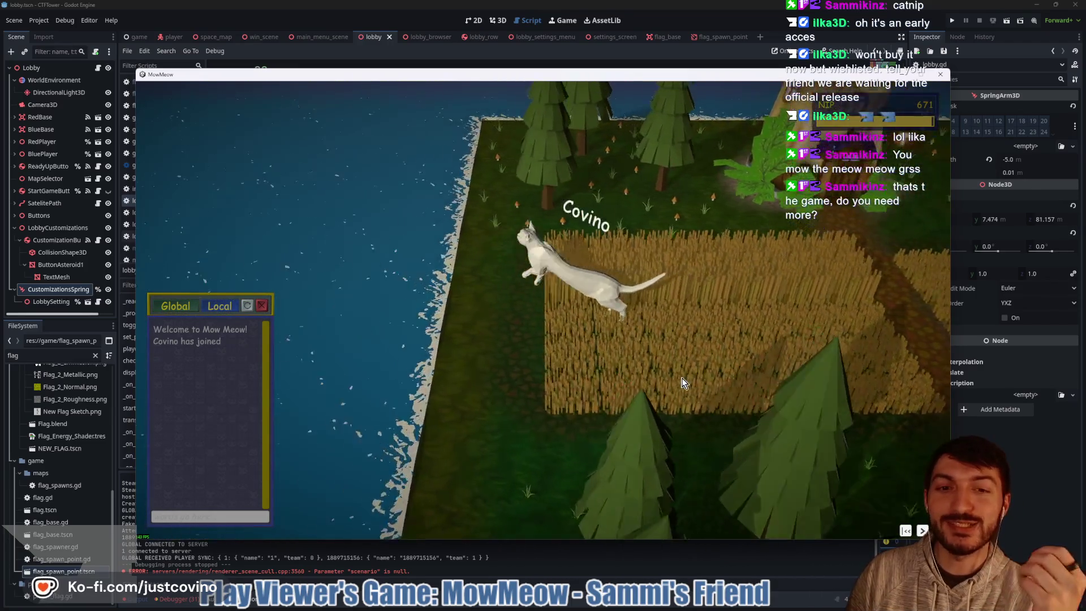
key("a")
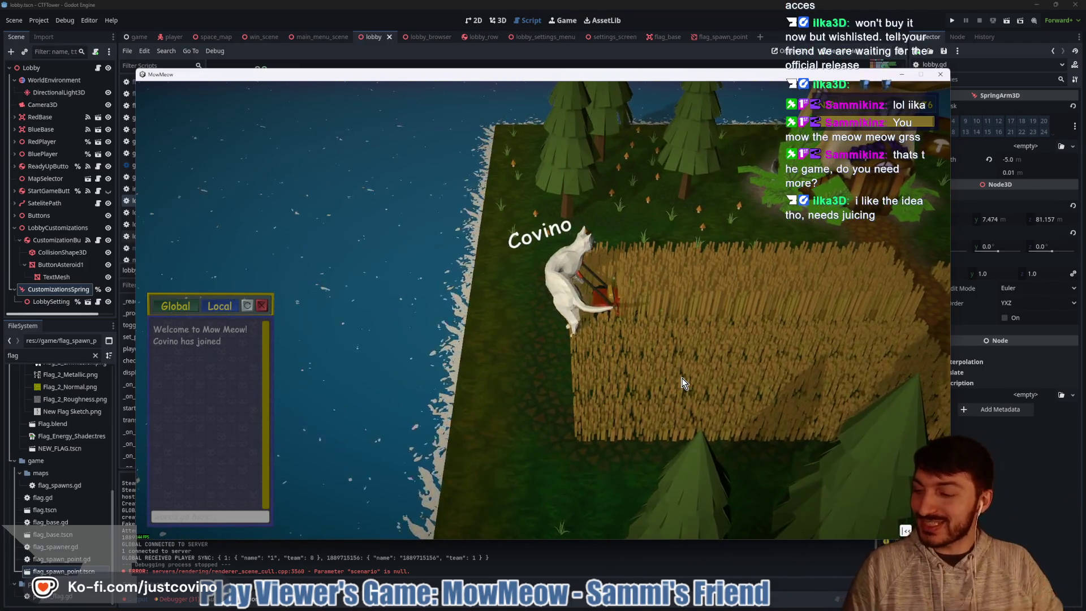
key("d")
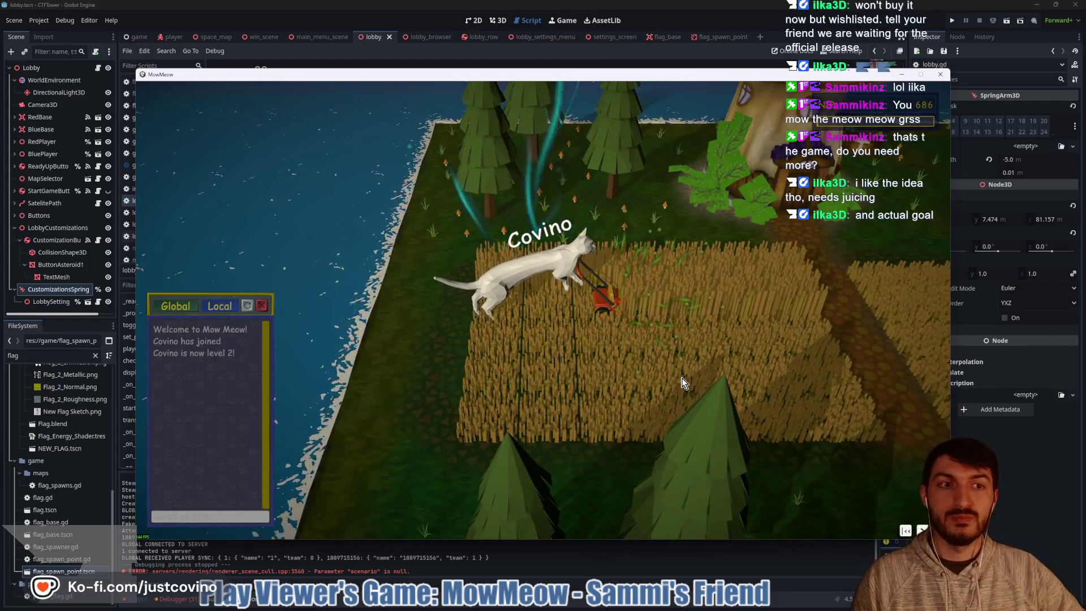
key("d")
key("d")
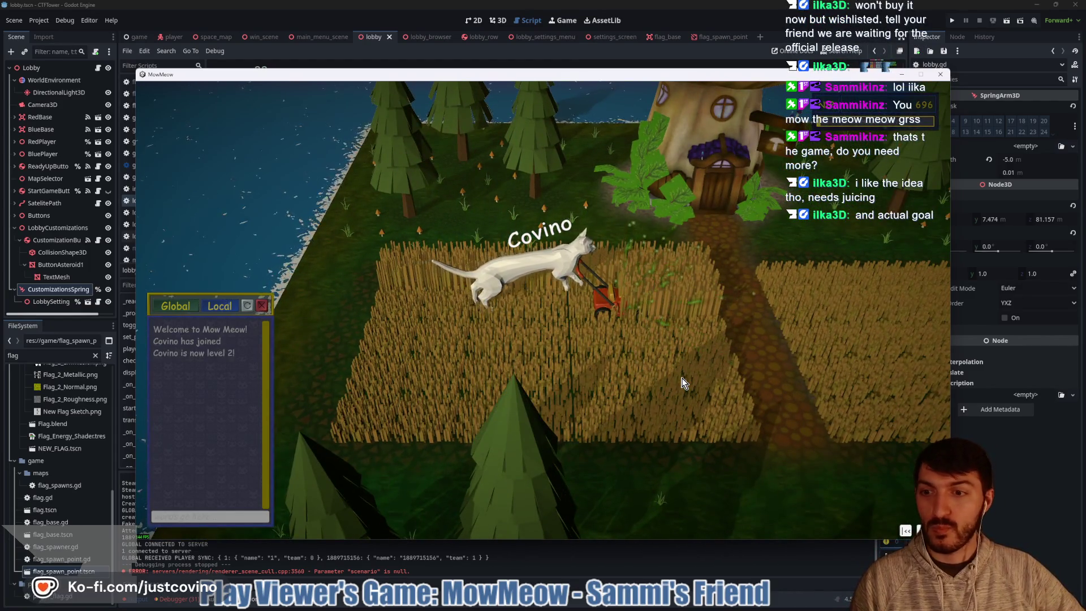
key("d")
key("a")
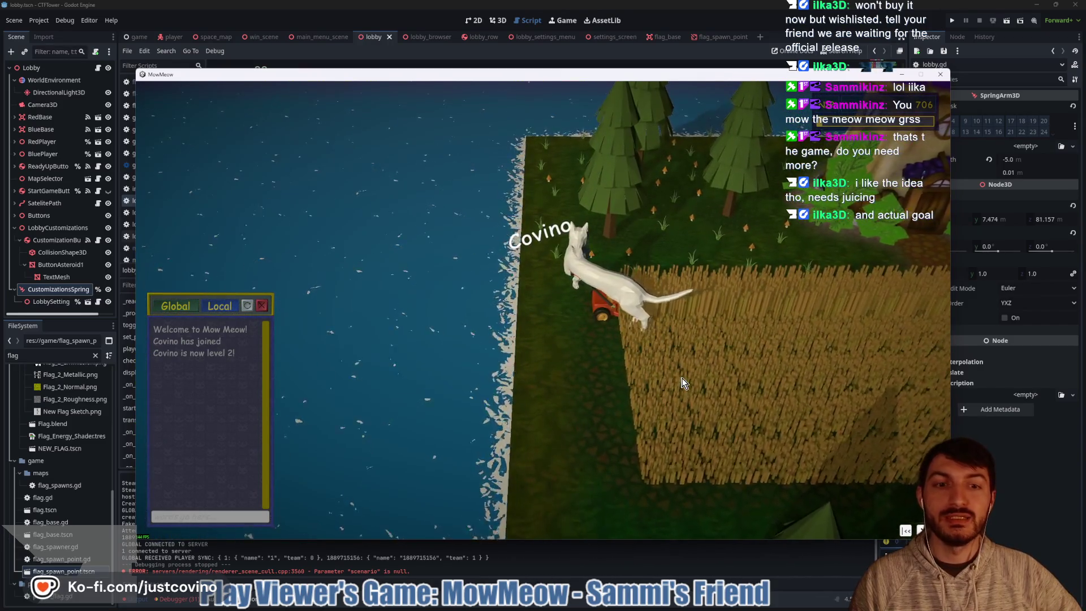
key("a")
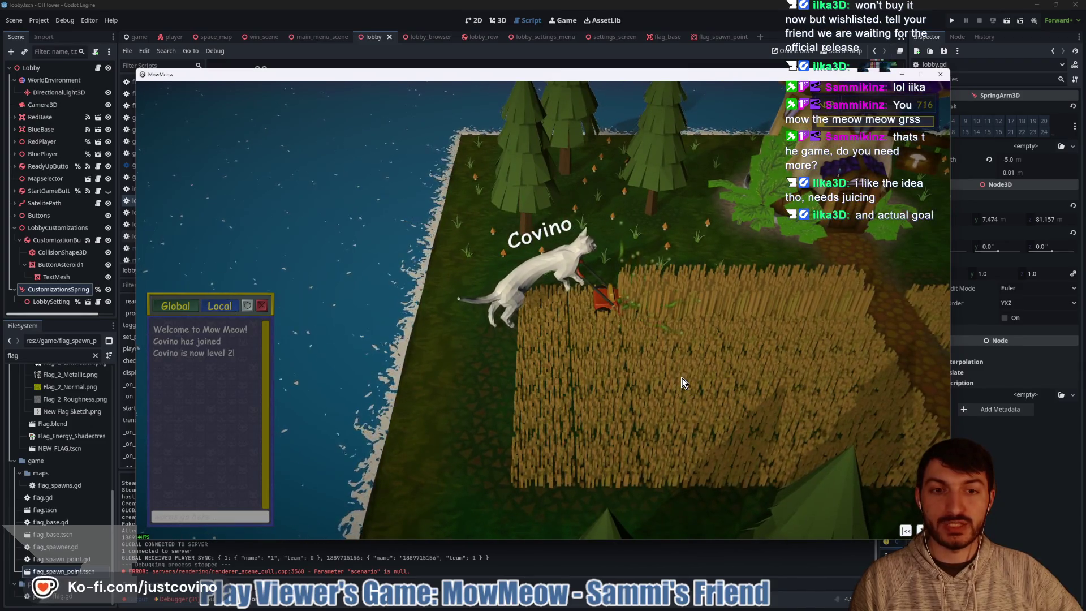
key("d")
key("d")
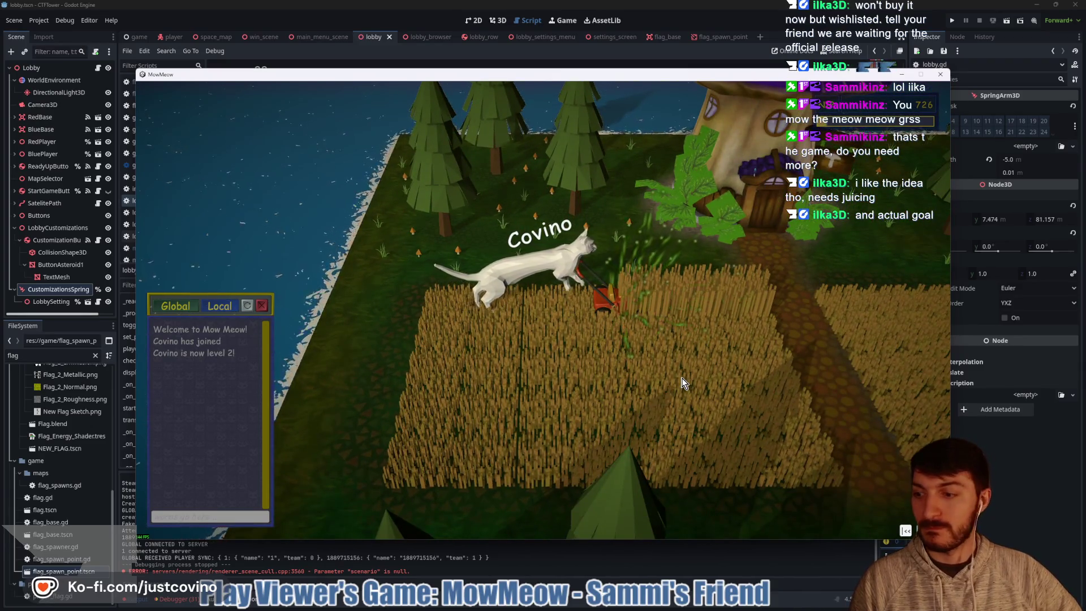
key("d")
key("d")
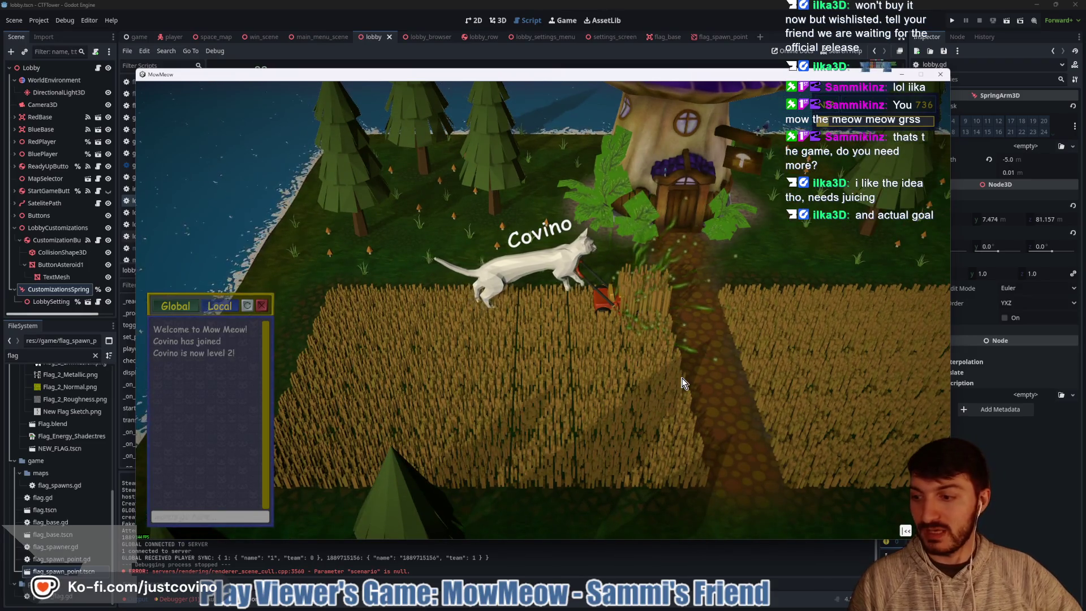
Step: Walk the cat out of the wheat and across the river, then mow the purple grass until level 3
key("s")
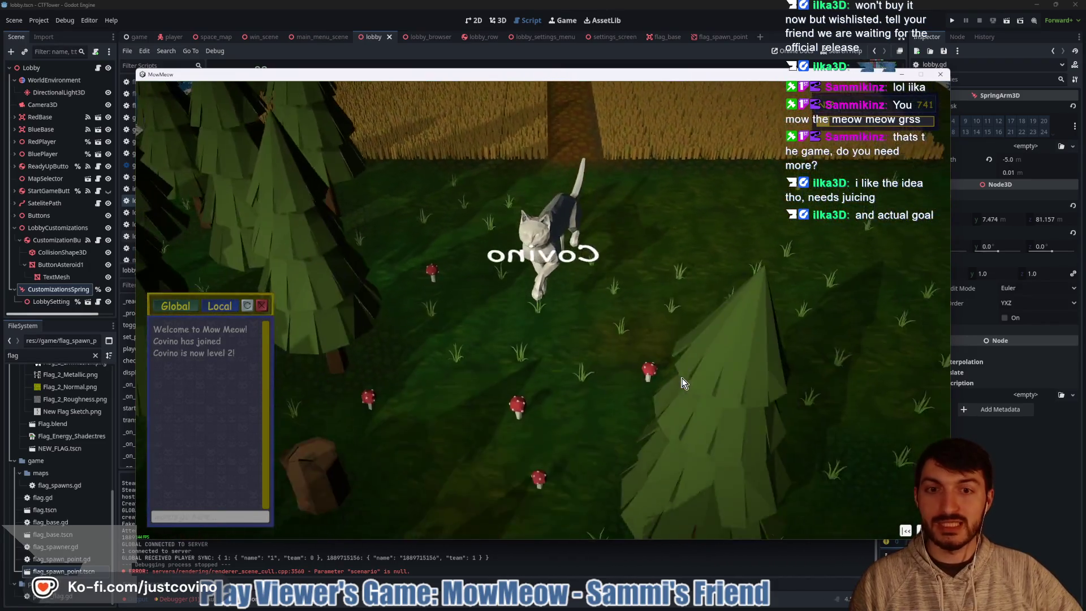
key("d")
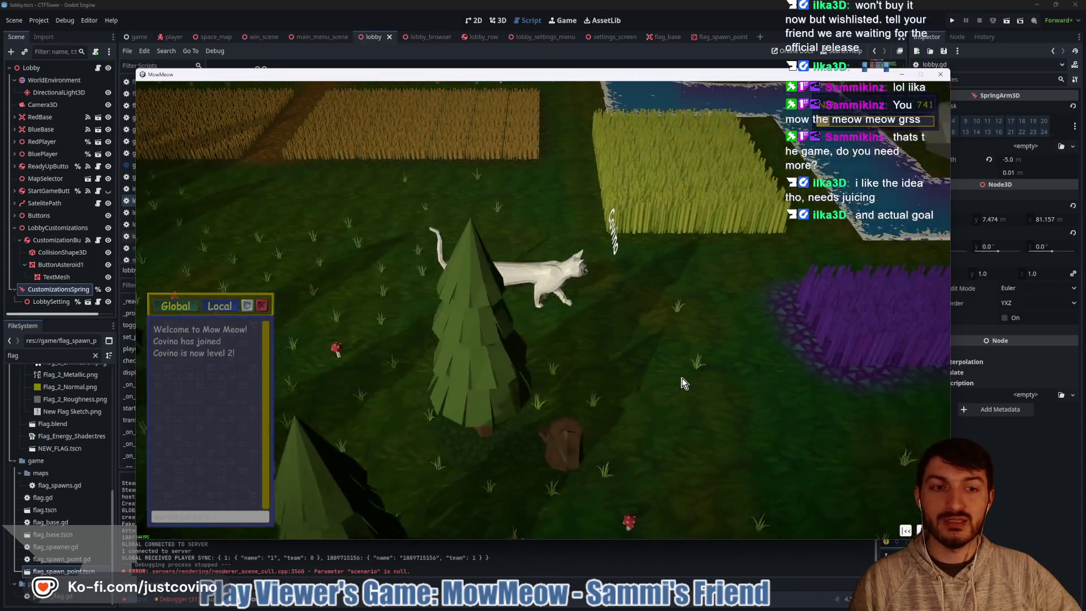
key("d")
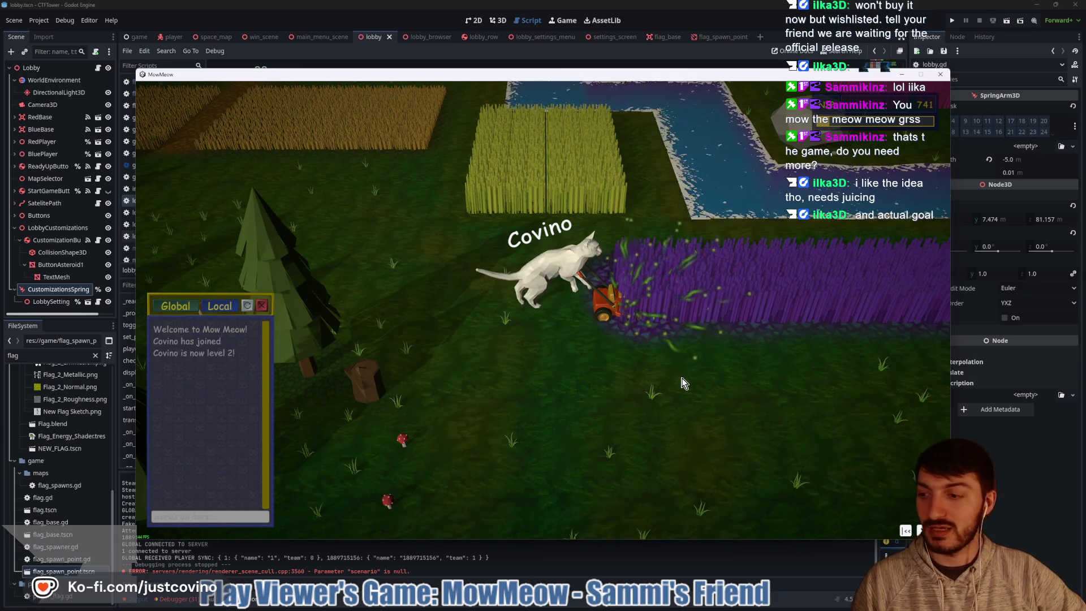
key("d")
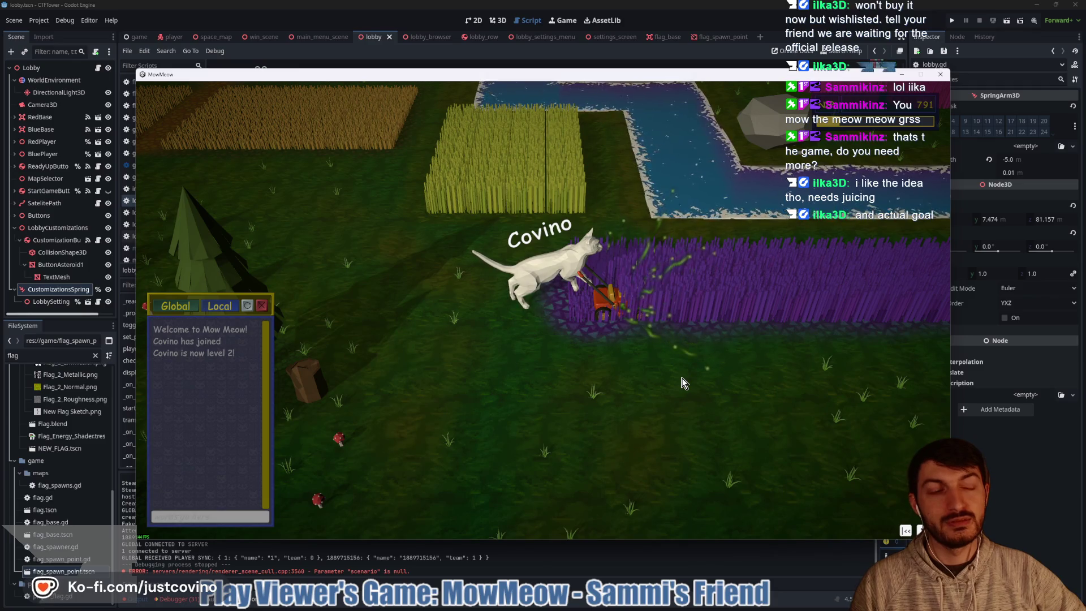
key("w")
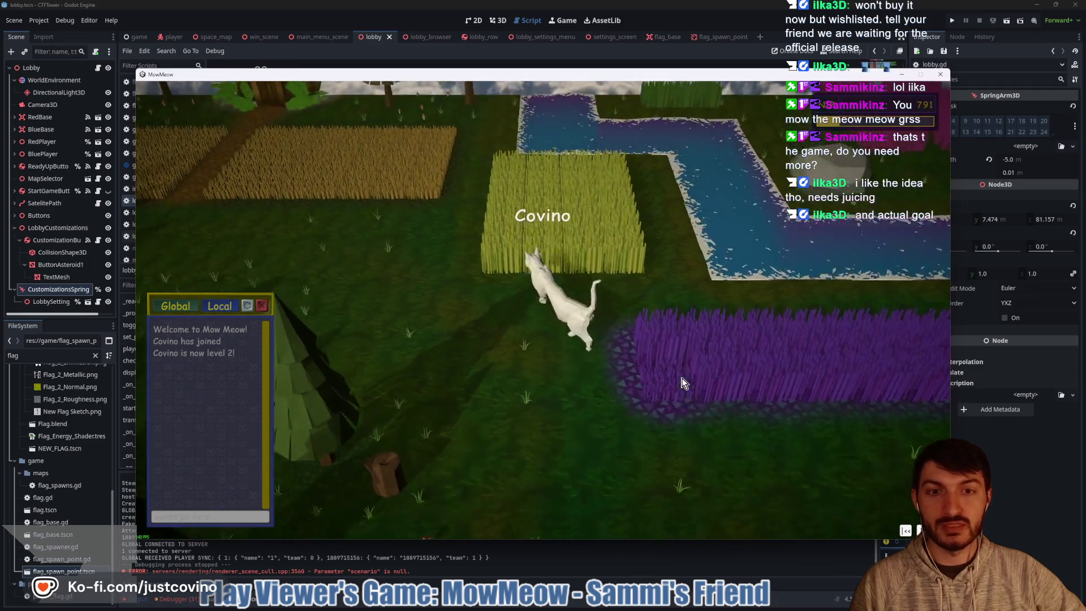
key("d")
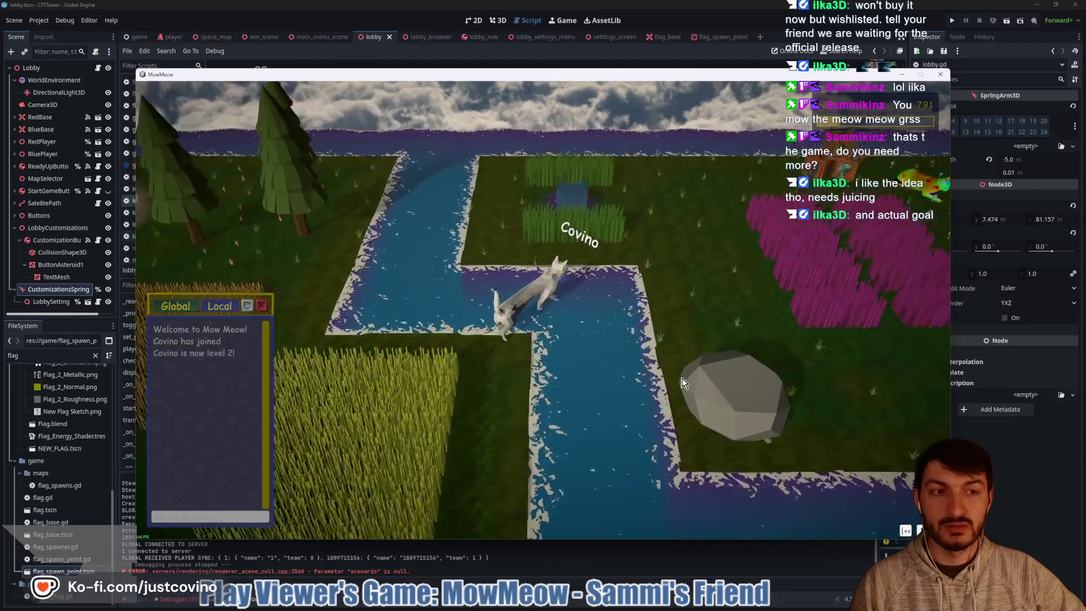
key("d")
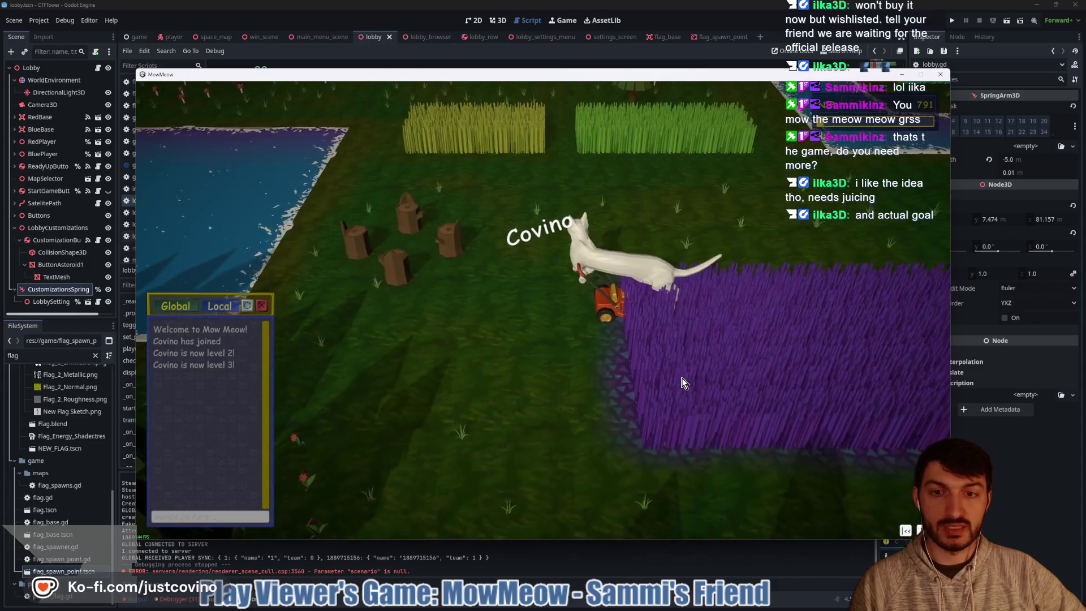
key("w")
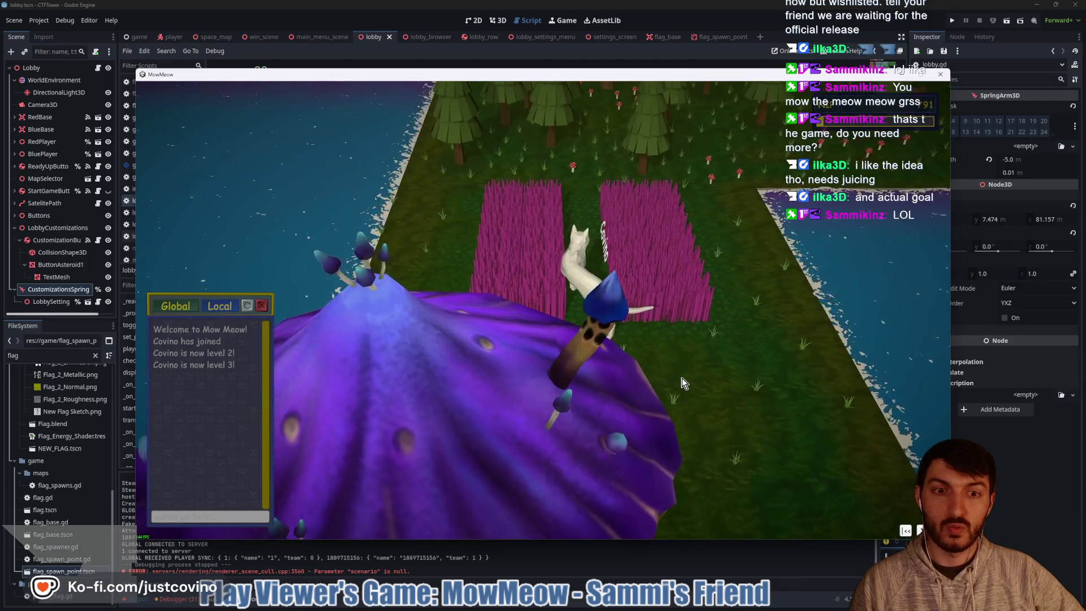
Step: Run the cat through the forest and wheat field to the lawnmower island and mow a tall-grass strip
key("w")
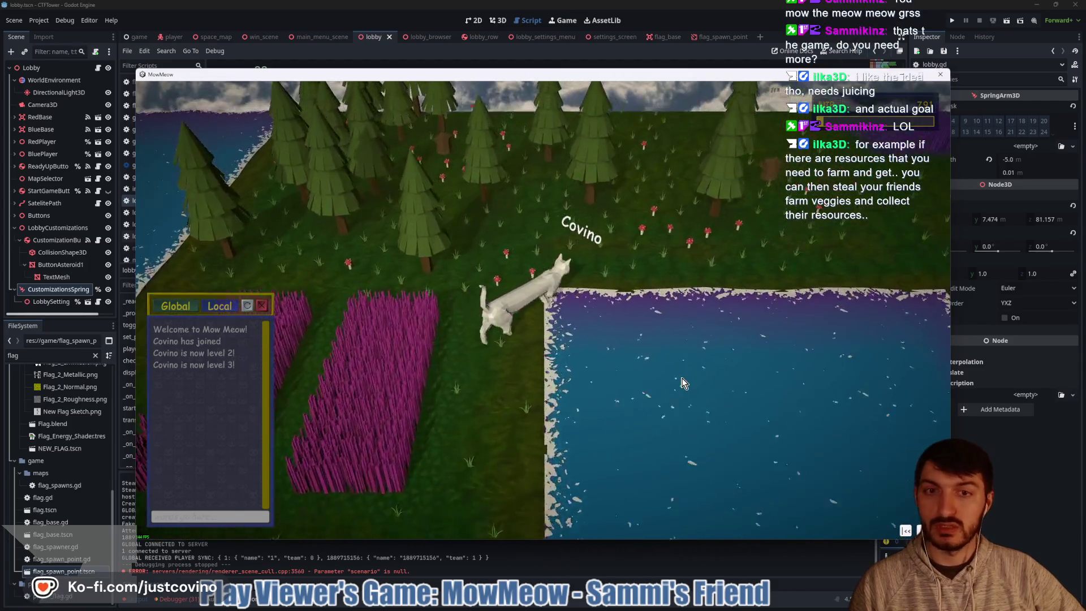
key("w")
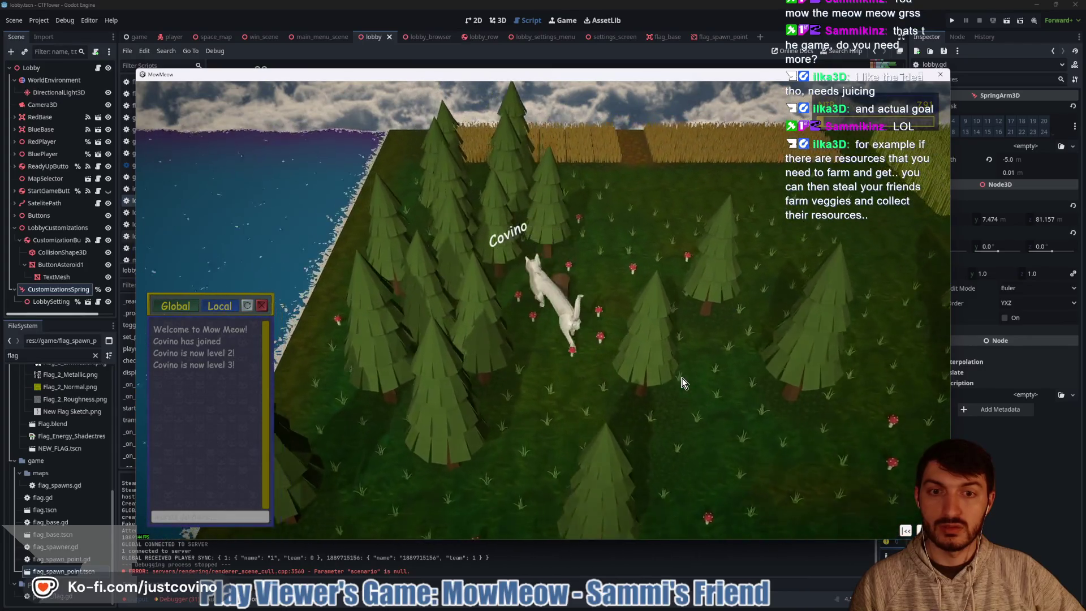
key("w")
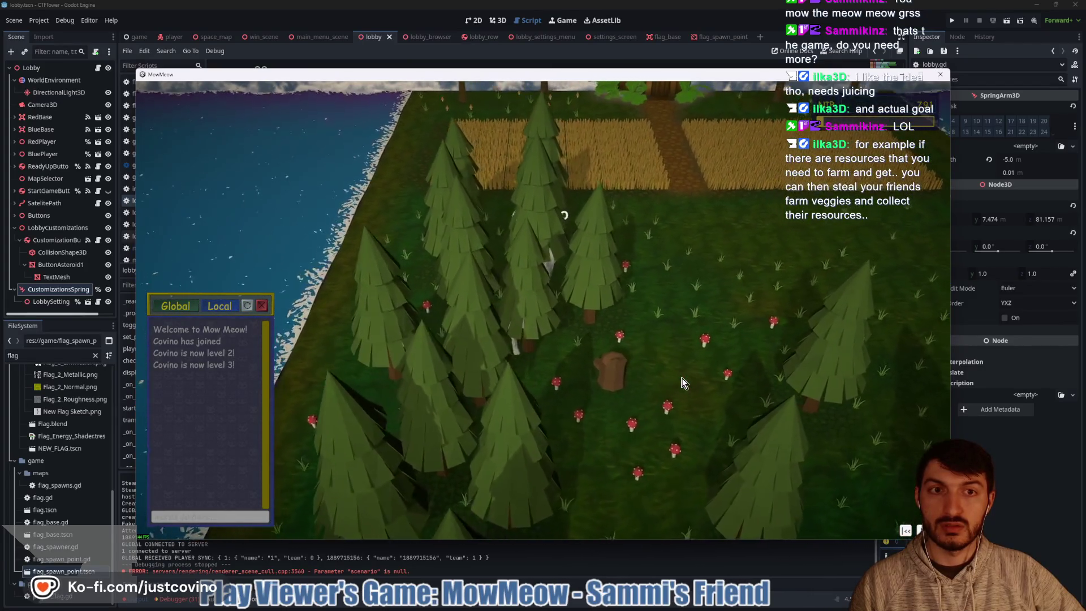
key("w")
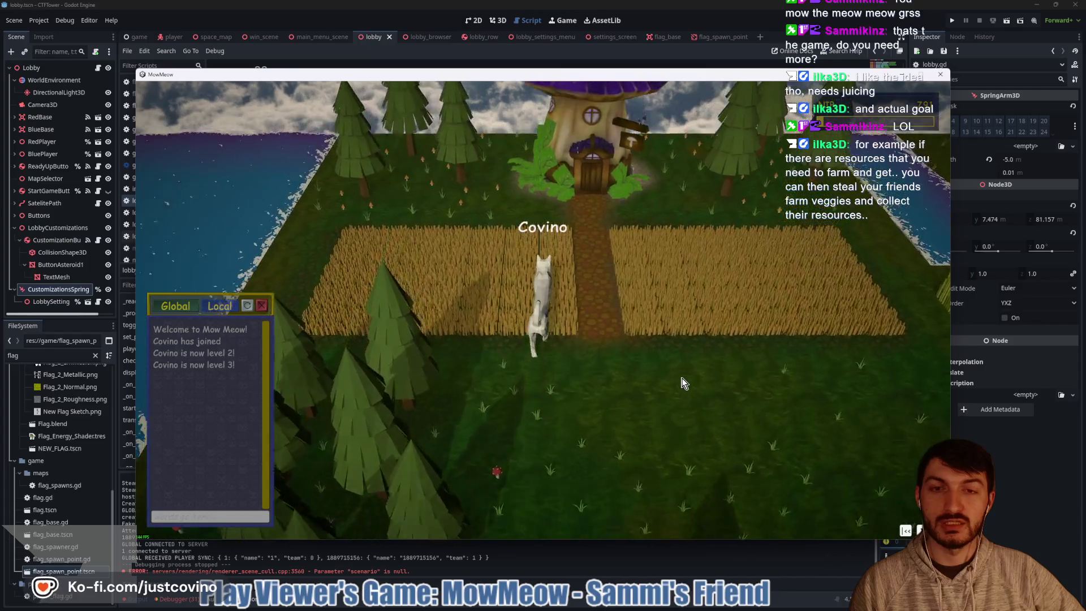
key("d")
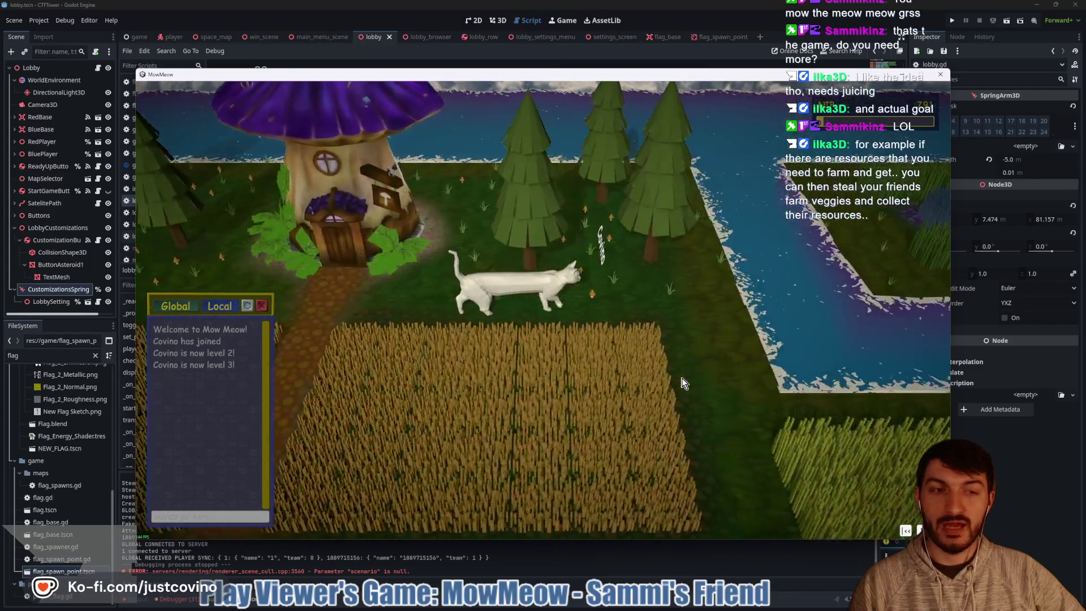
key("w")
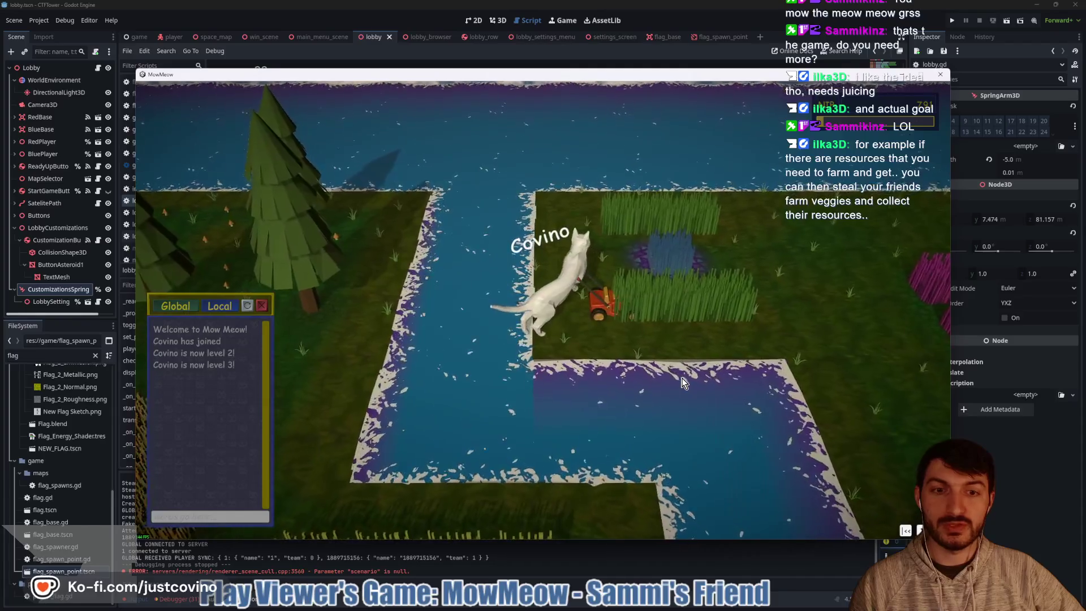
key("w")
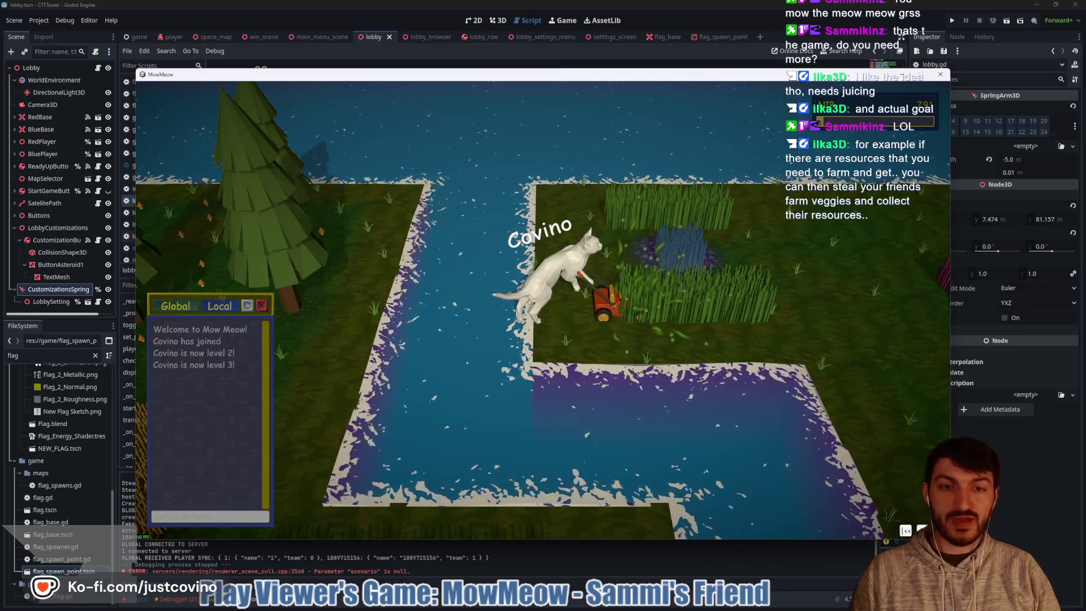
key("d")
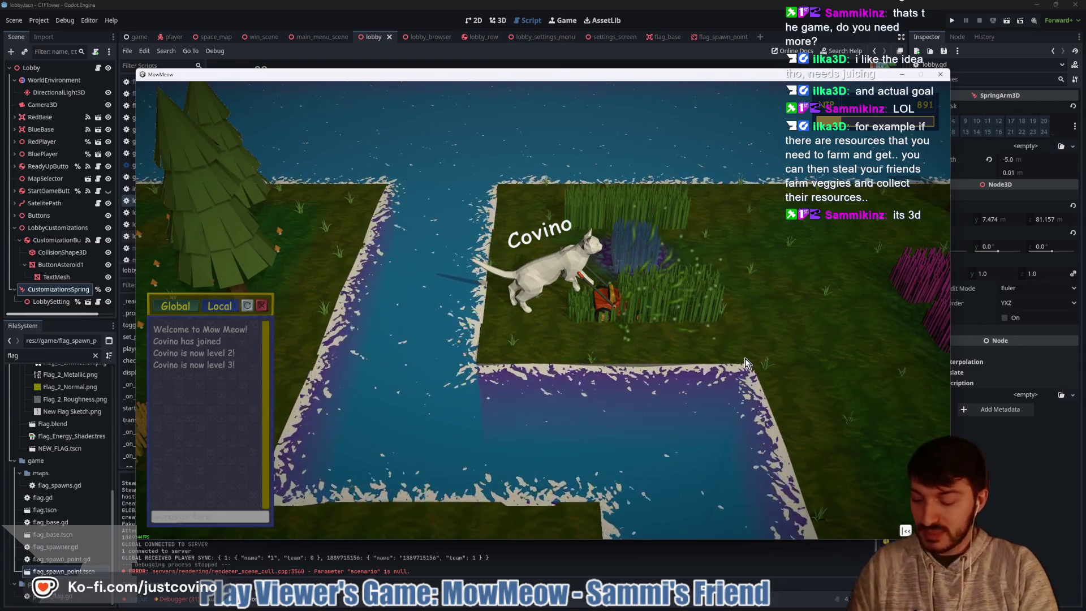
key("d")
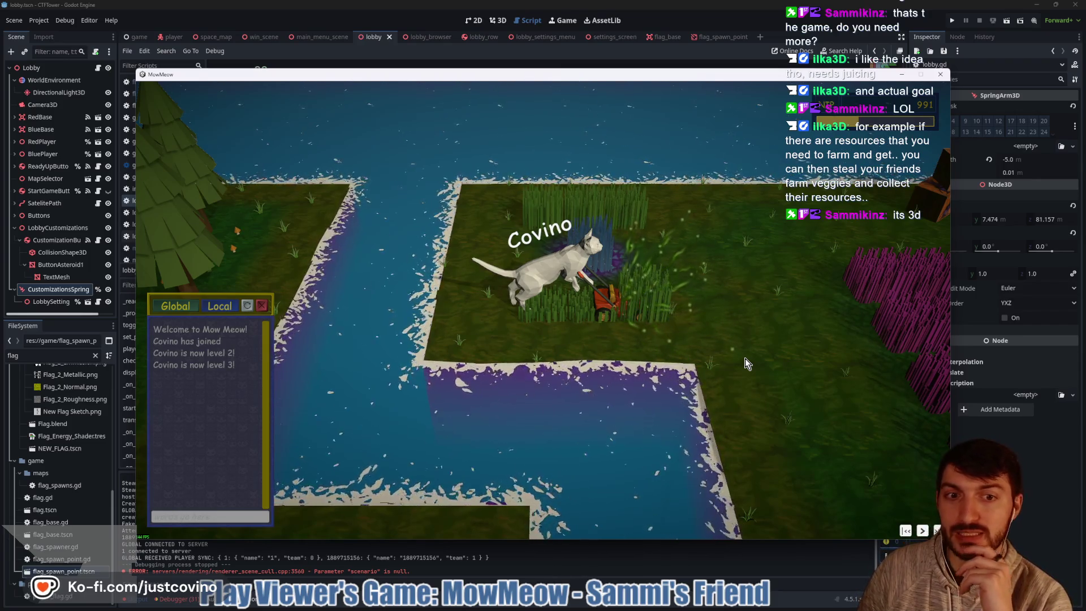
Step: Run the cat past the water pool and through the crop field back to the mower
key("d")
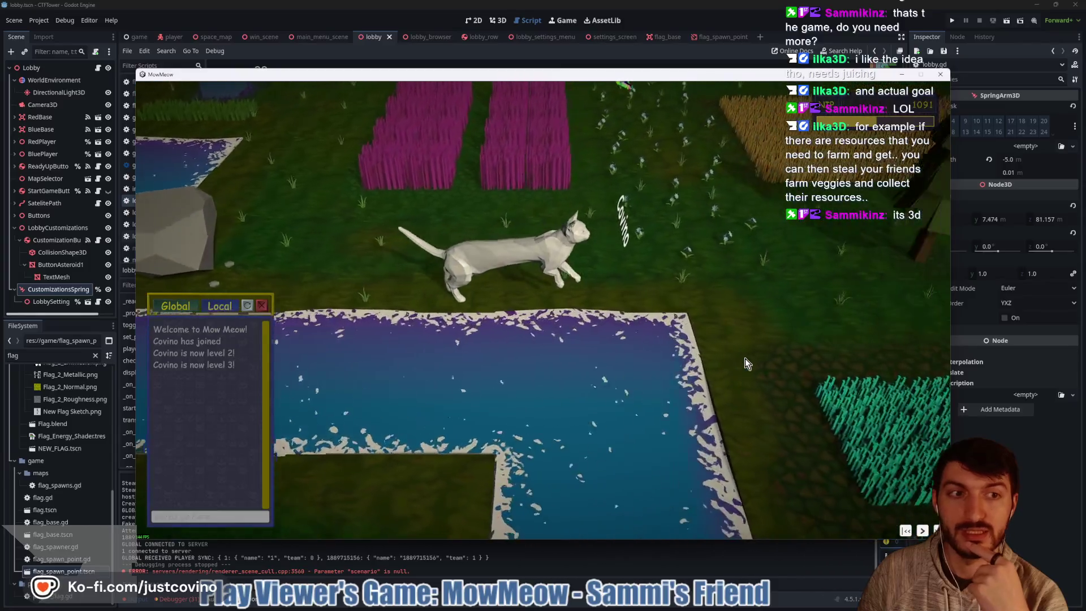
key("s")
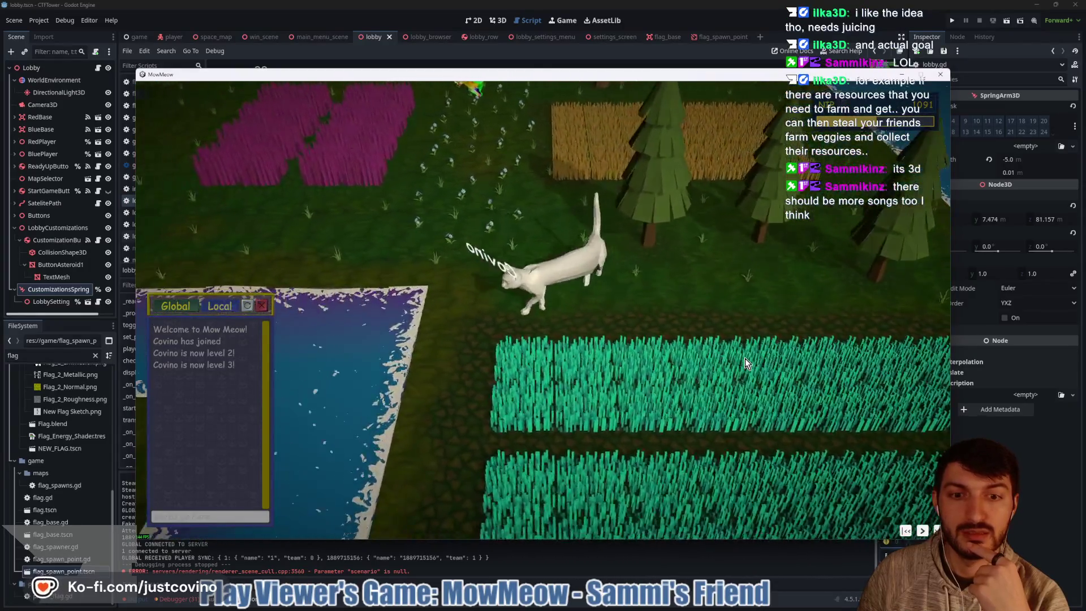
key("a")
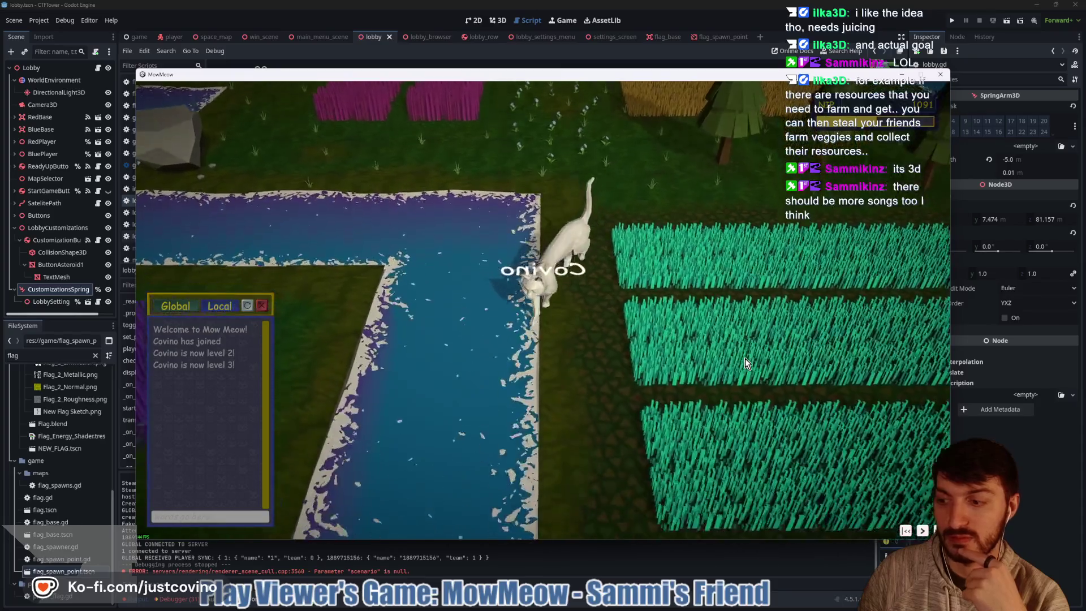
key("w")
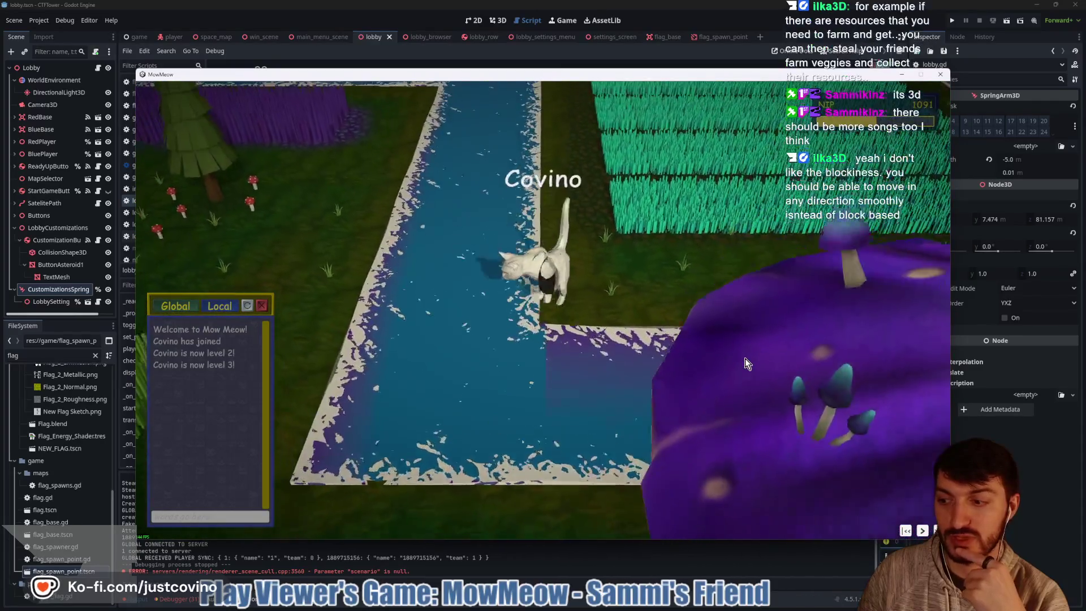
key("a")
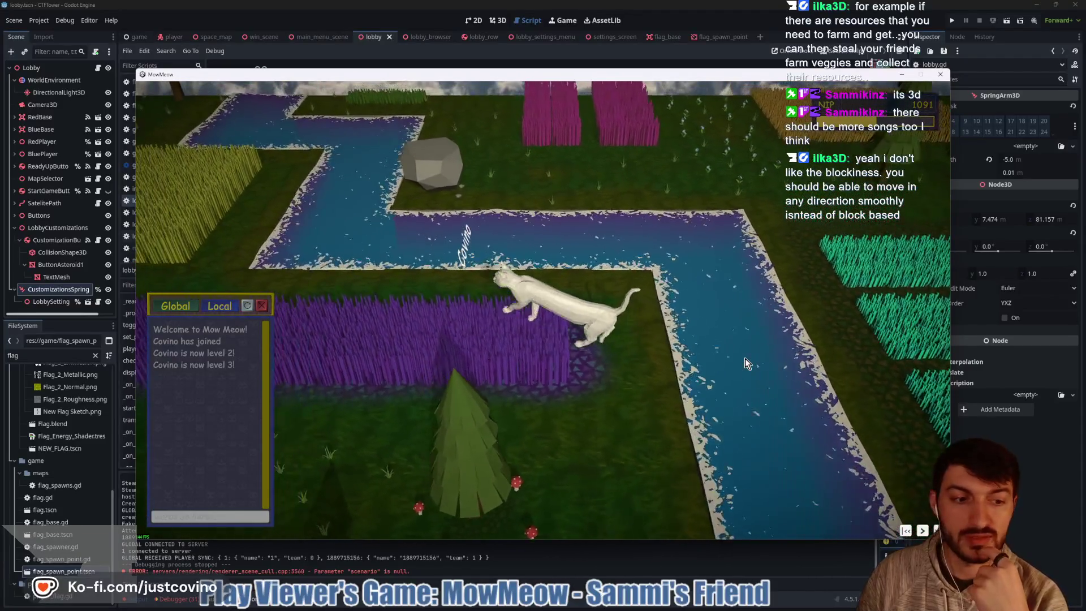
key("w")
key("a")
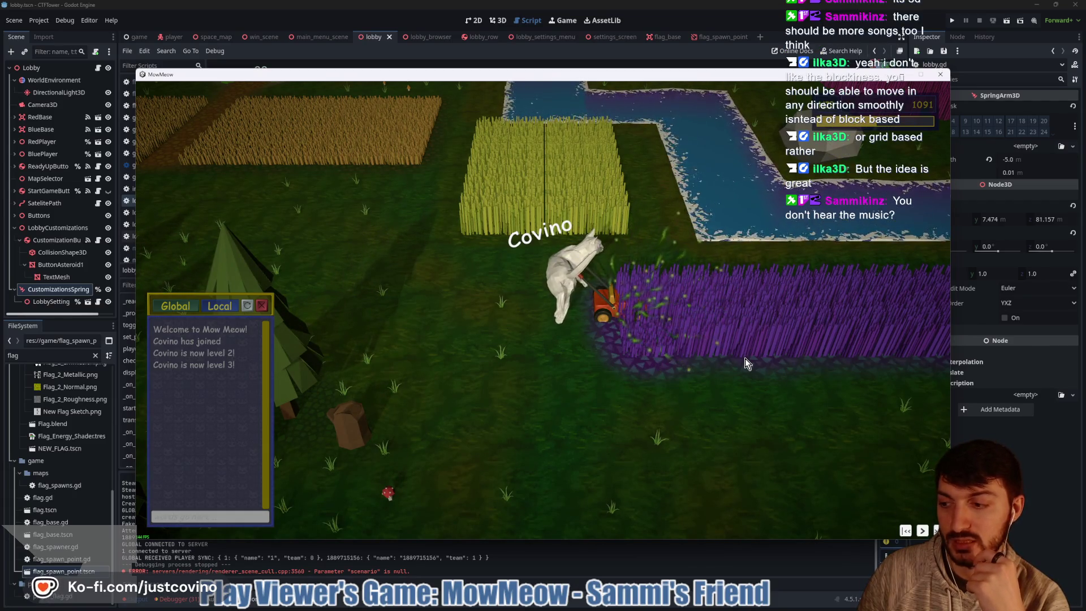
Step: Mow a long strip right through the purple crop, reaching level 4 with the counter at 1591
key("space")
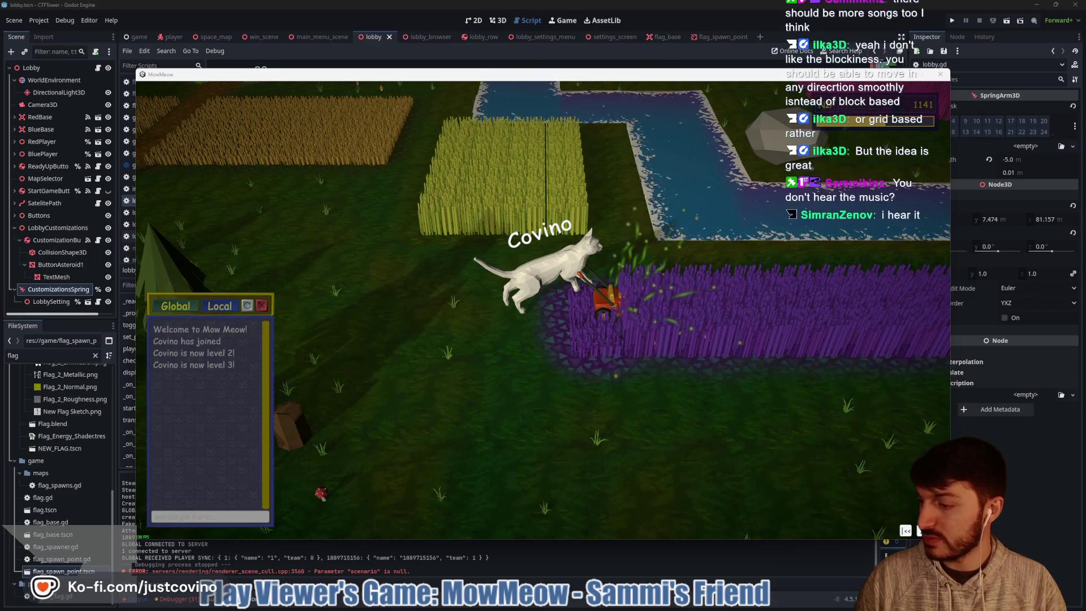
key("d")
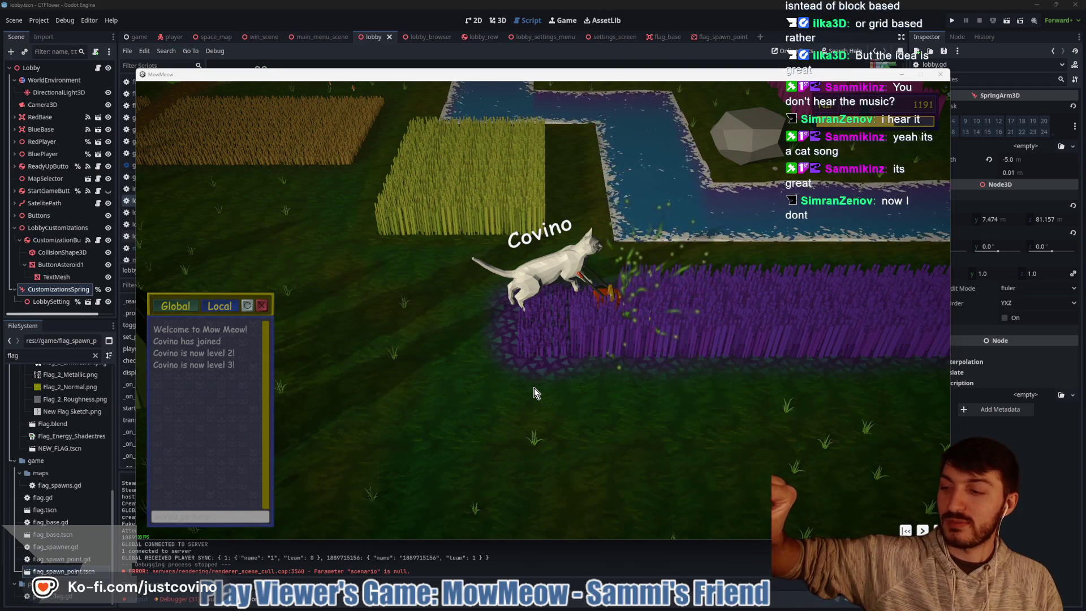
key("d")
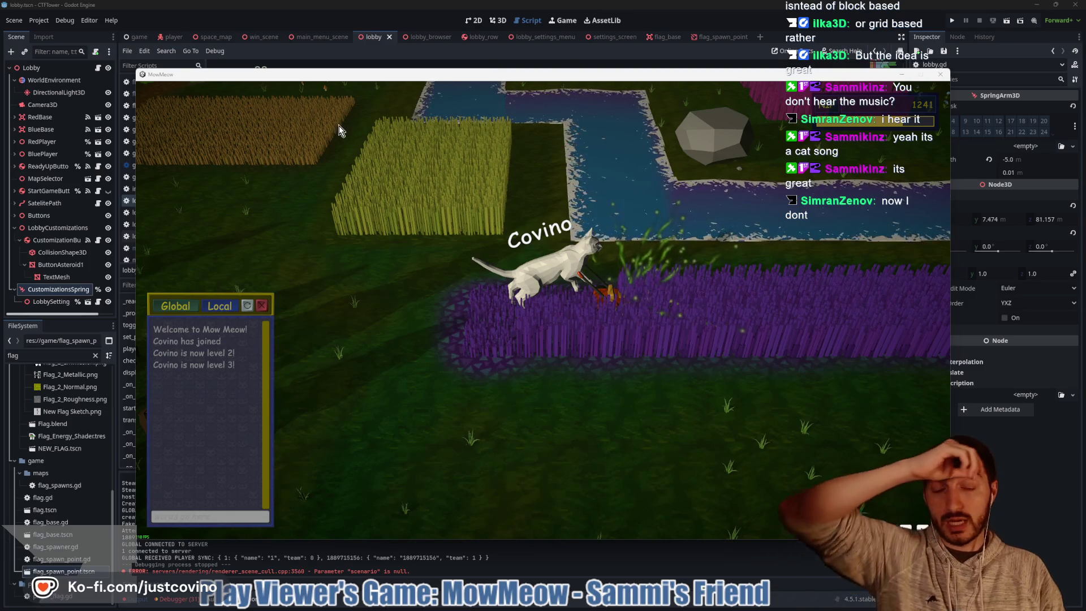
key("w")
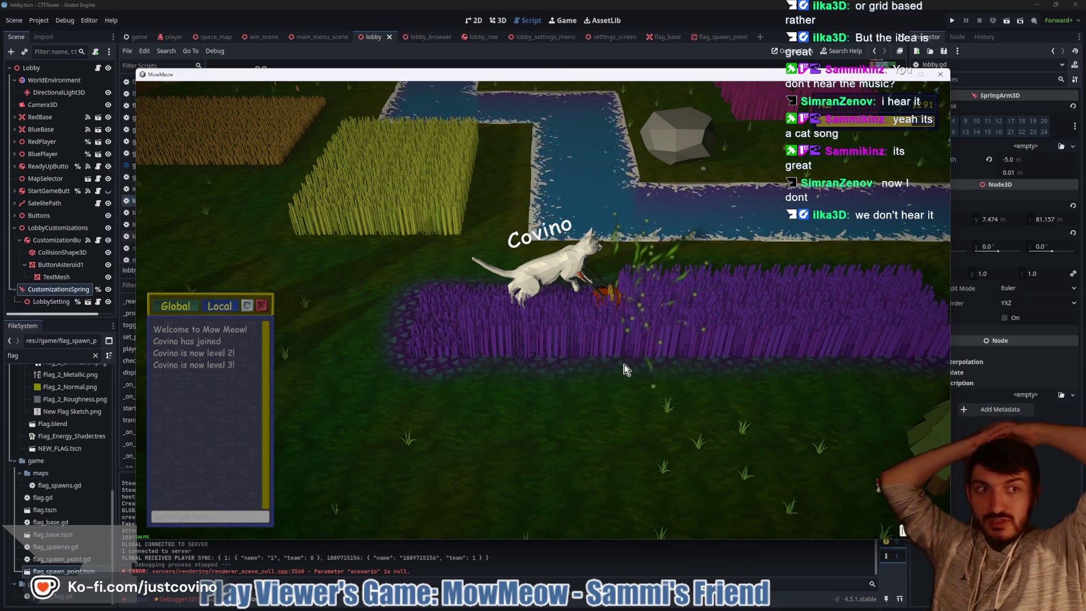
key("d")
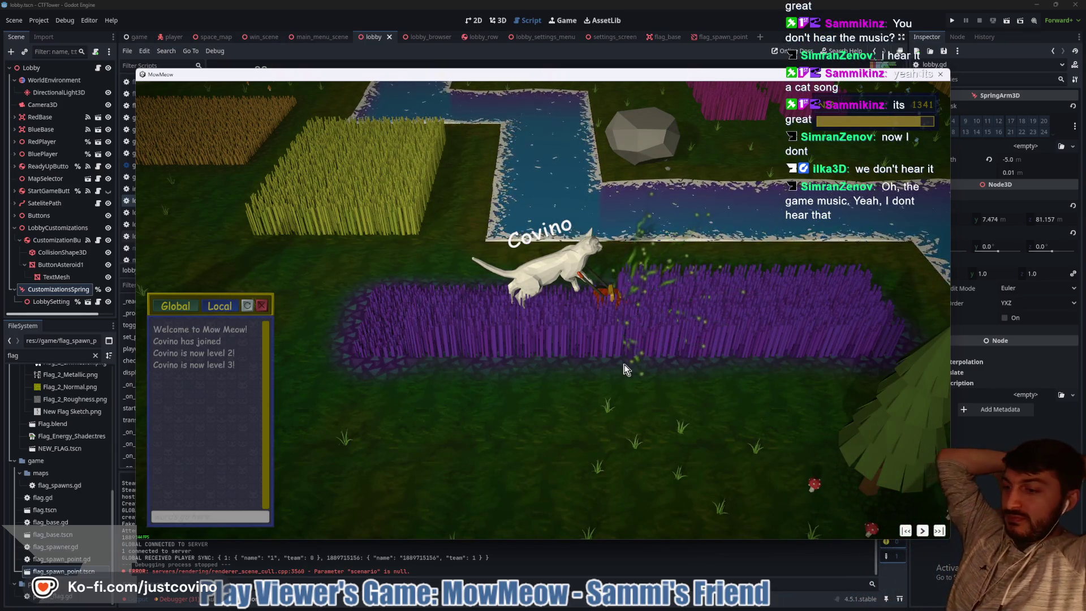
key("d")
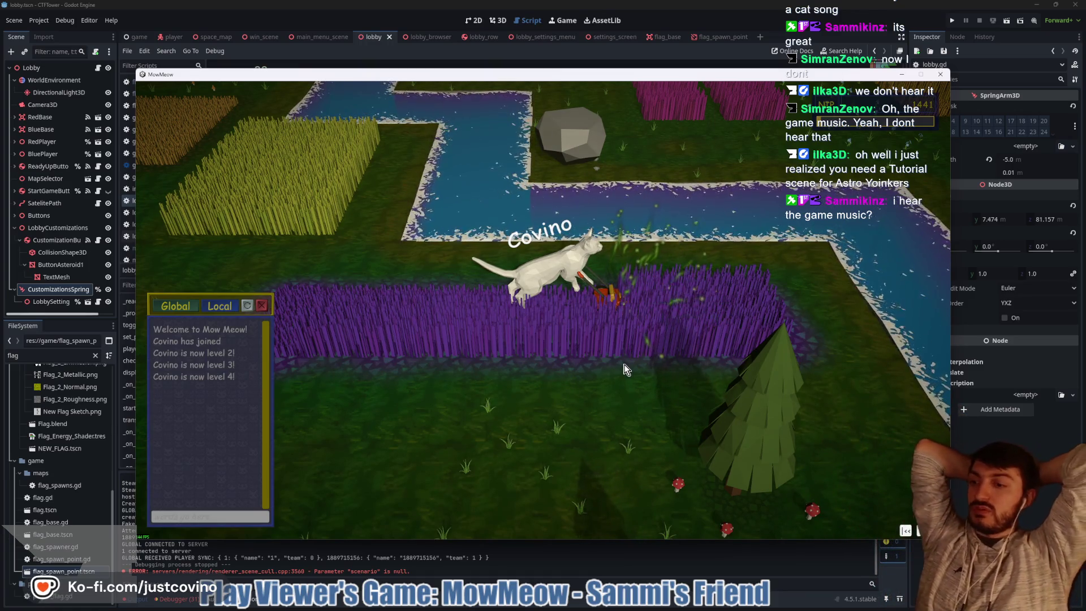
key("d")
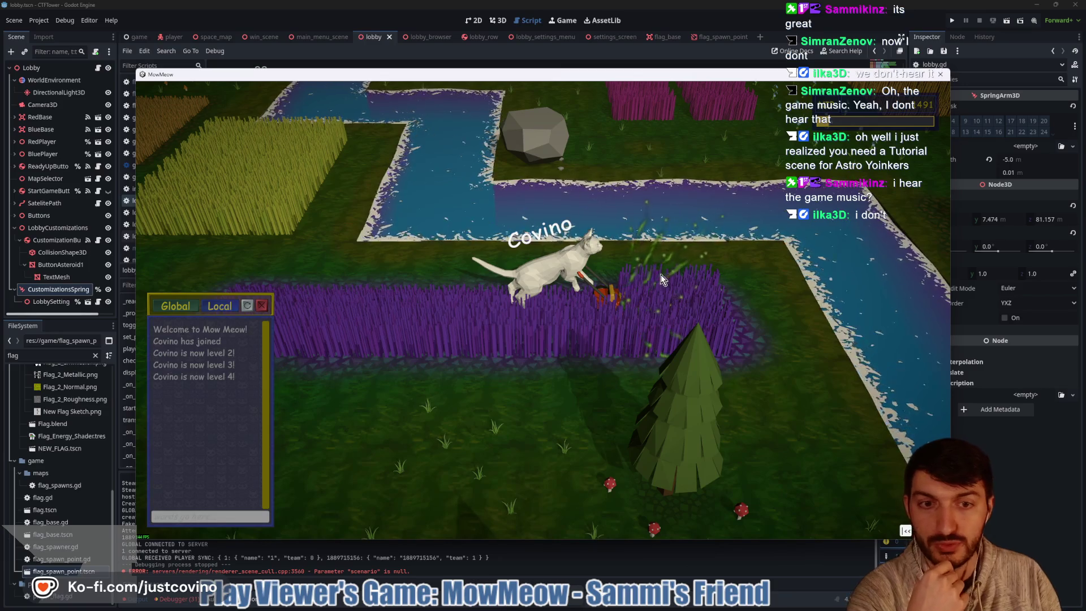
key("d")
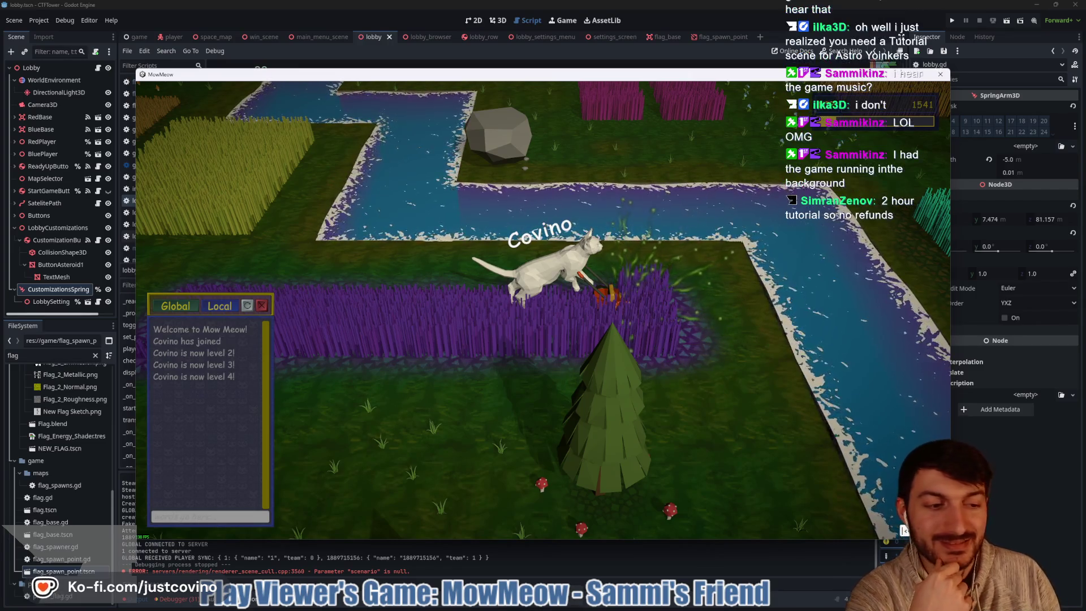
key("d")
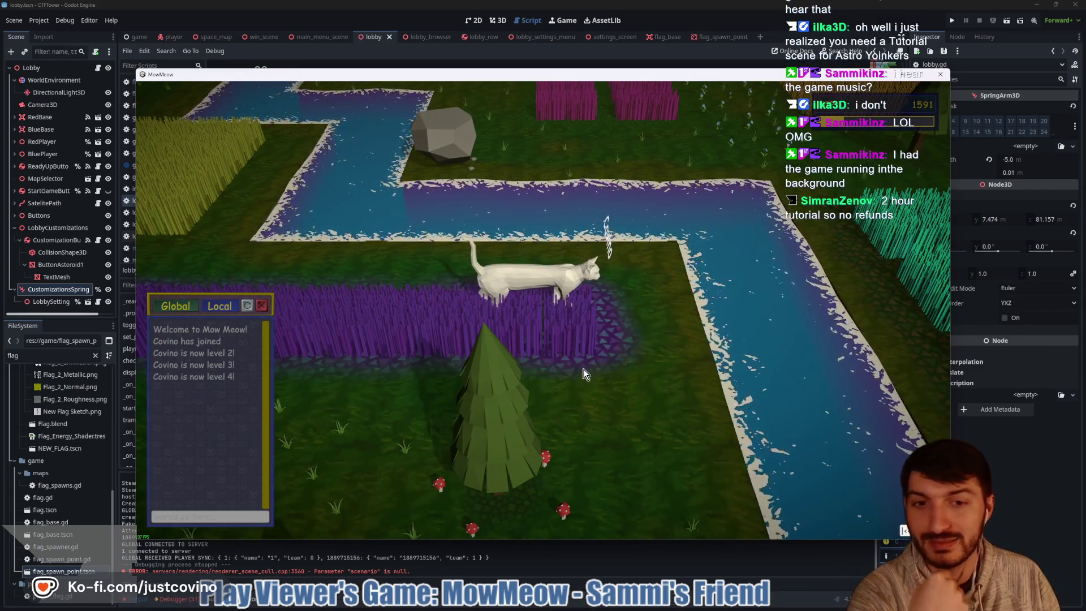
Step: Steer the mower along the purple strip beside the tree, raising the counter to 1941
key("s")
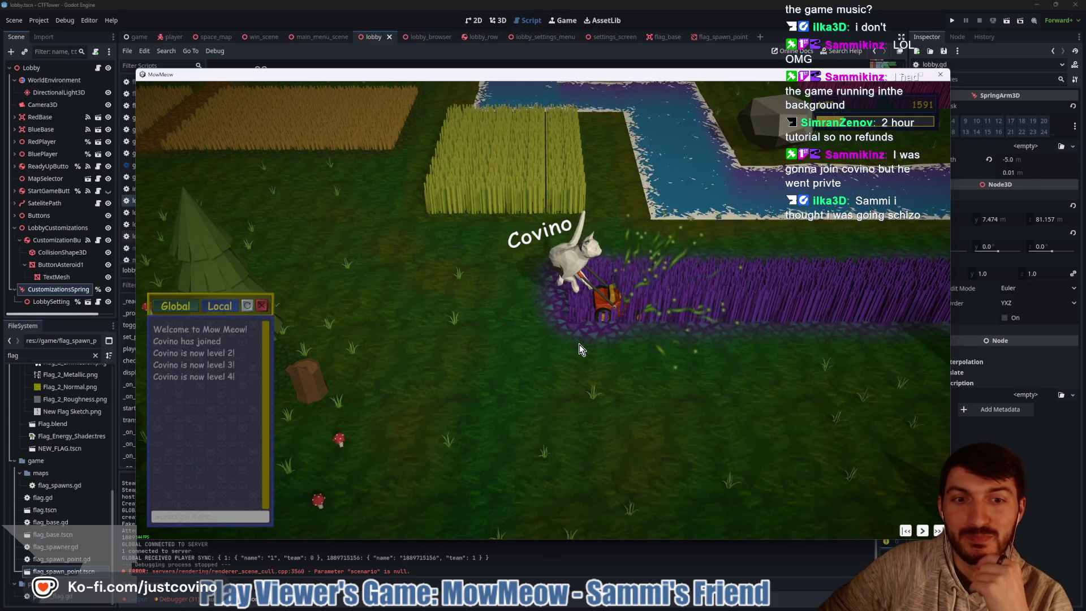
key("d")
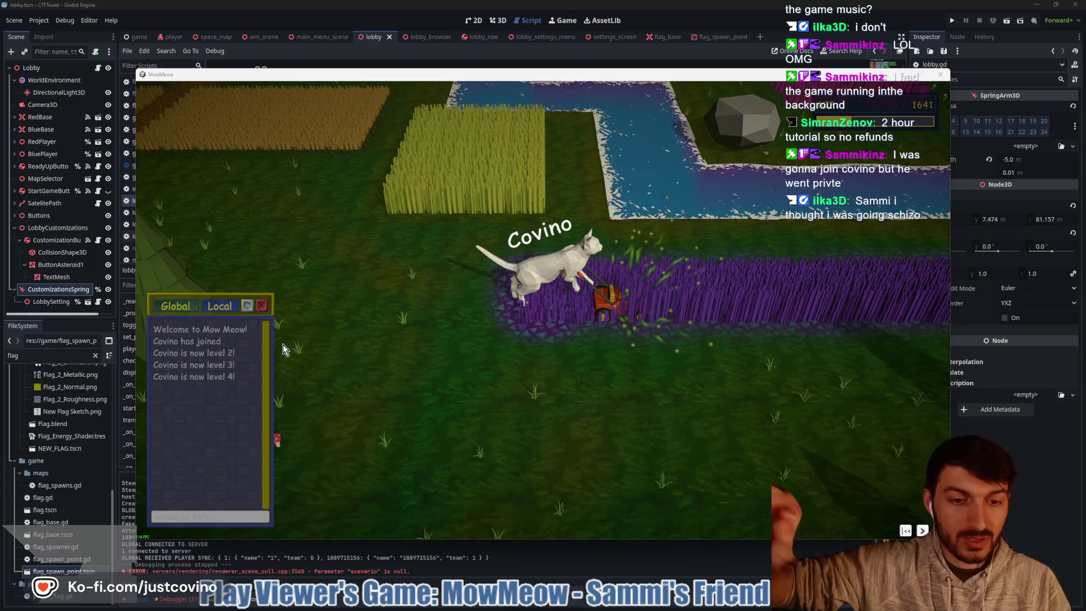
key("d")
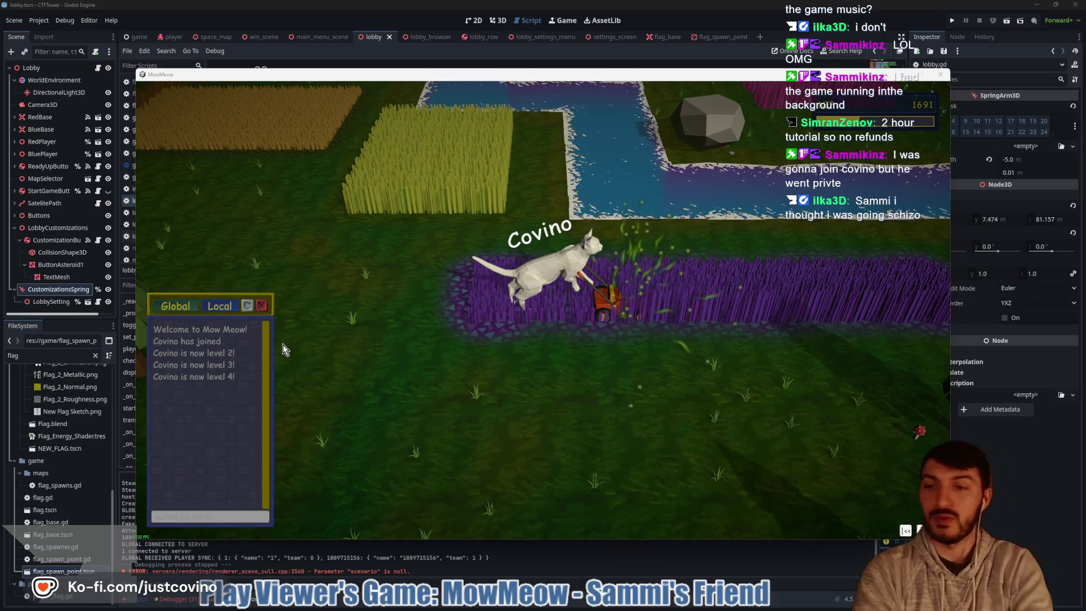
key("d")
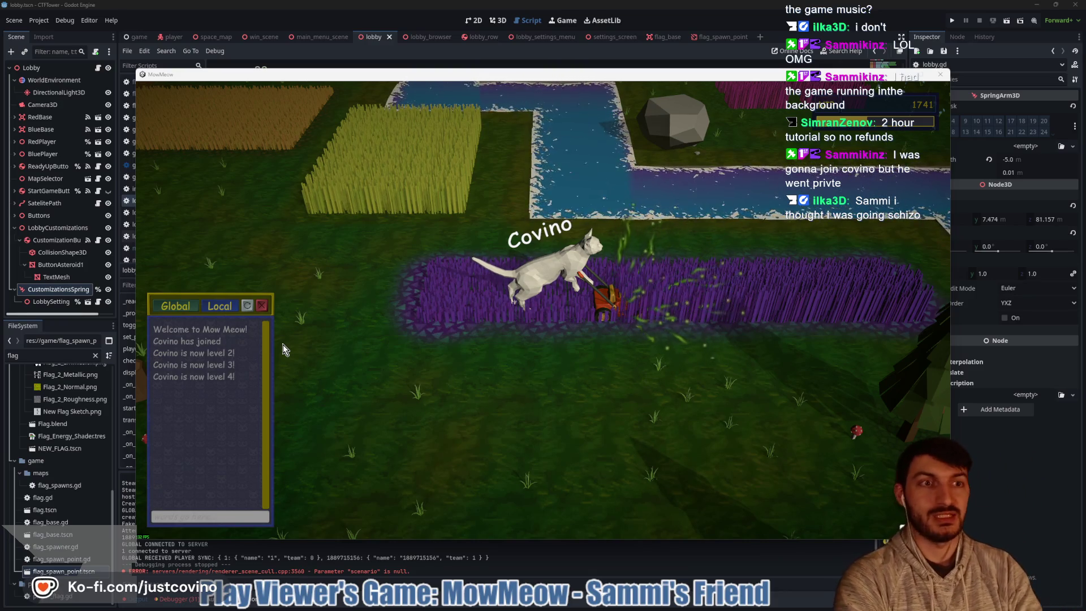
key("a")
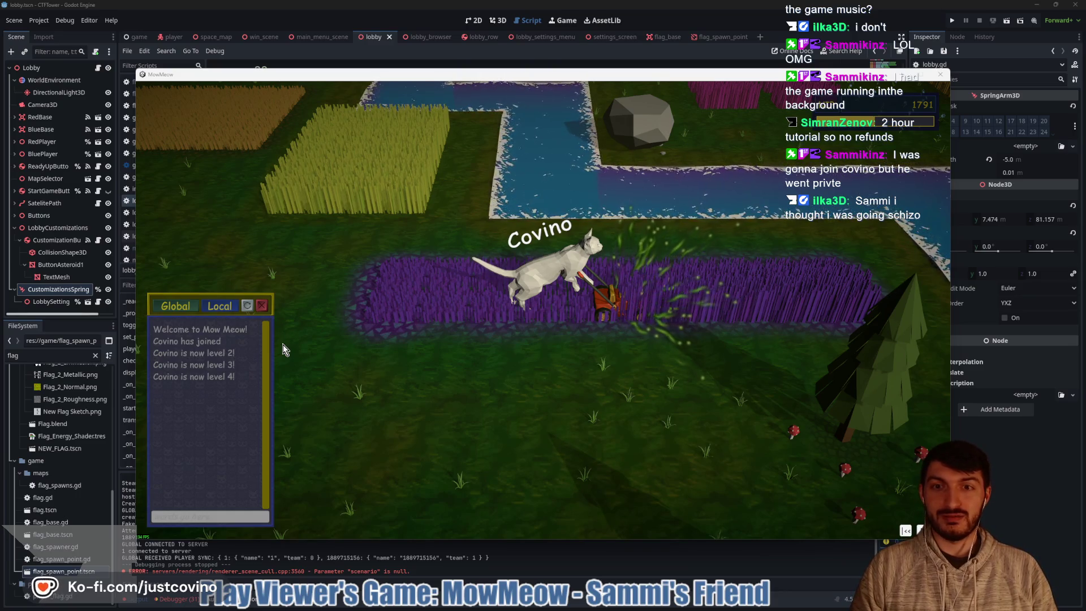
key("d")
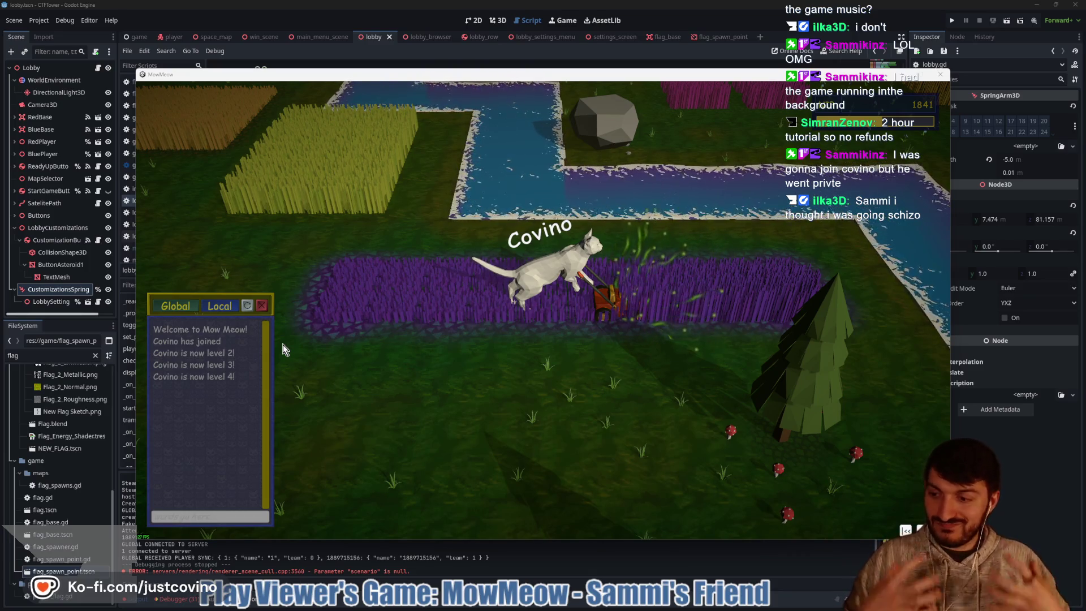
key("d")
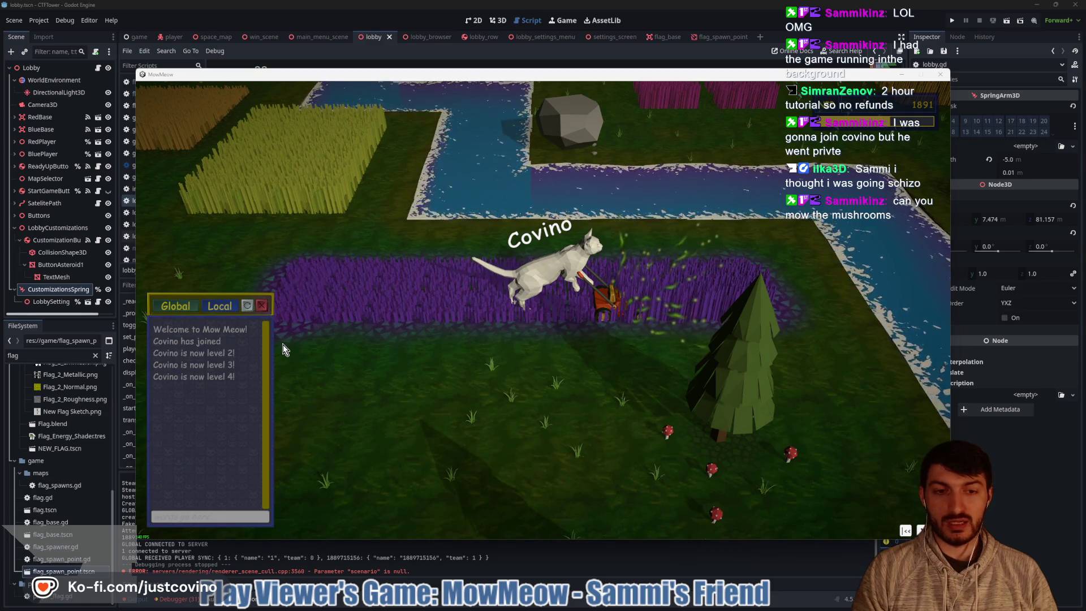
key("d")
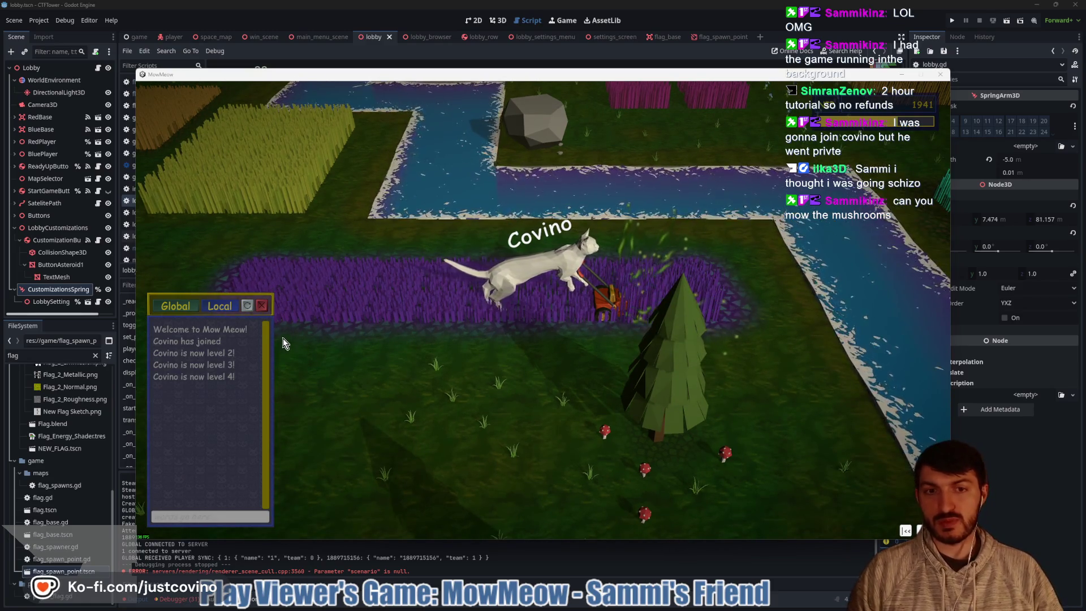
Step: Run the cat past the tree, across the lawn and forest, and past the pond into the pink grass
key("s")
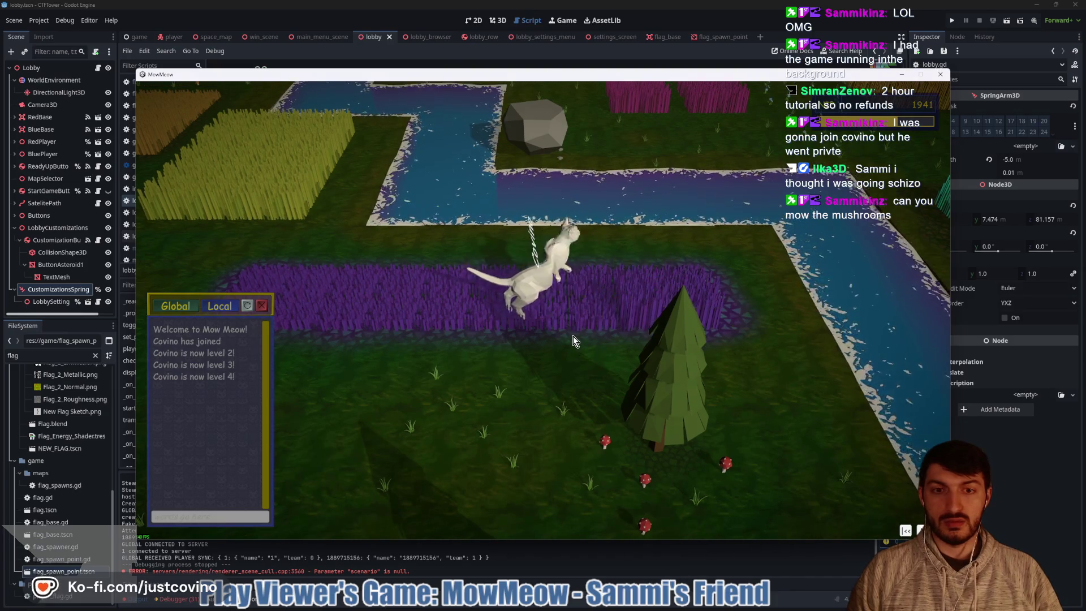
key("a")
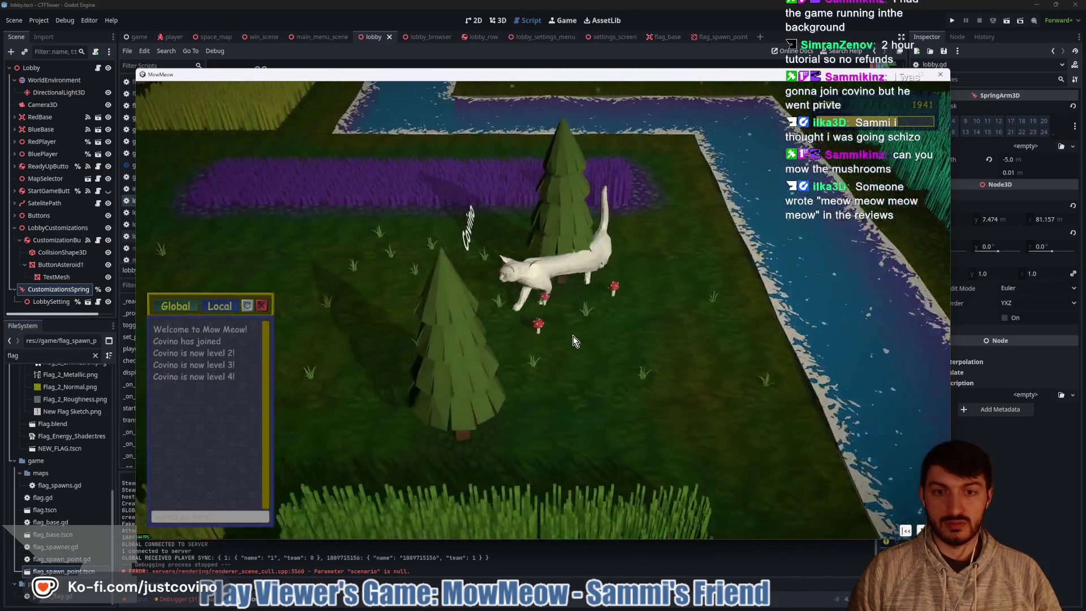
key("w")
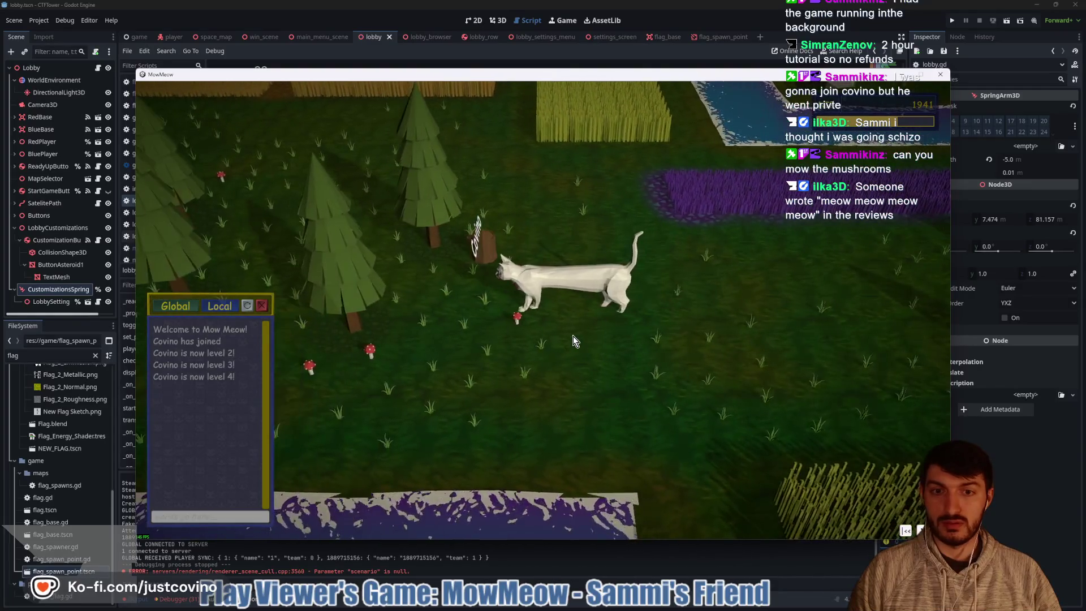
key("w")
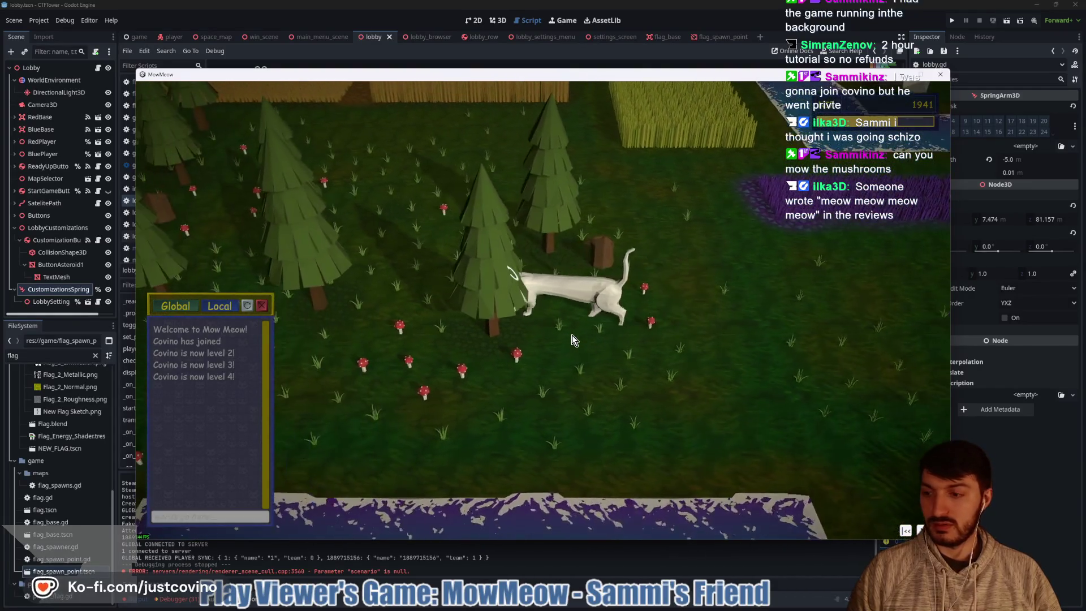
key("a")
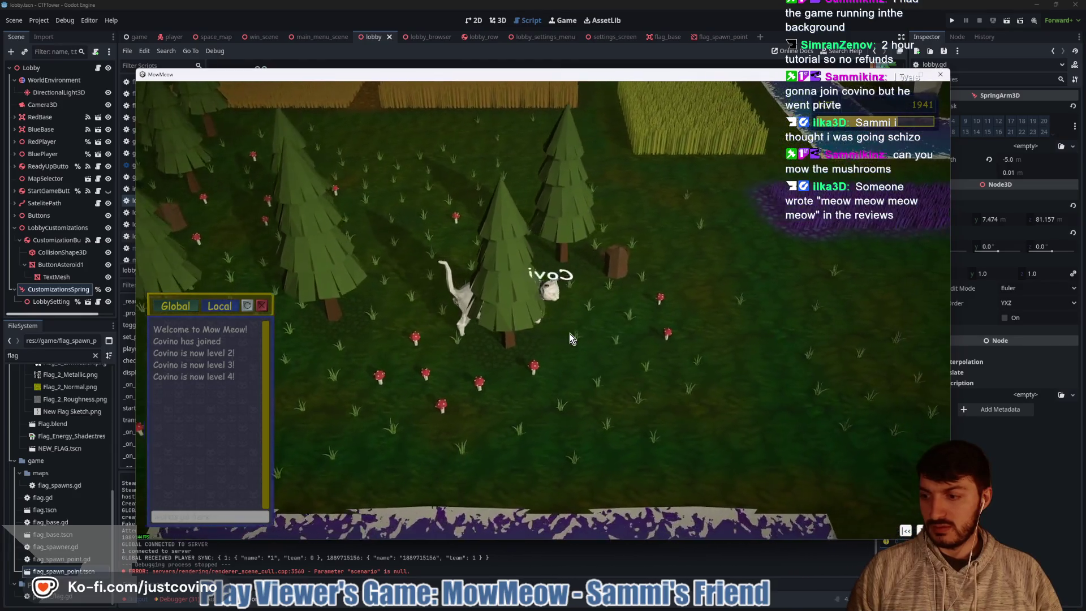
key("w")
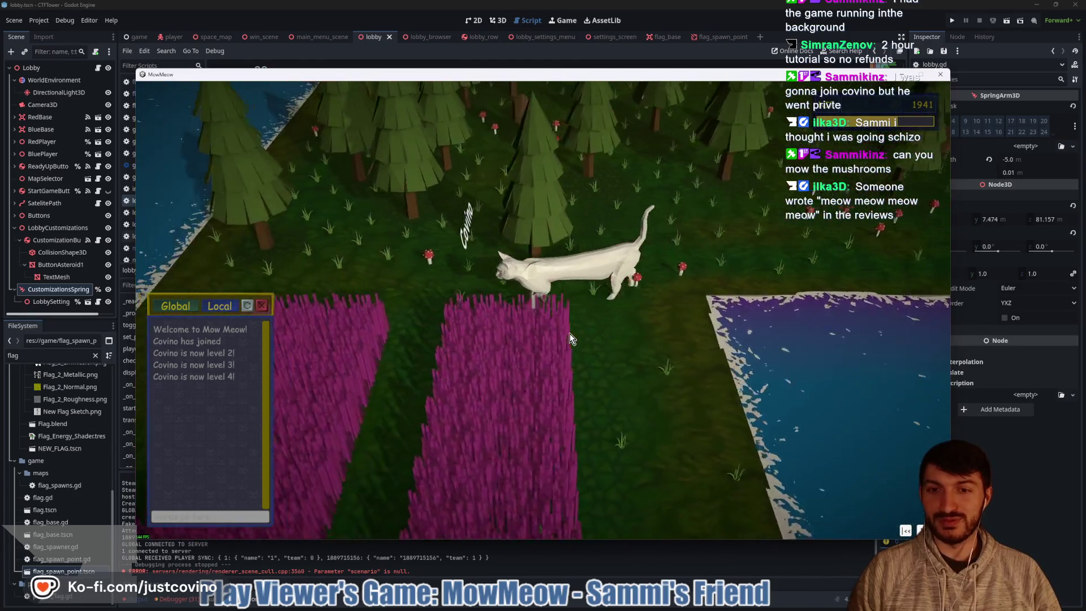
key("d")
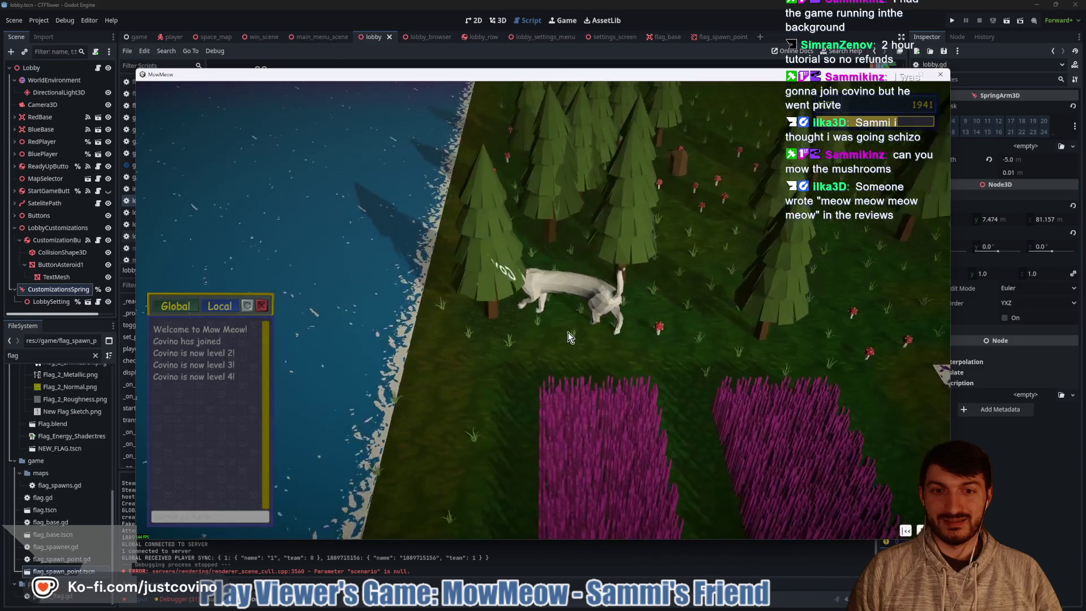
key("d")
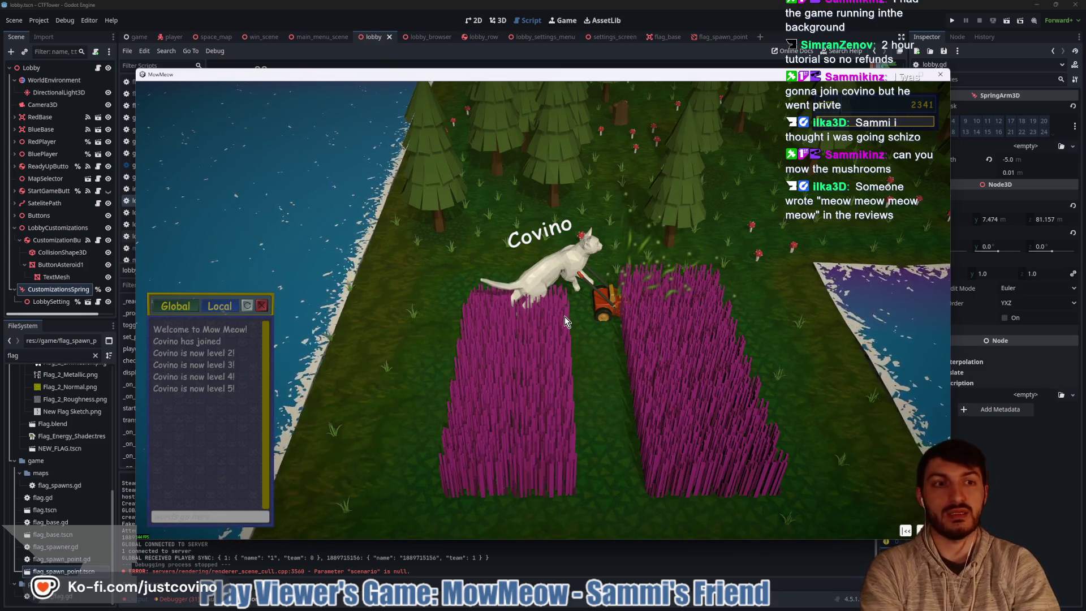
Step: Keep mowing forward through the pink grass field, raising the counter to 3141
key("w")
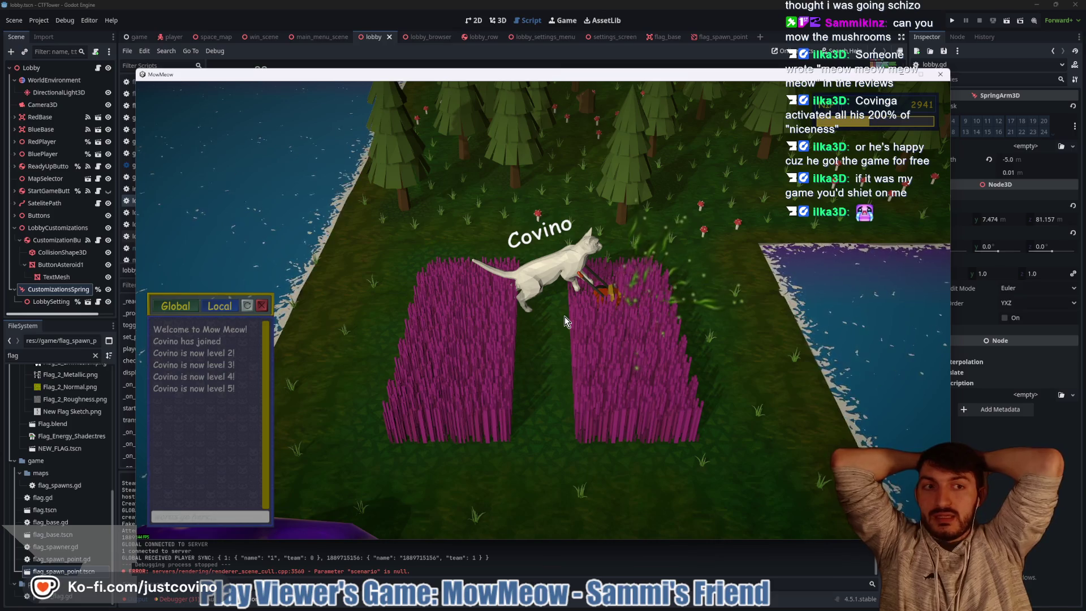
Step: Walk the cat off the pink grass, across the river, and through the wheat field
key("w")
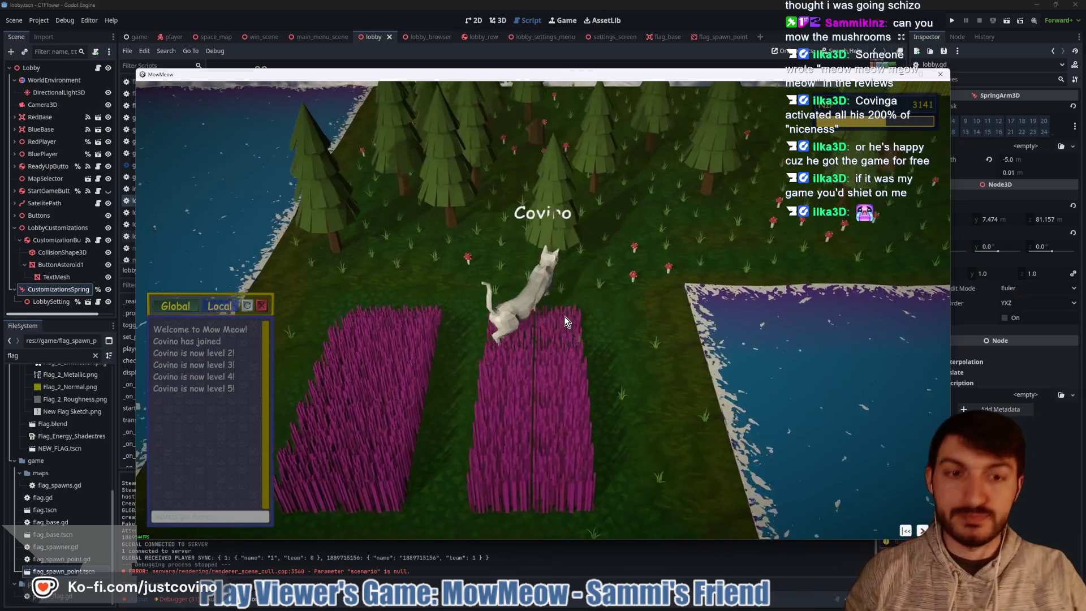
key("w")
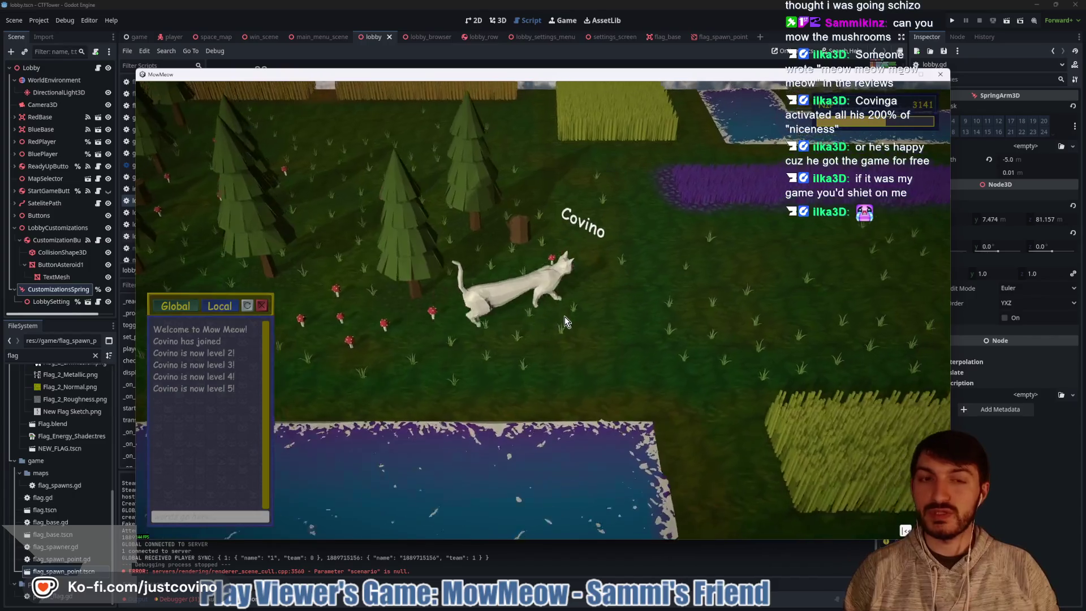
key("w")
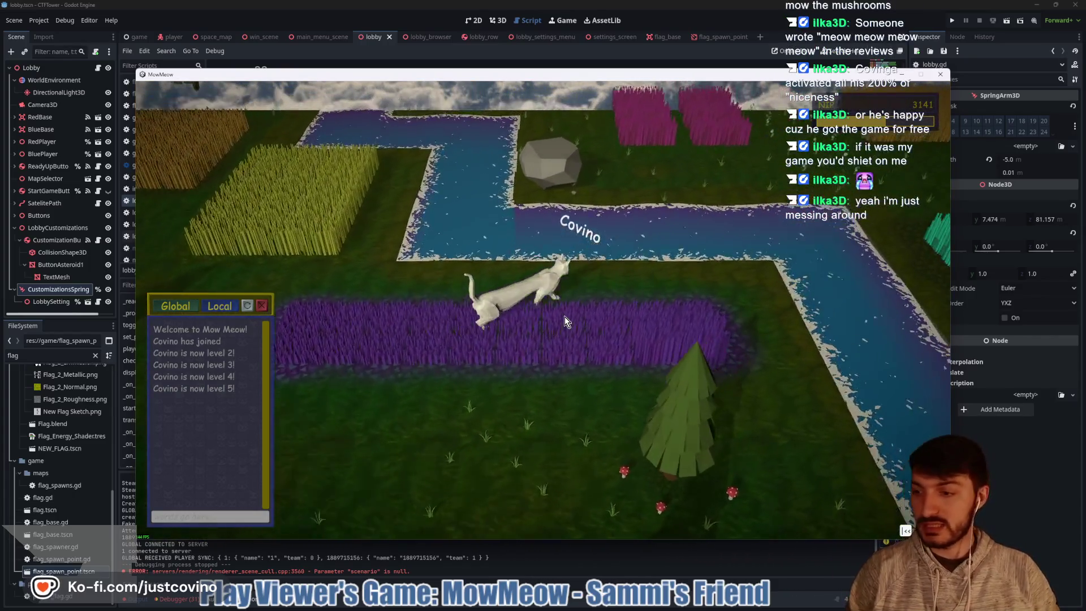
key("w")
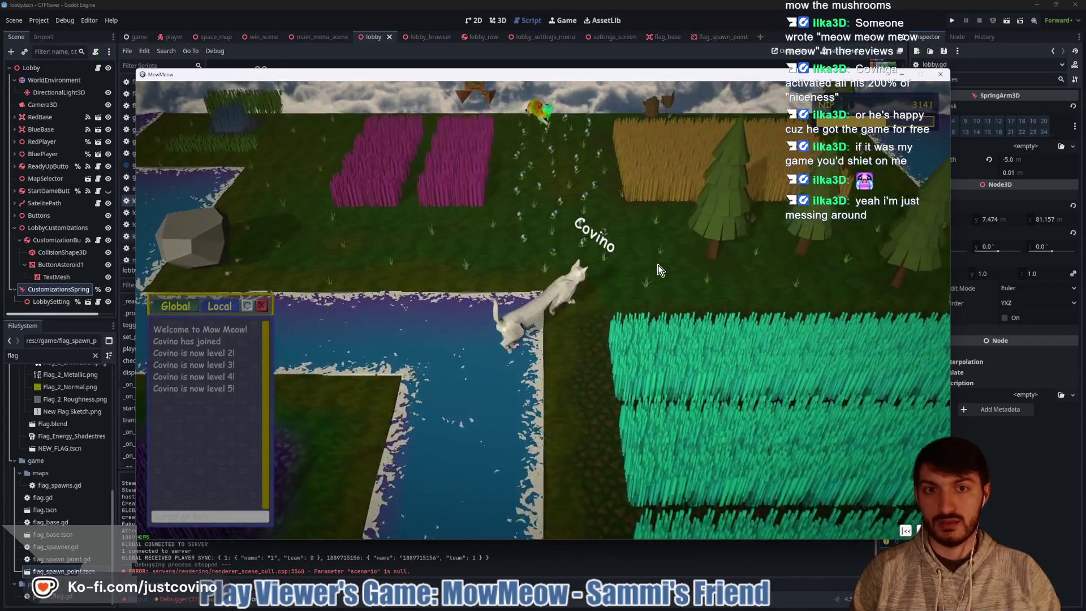
key("s")
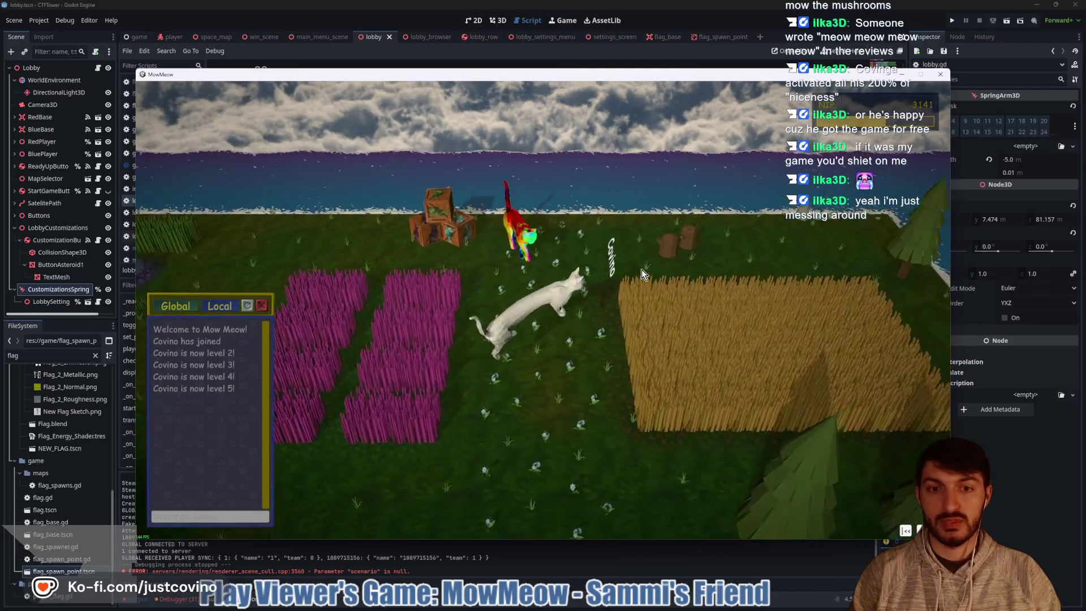
key("w")
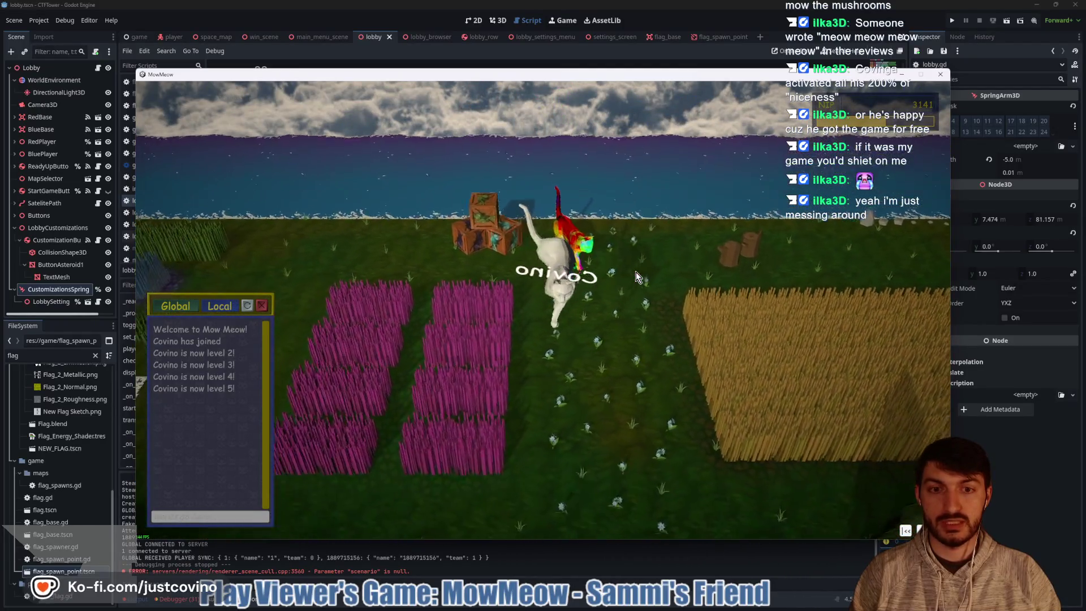
key("w")
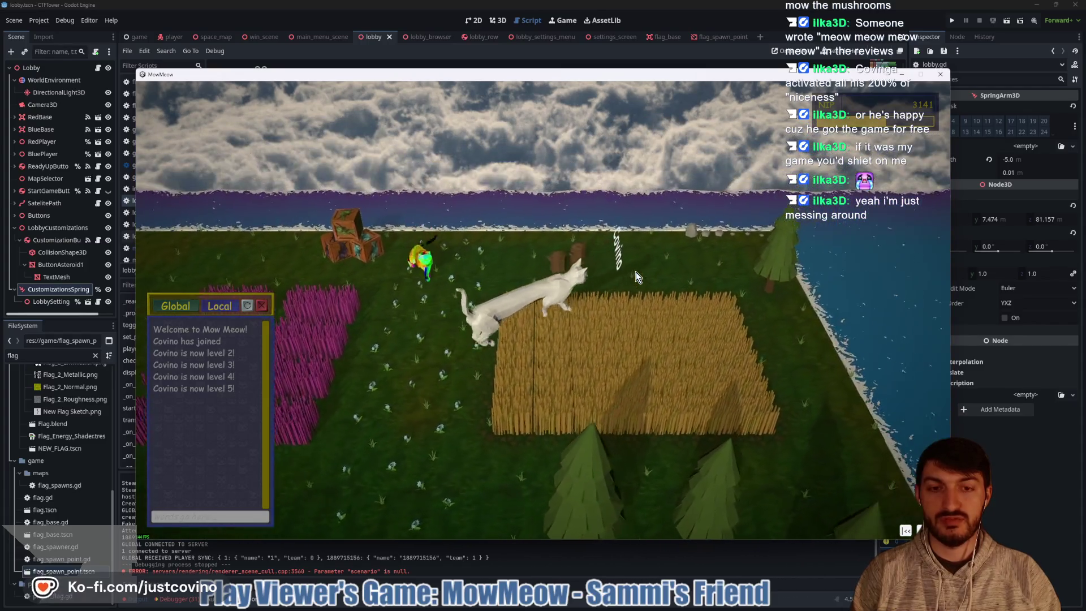
key("w")
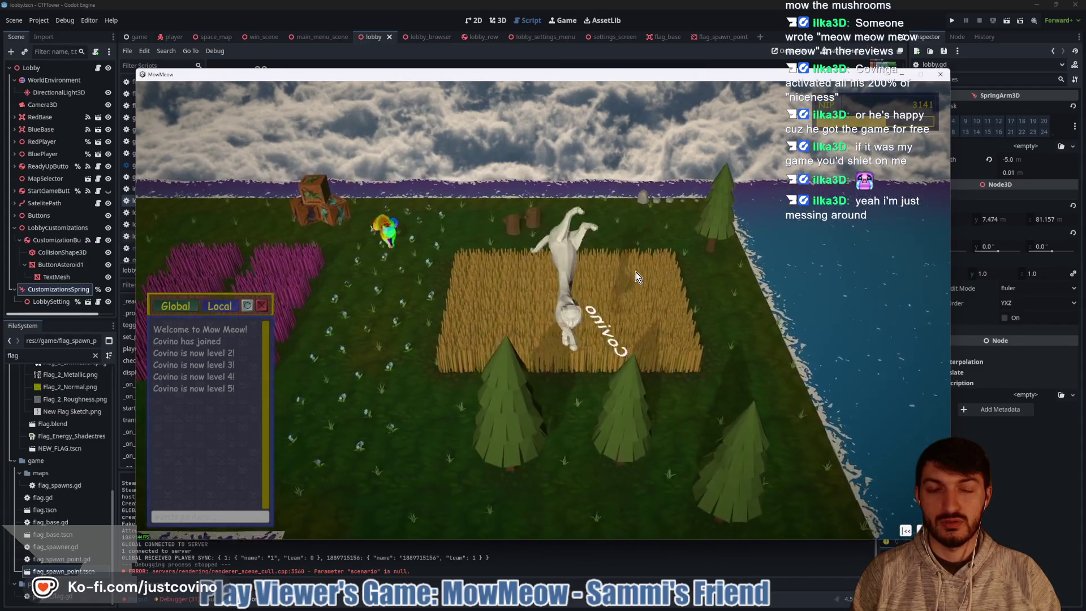
Step: Walk to the shop cat by the crates and buy the first Salescat item
key("w")
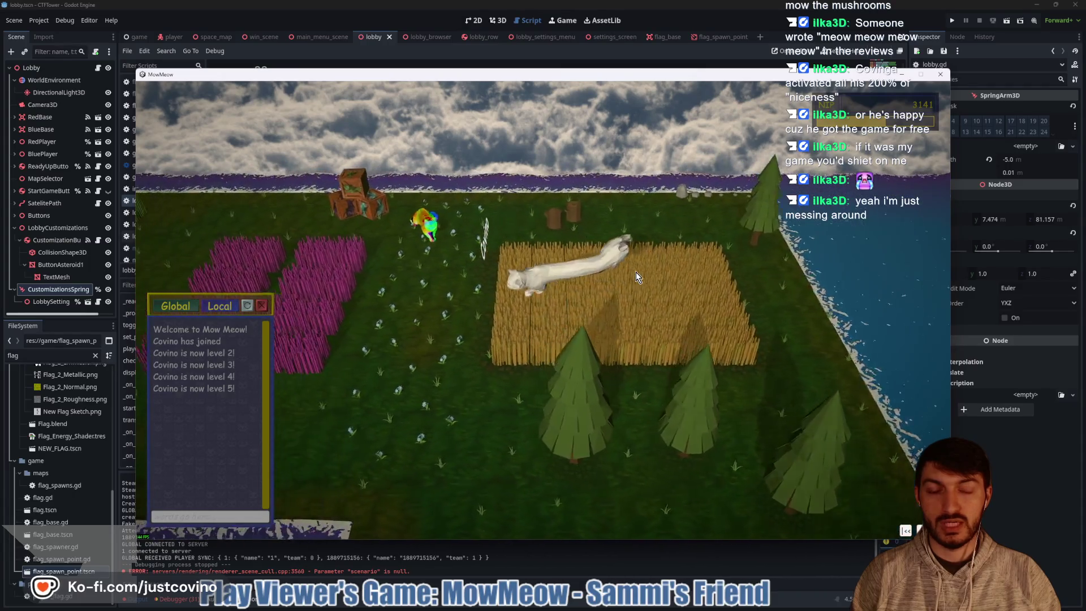
key("w")
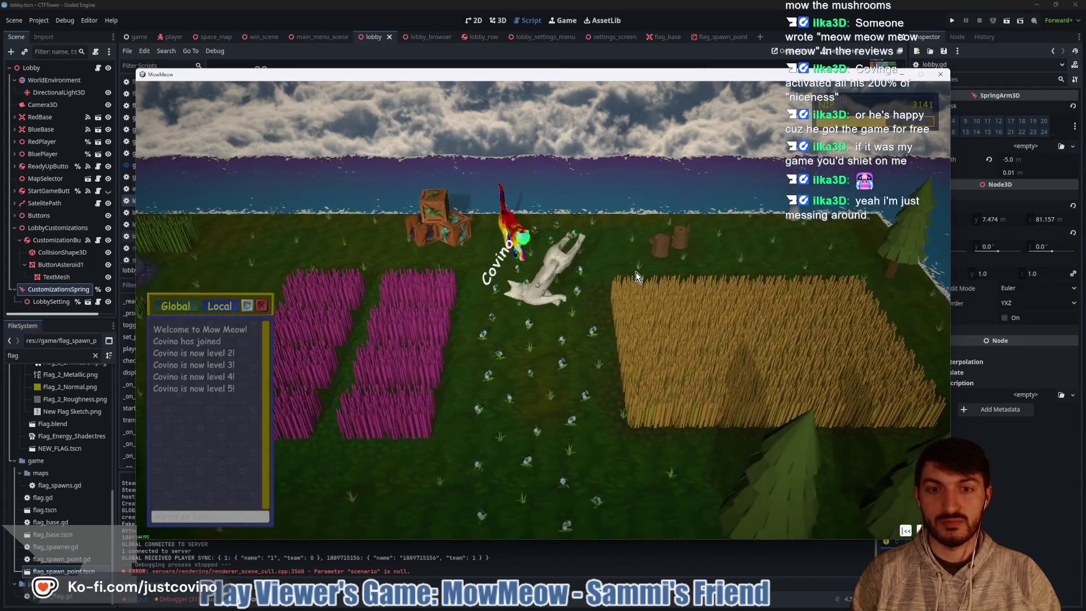
key("w")
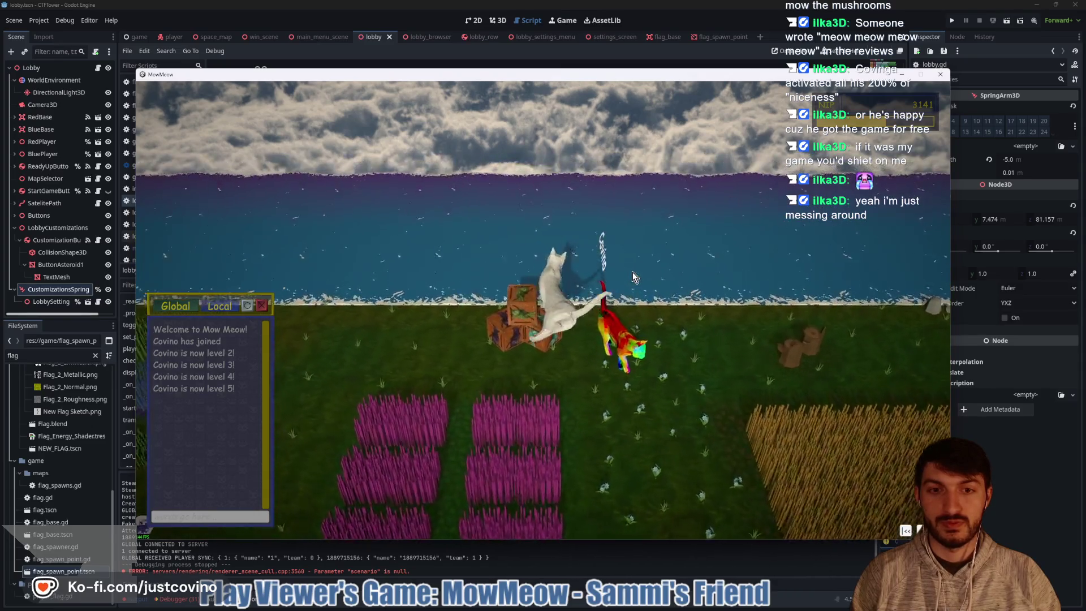
left_click(739, 453)
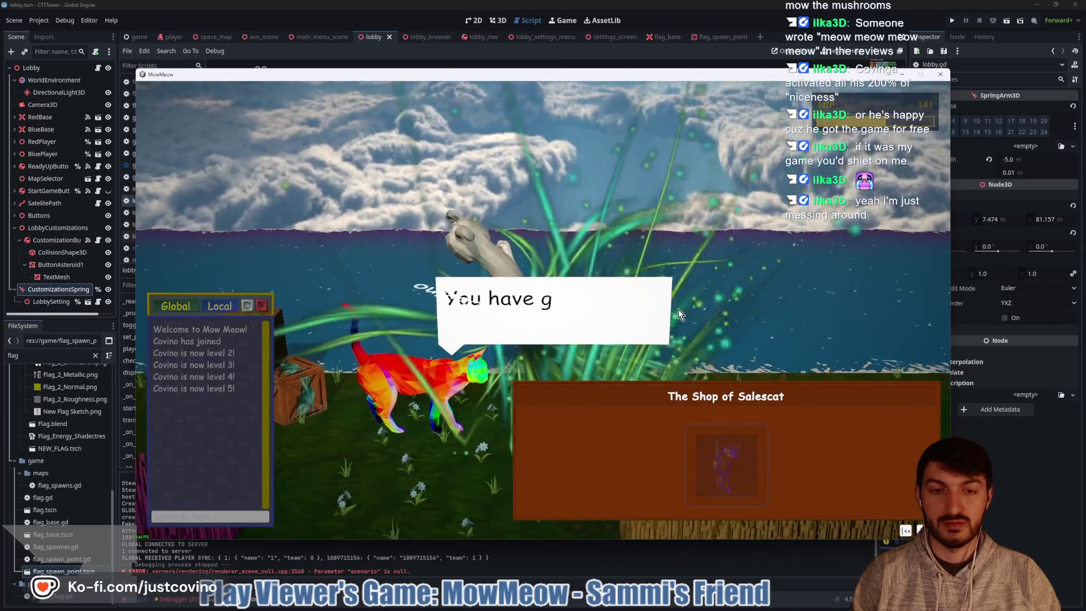
Step: Wander the cat in and out of the wheat field and back past the shop crates
key("w")
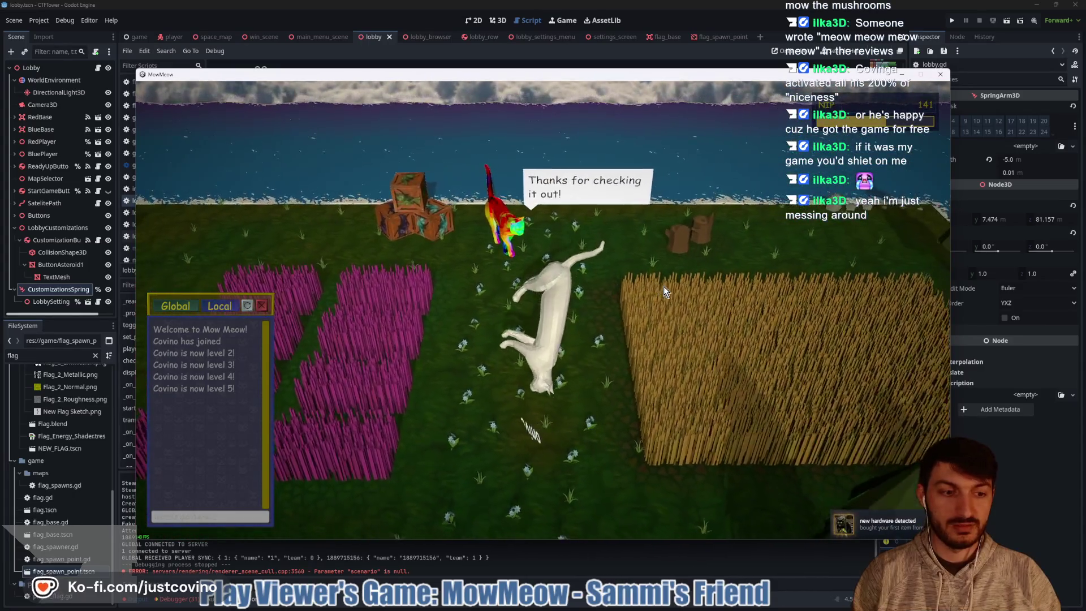
key("w")
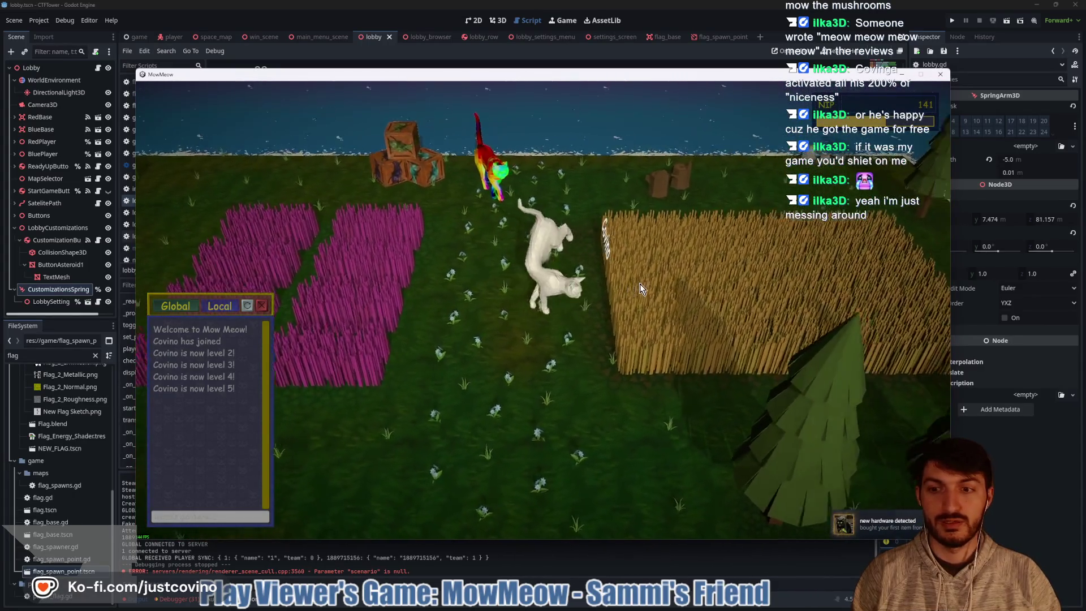
key("w")
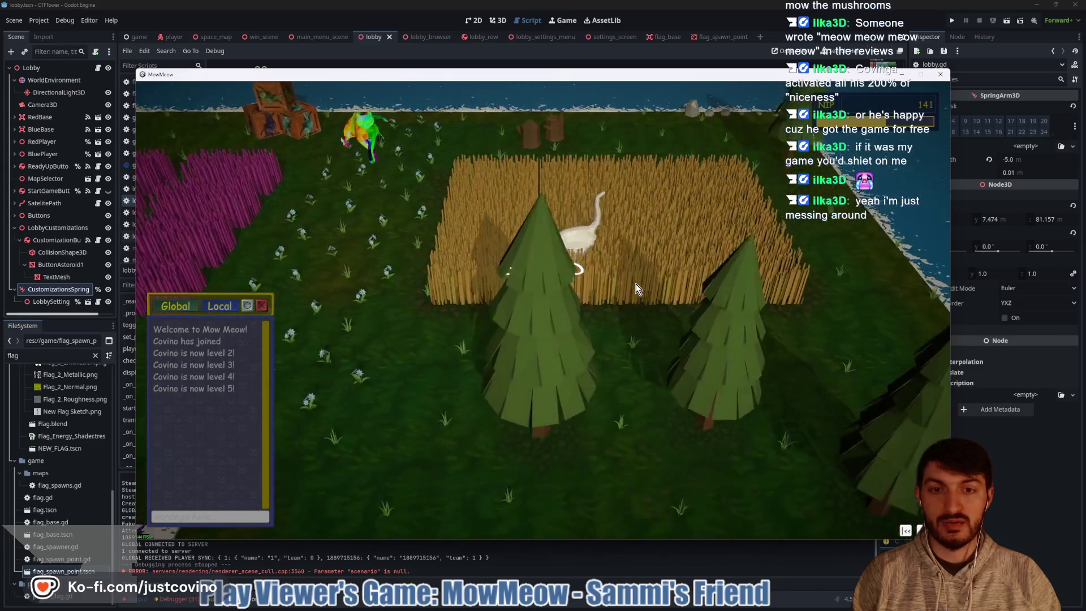
key("w")
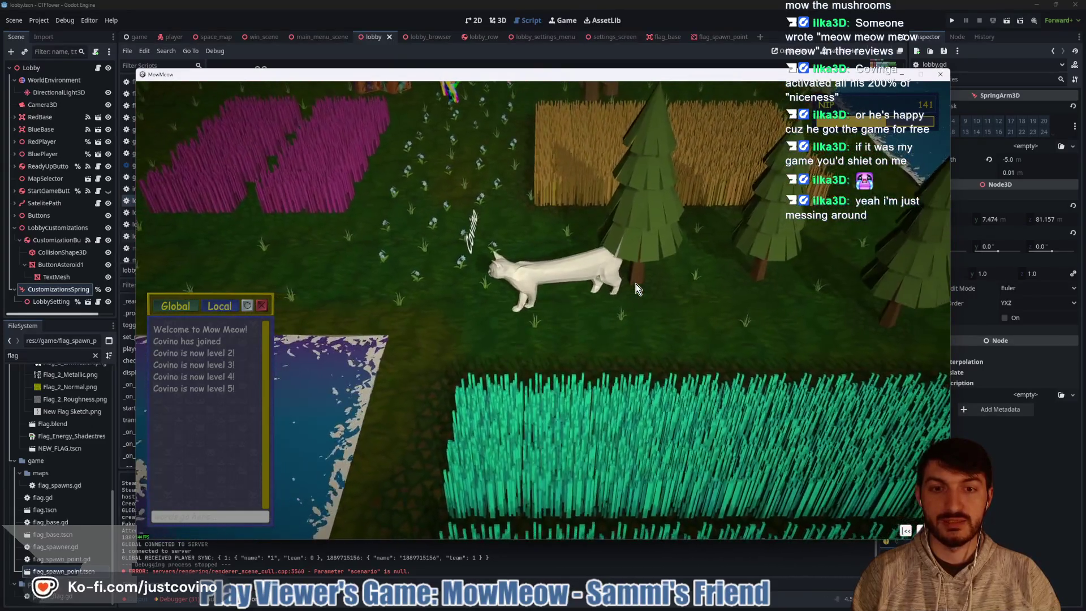
key("s")
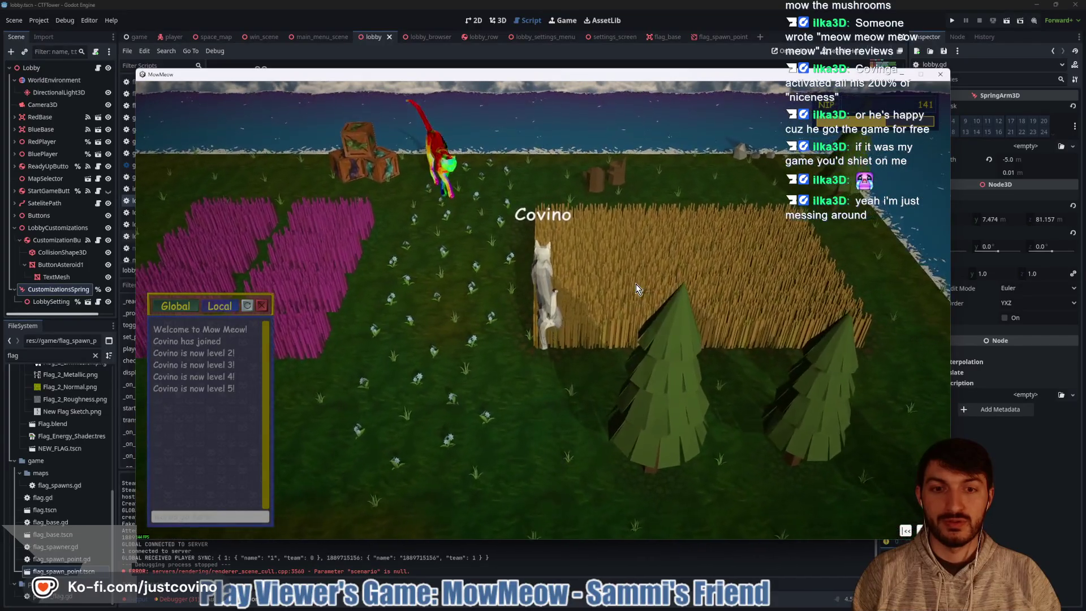
key("w")
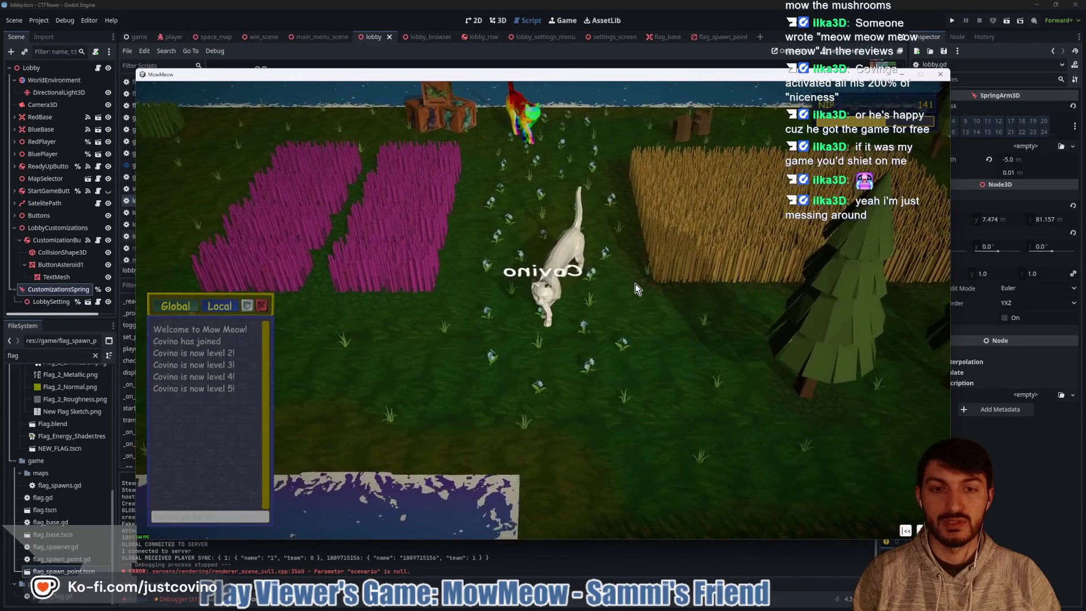
key("s")
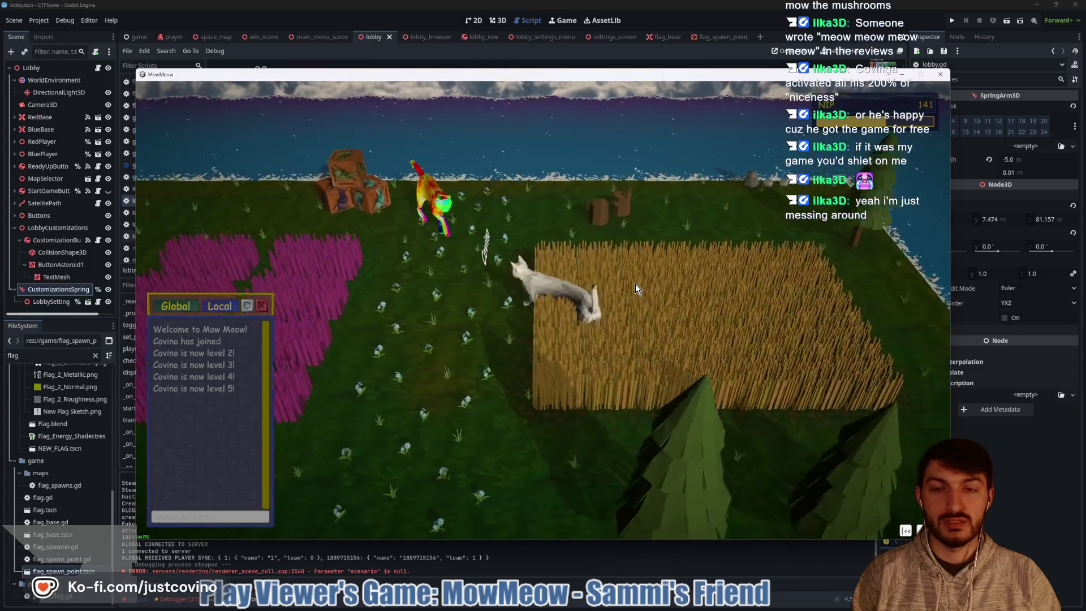
key("w")
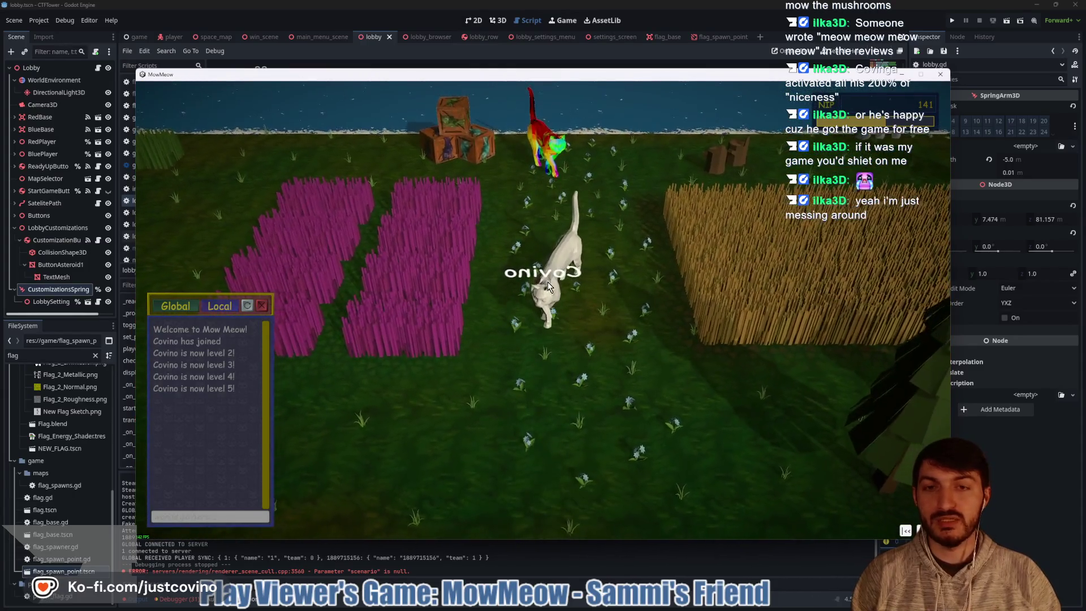
key("w")
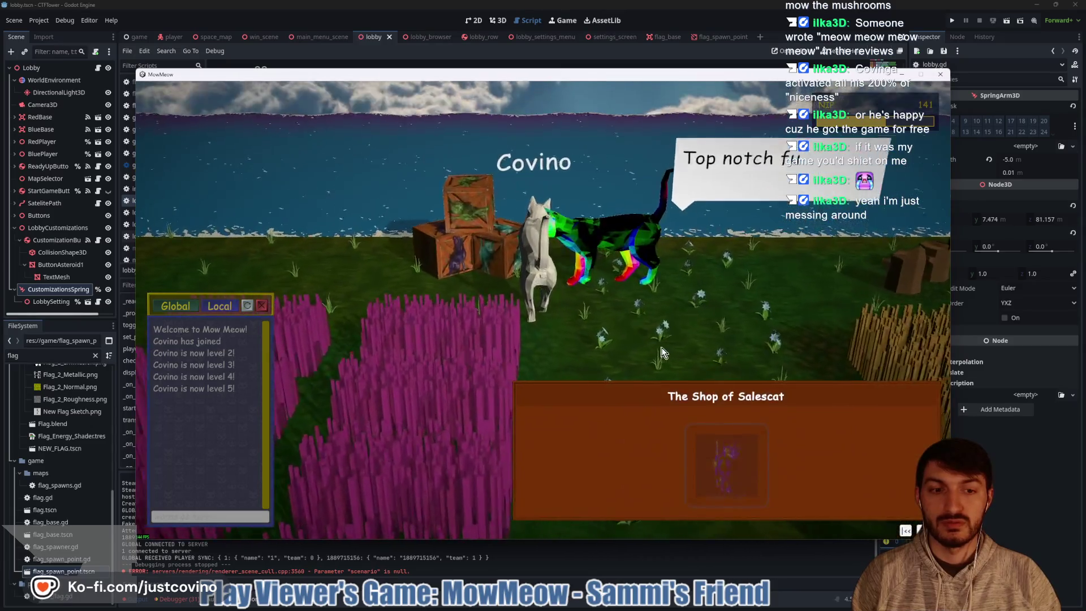
key("s")
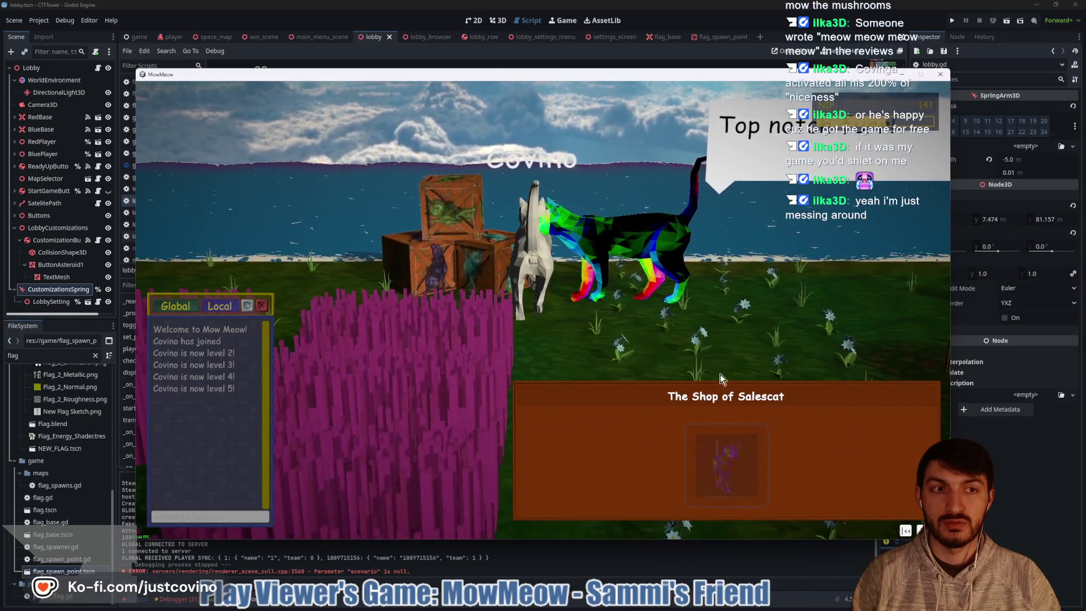
Step: Steer the cat up the mown path to the pool's edge, the grey rock, and the upper tree
key("w")
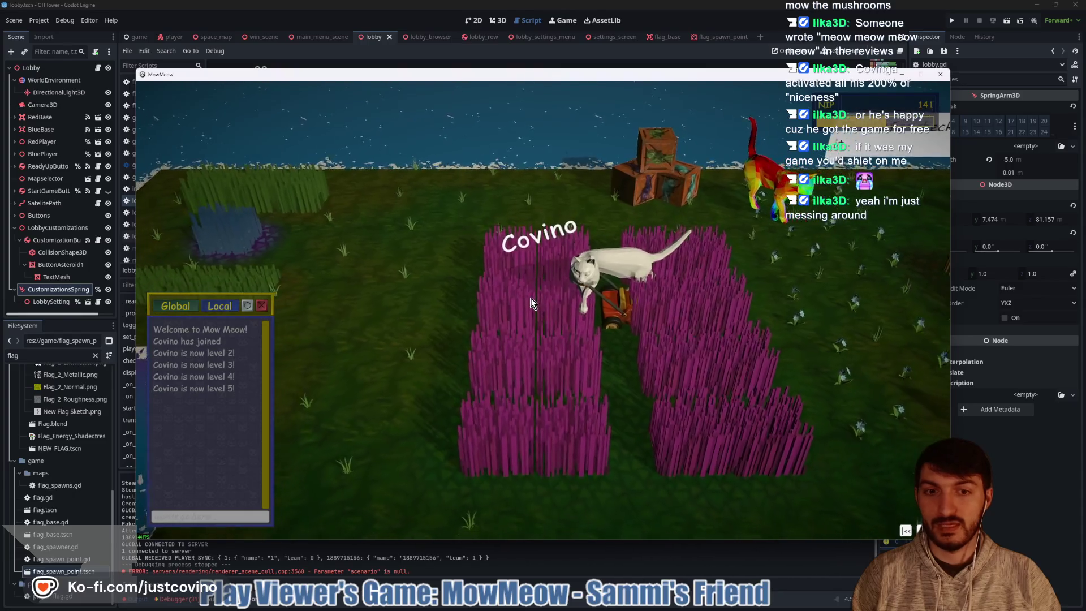
key("a")
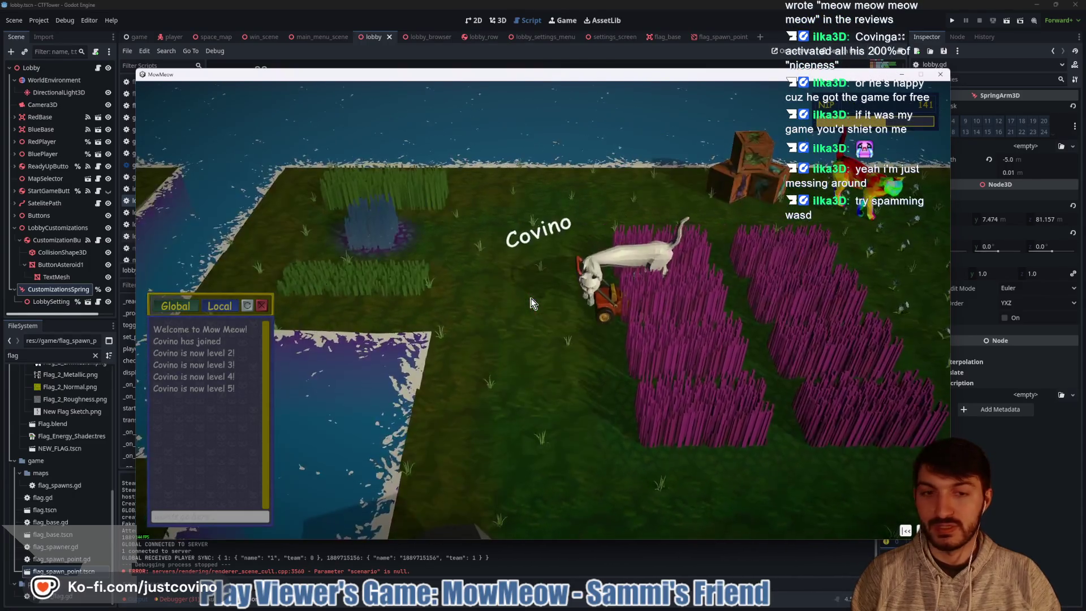
key("w")
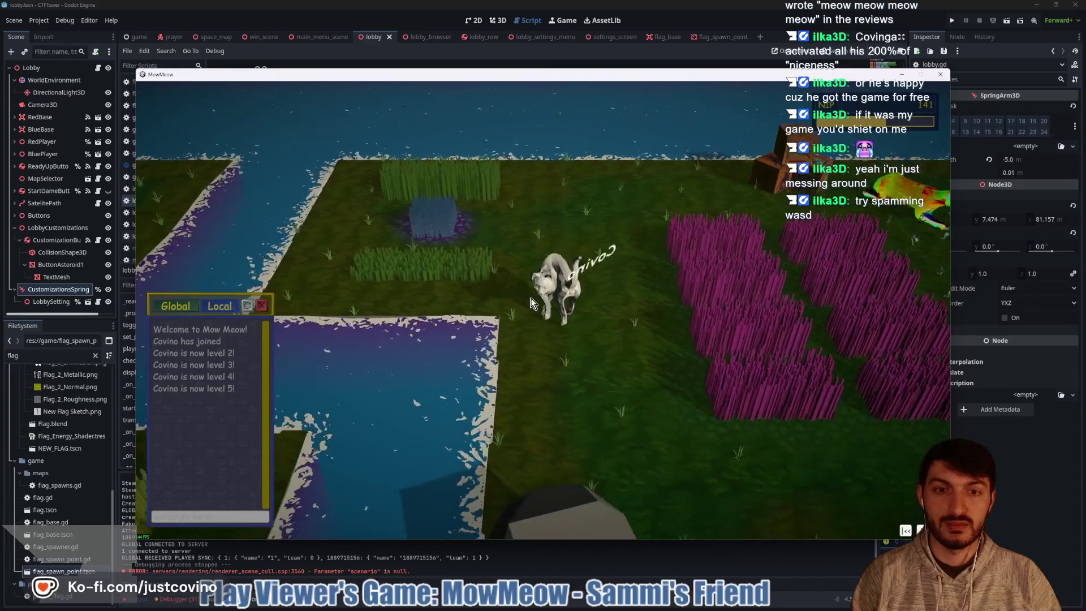
key("d")
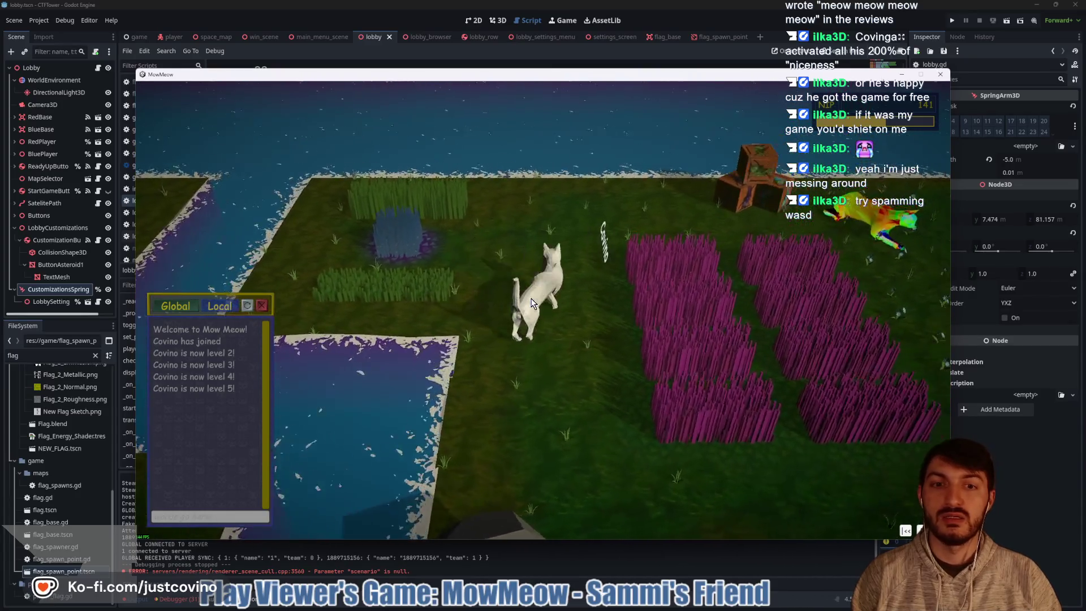
key("w")
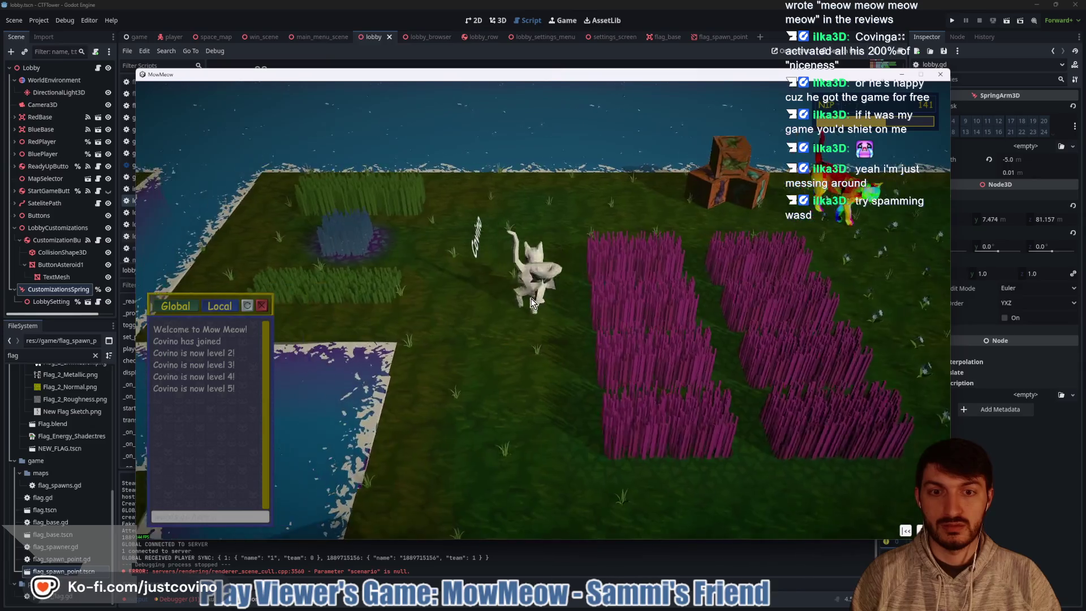
key("a")
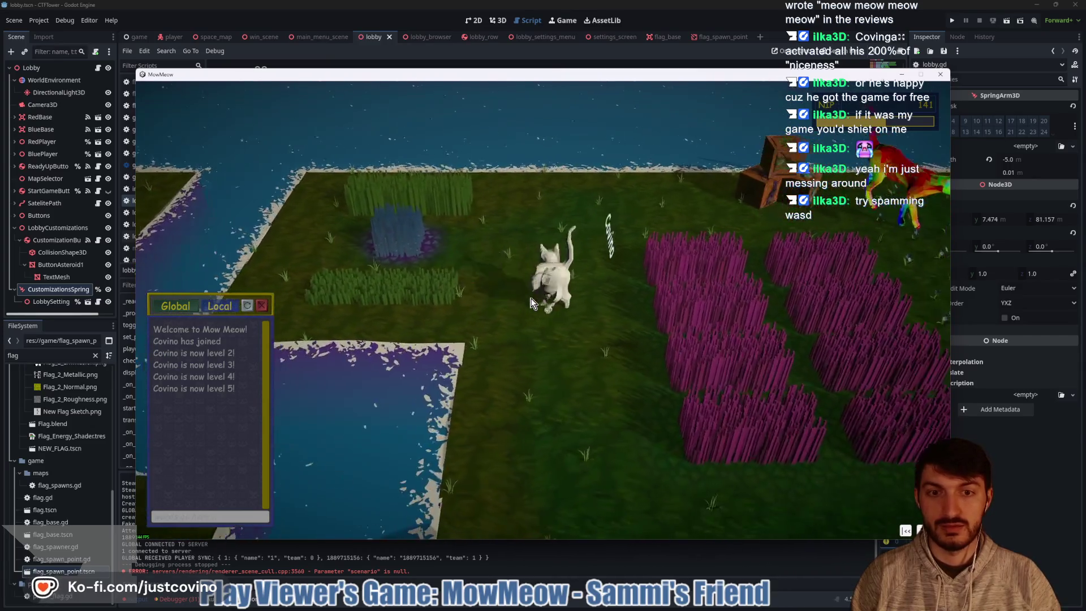
key("s")
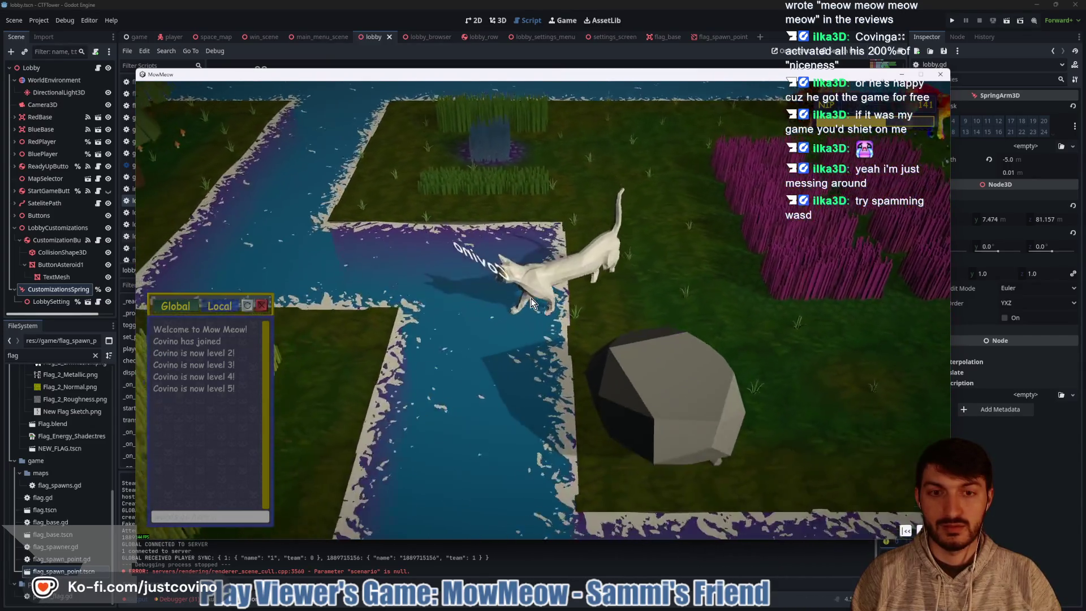
key("d")
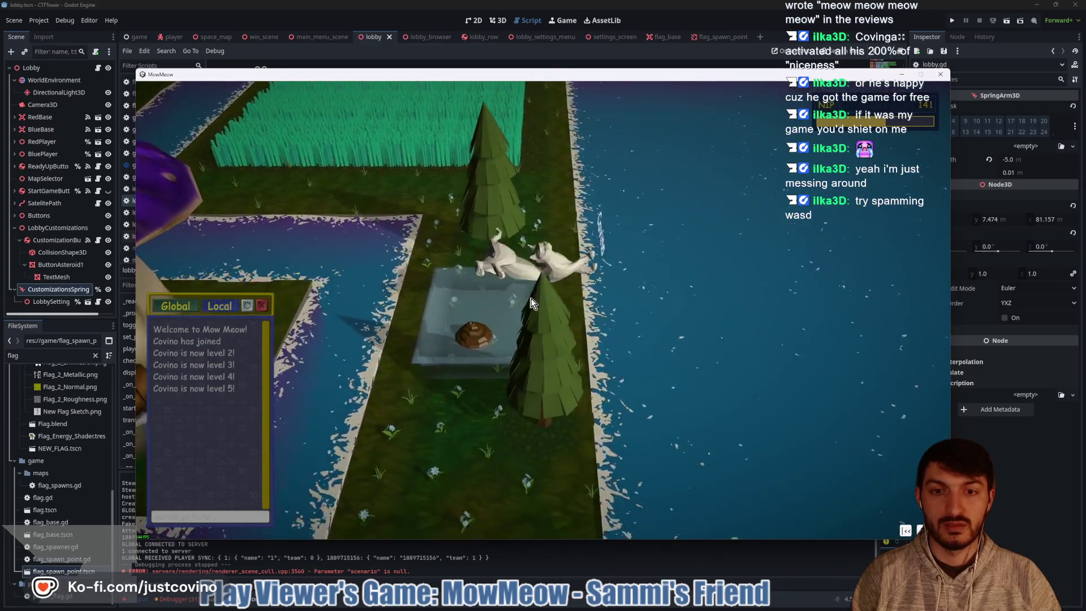
key("w")
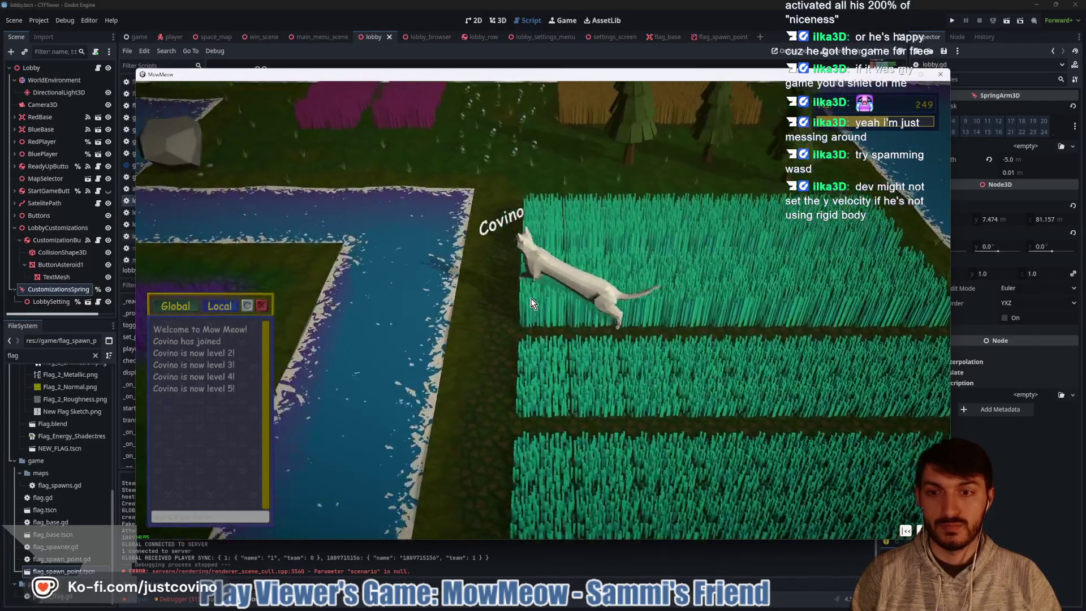
Step: Steer the cat and mower through the teal grass field and out toward the pond
key("d")
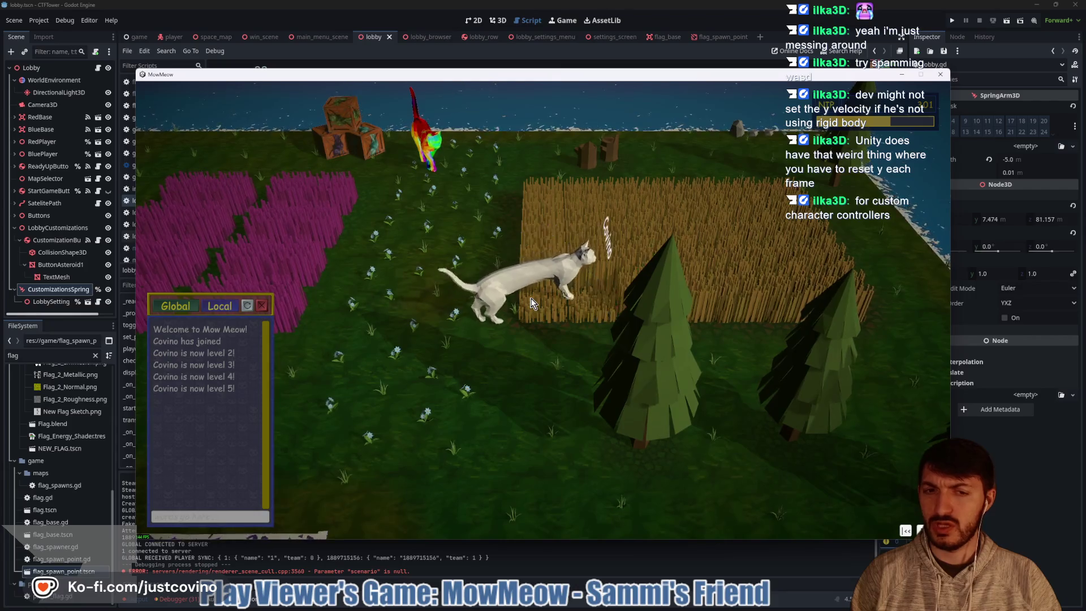
key("w")
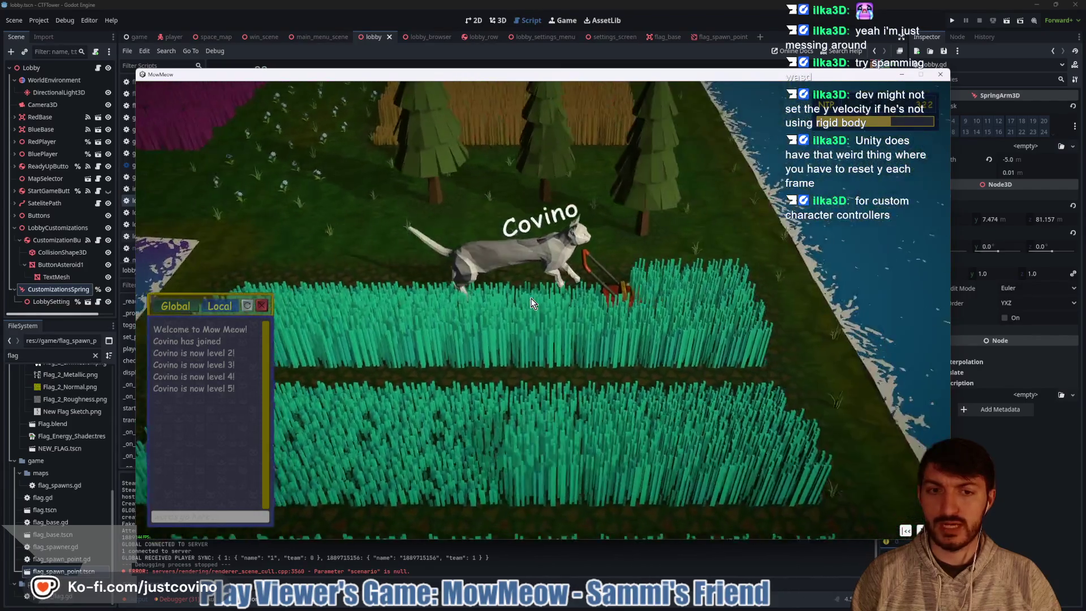
key("w")
key("a")
key("s")
key("d")
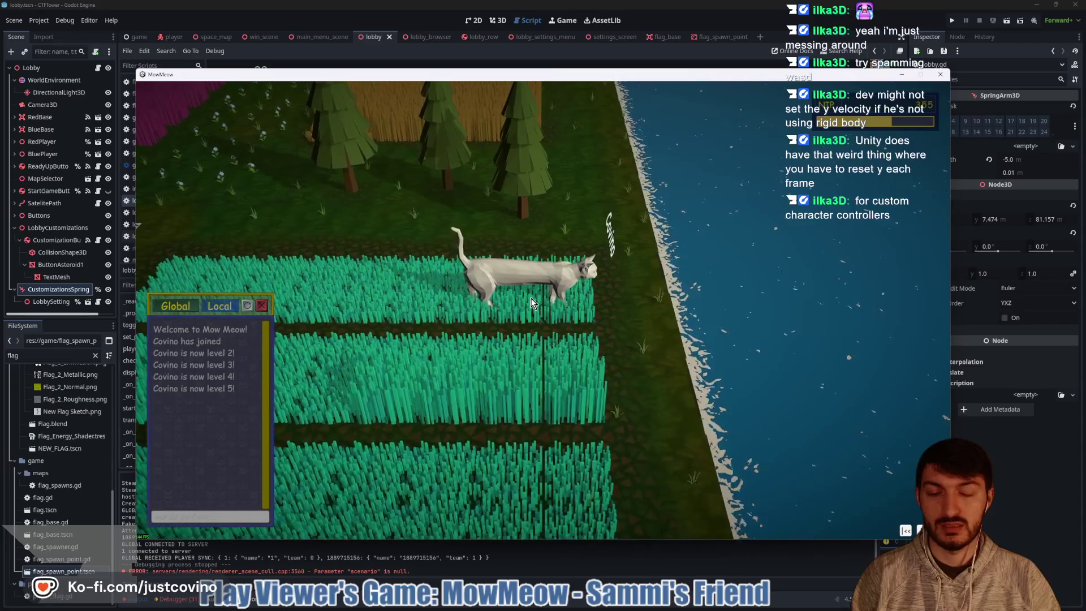
key("s")
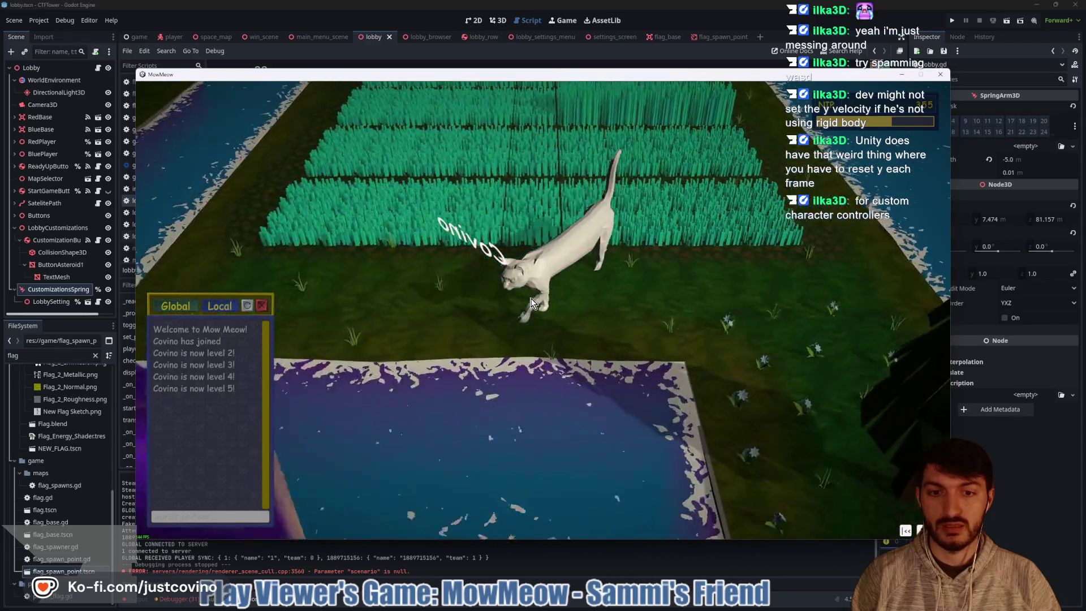
Step: Run the cat onto the stone platform and circle around it
key("w")
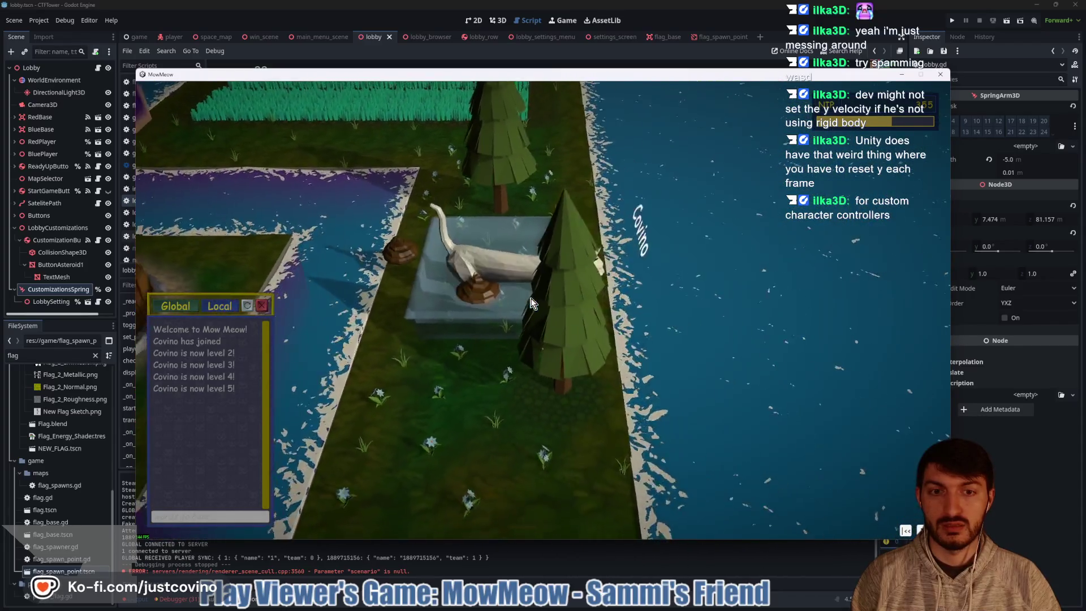
key("a")
key("d")
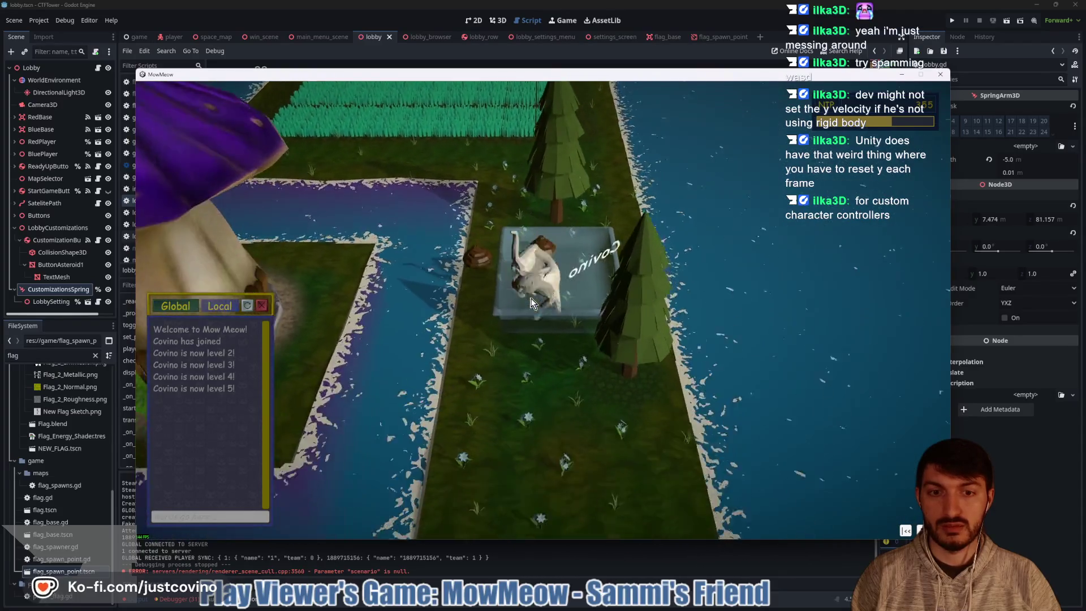
key("d")
key("w")
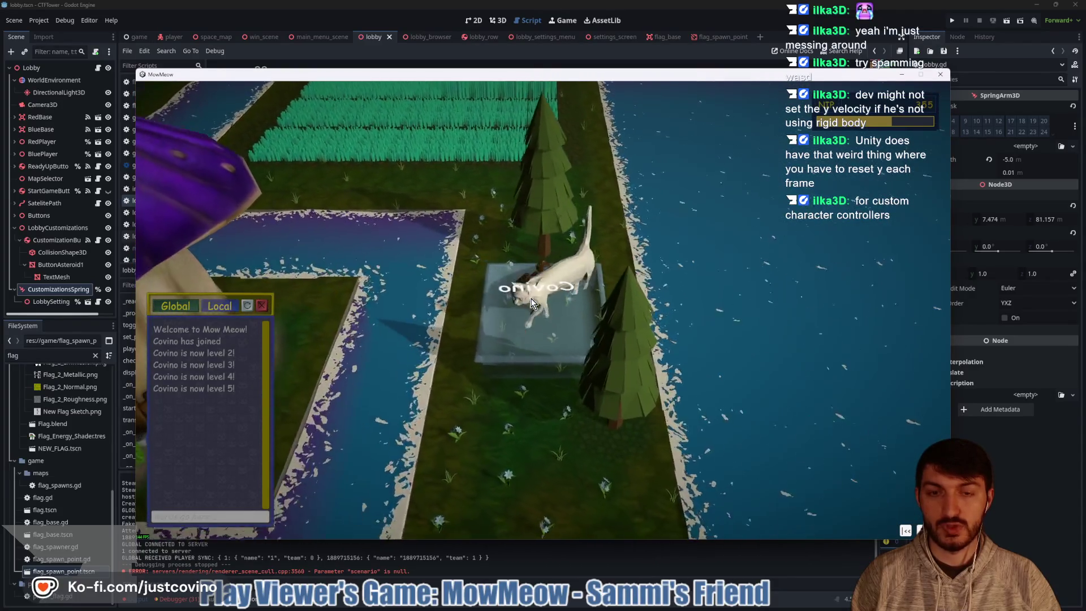
Step: Walk the cat past the mushroom house, tree stumps and pond into the water
key("w")
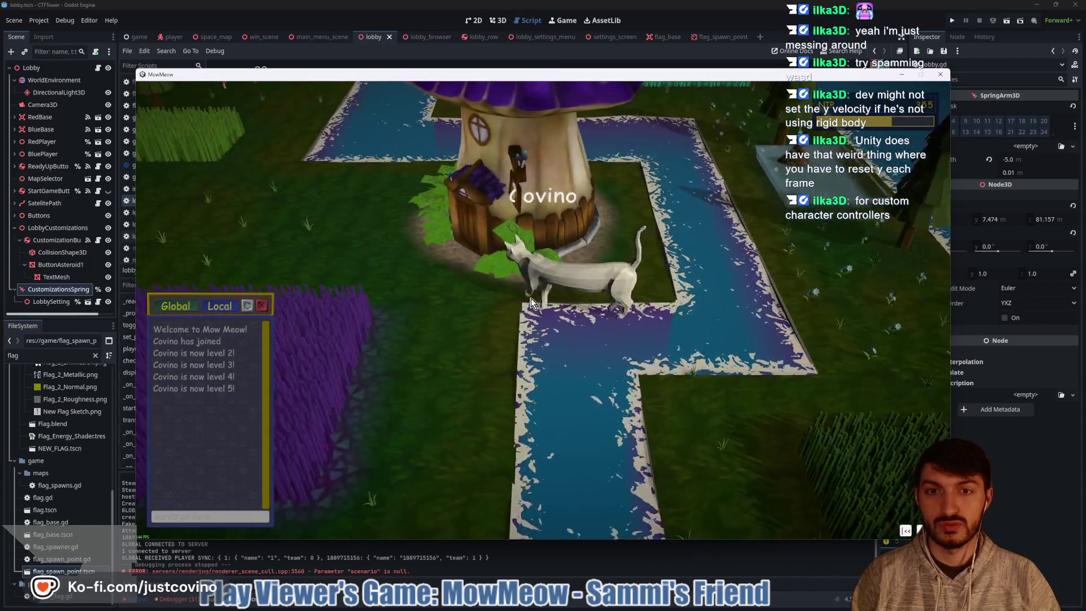
key("w")
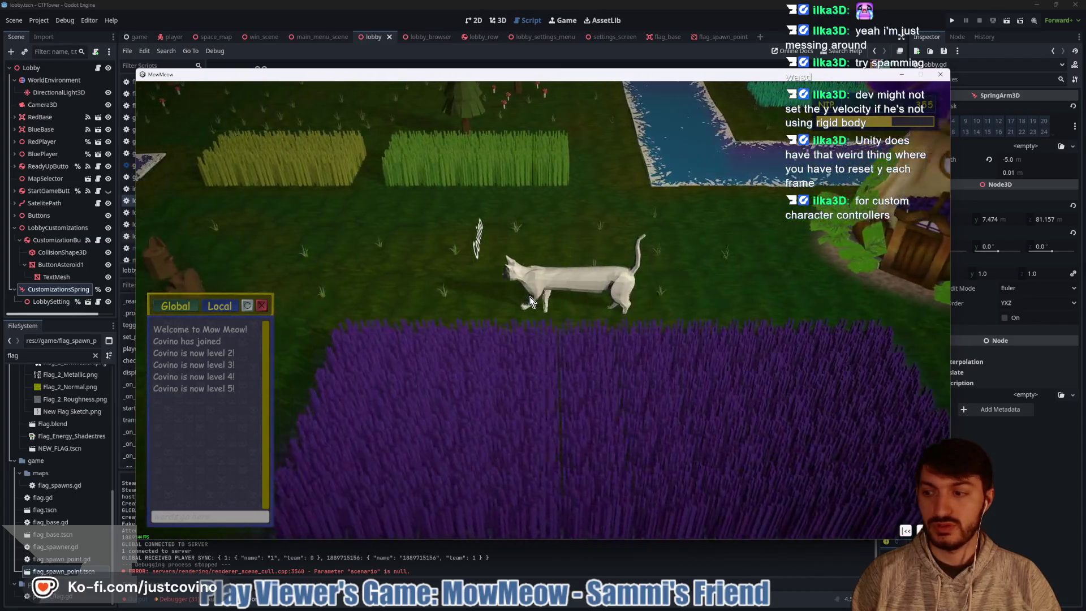
key("w")
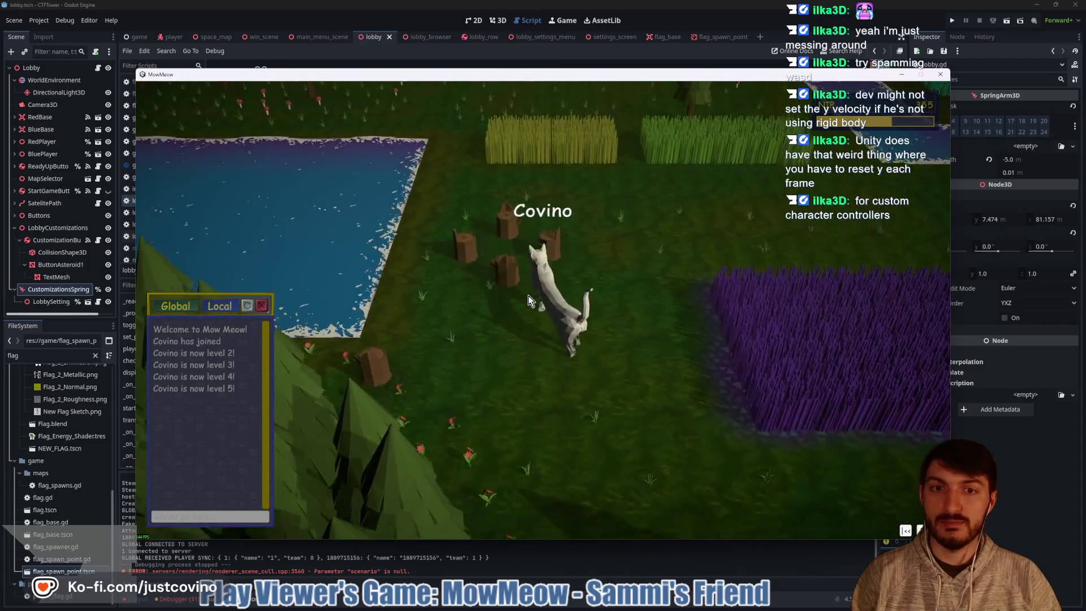
key("w")
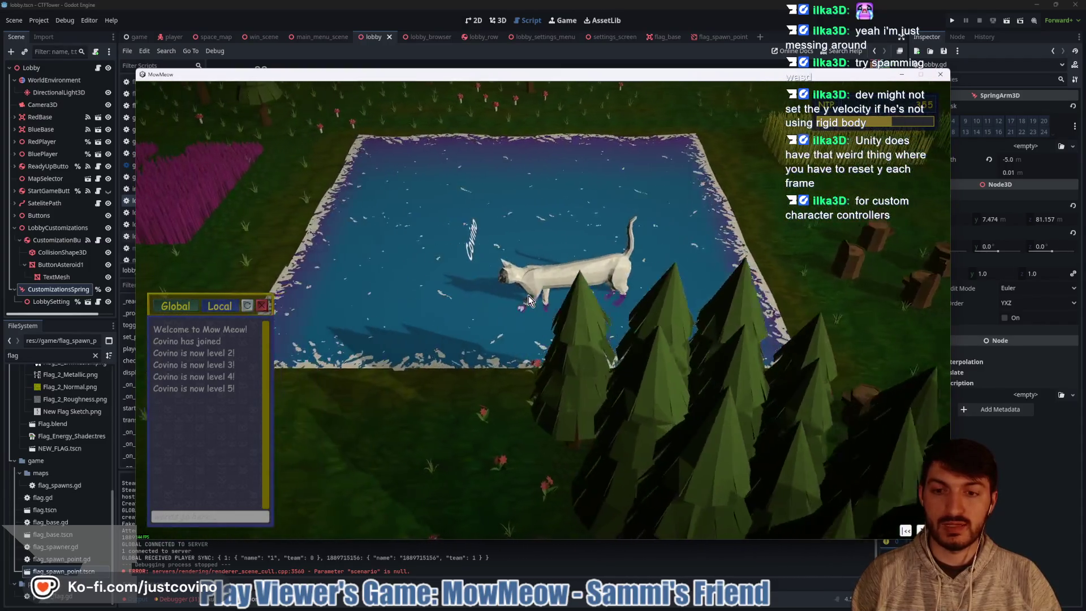
key("w")
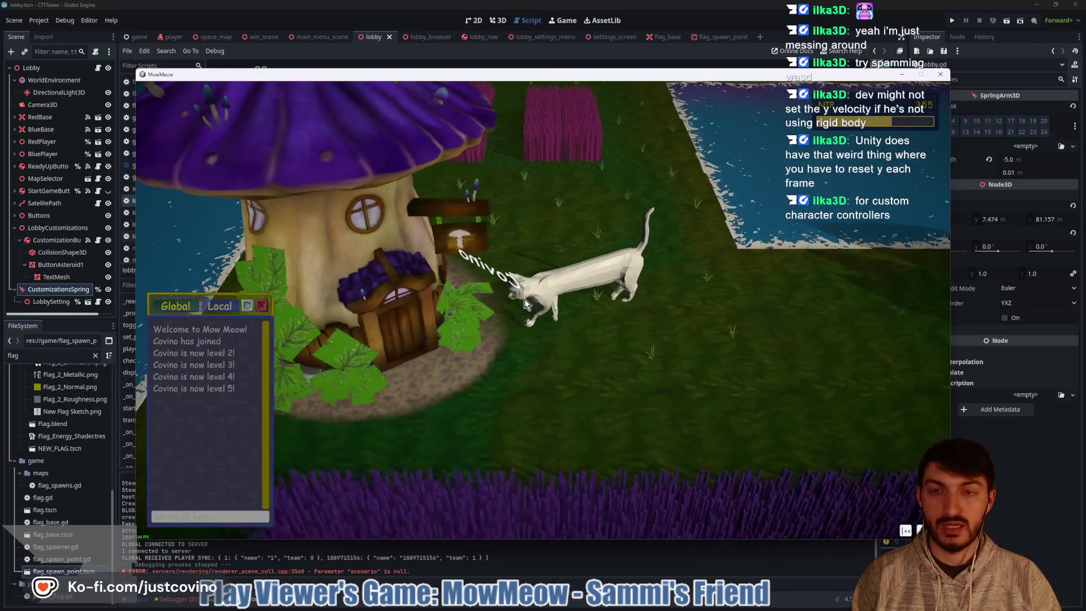
key("w")
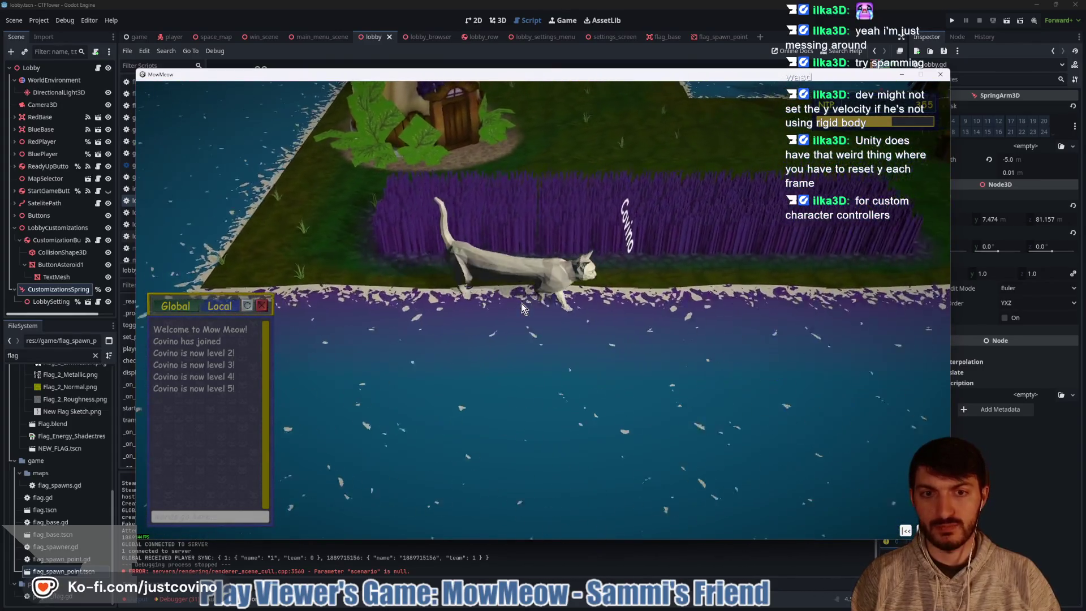
key("w")
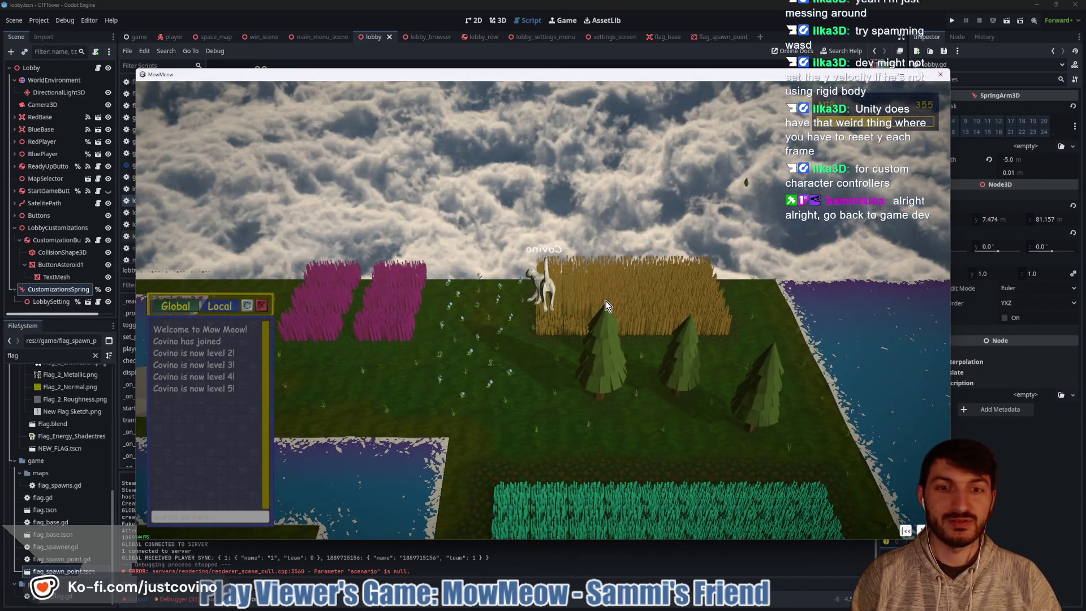
Step: Close the MowMeow game window and open Mow Meow's store page in Steam
left_click(939, 74)
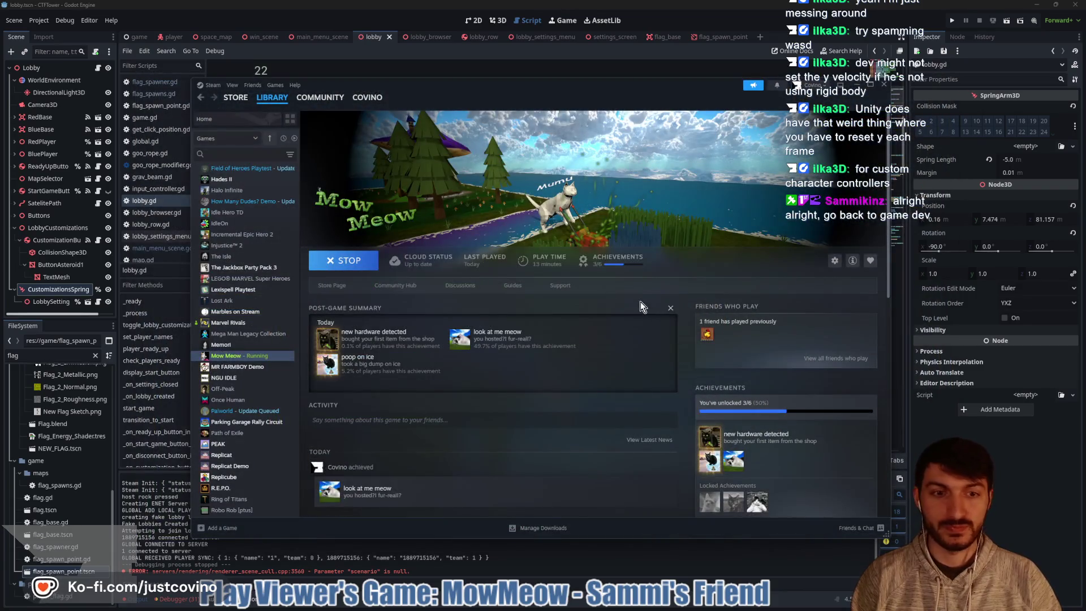
scroll(634, 319, "down", 3)
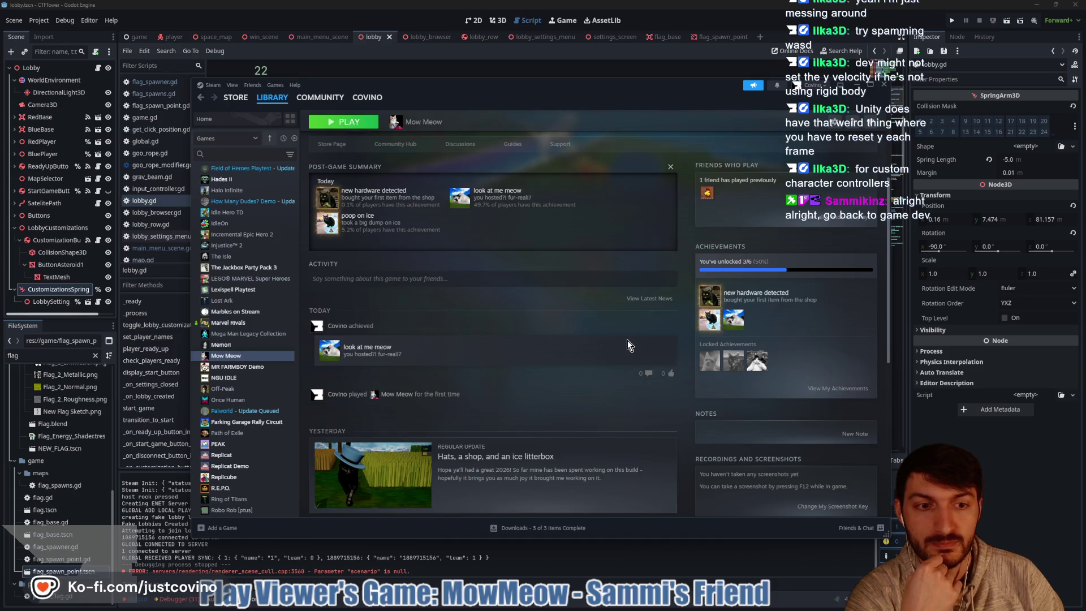
mouse_move(714, 361)
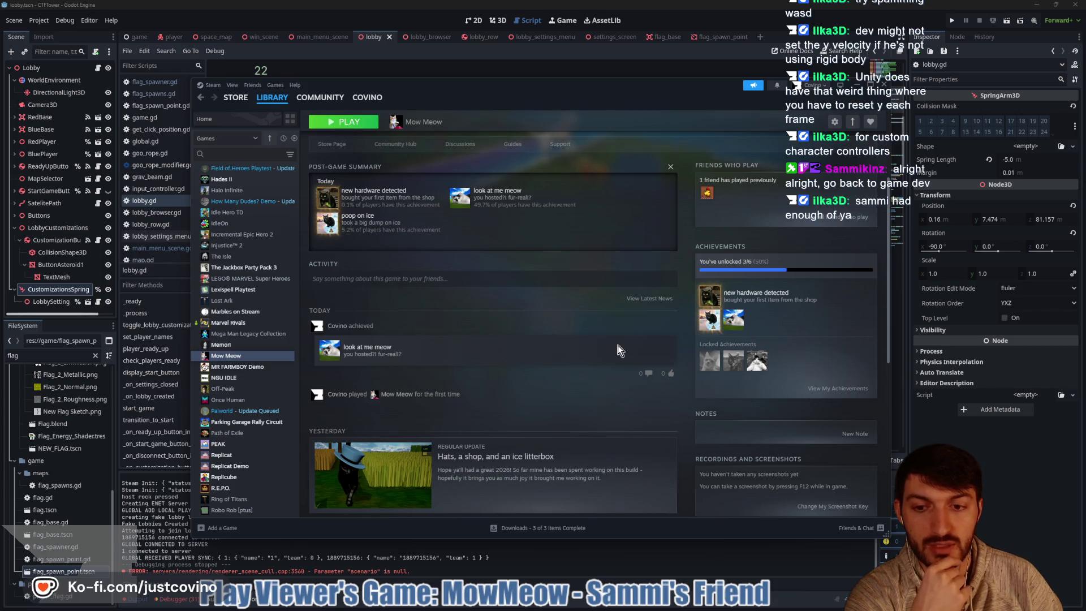
scroll(570, 360, "up", 3)
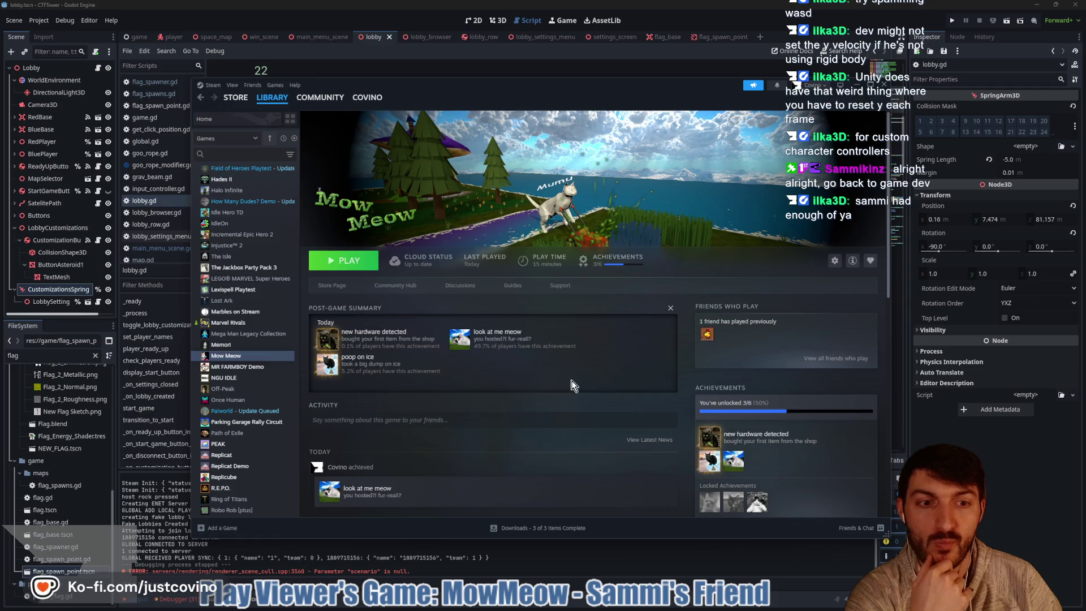
left_click(335, 286)
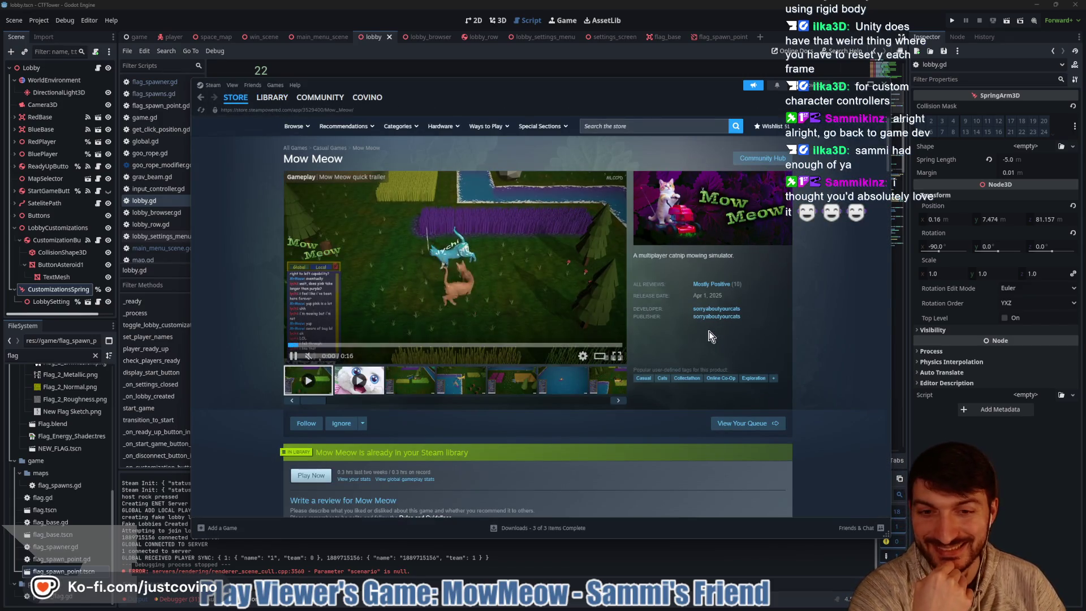
Step: Scroll the Mow Meow store page down to its key features, then switch back to Godot
scroll(808, 302, "down", 5)
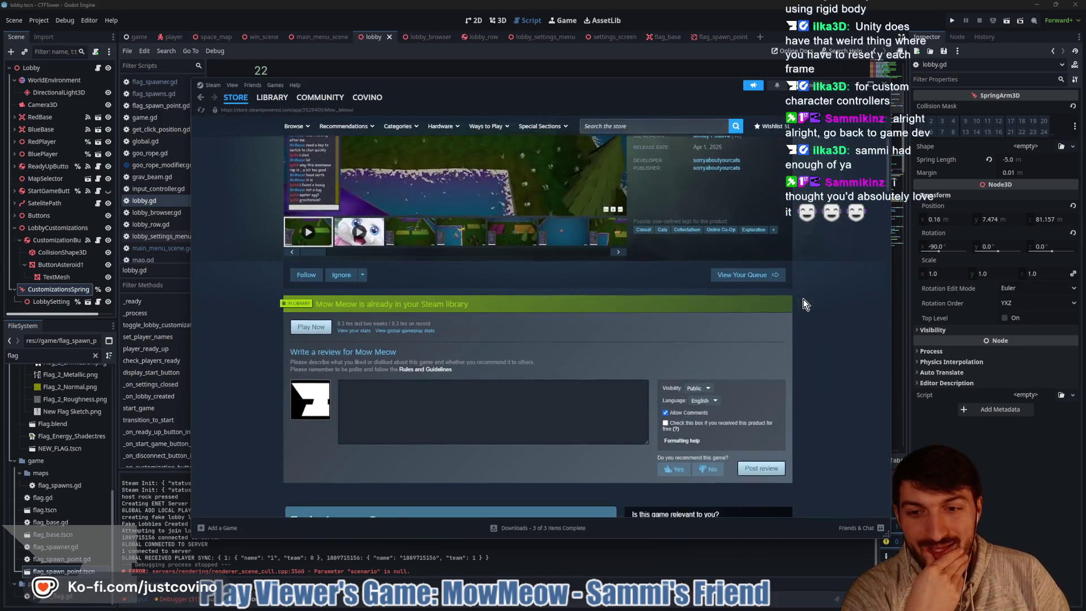
scroll(803, 298, "down", 8)
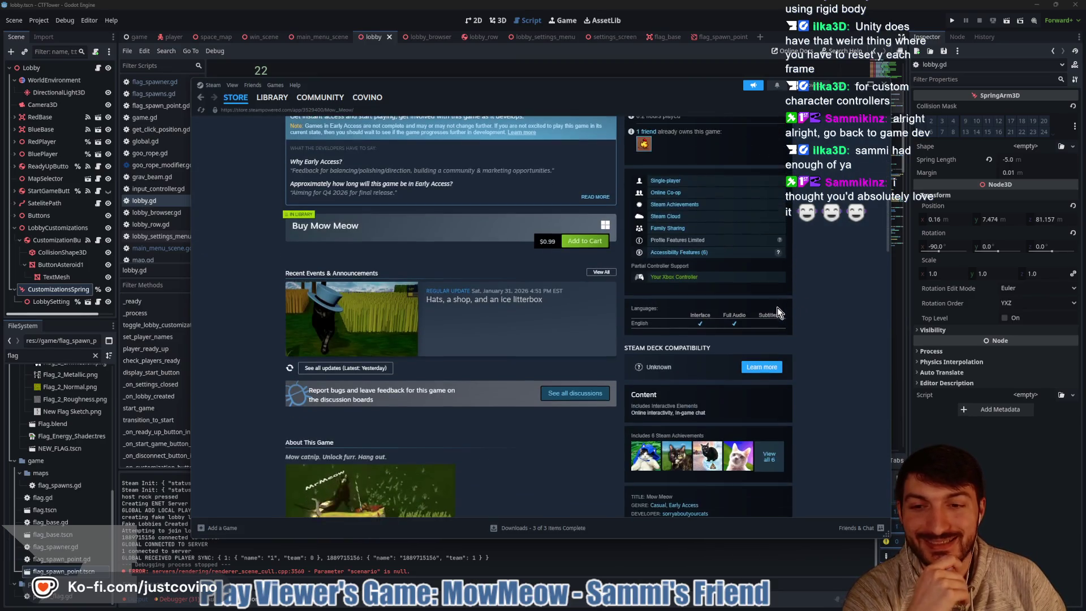
scroll(768, 313, "down", 2)
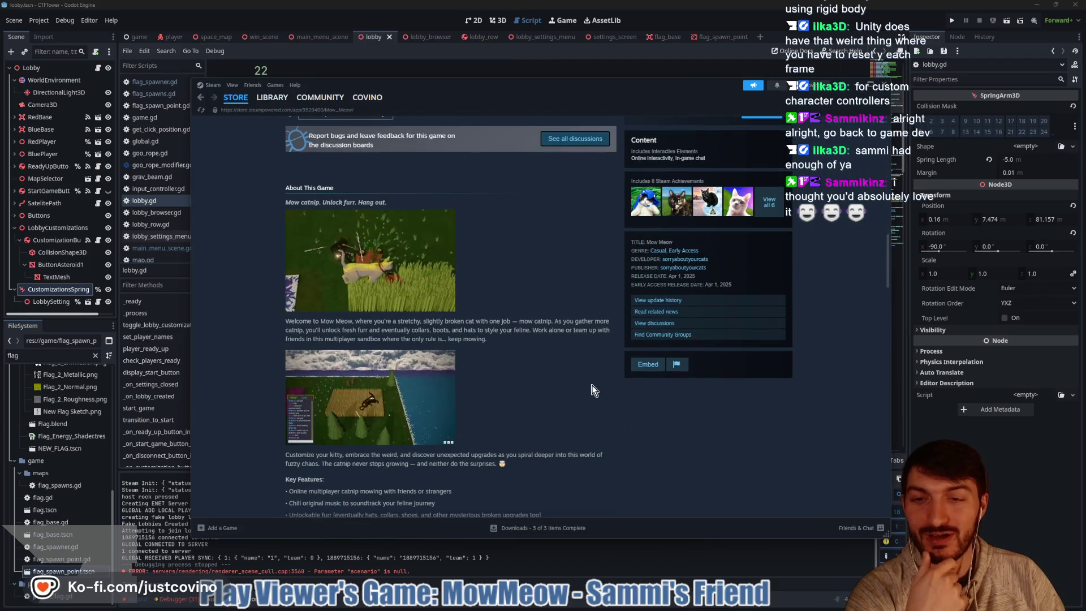
scroll(588, 389, "down", 2)
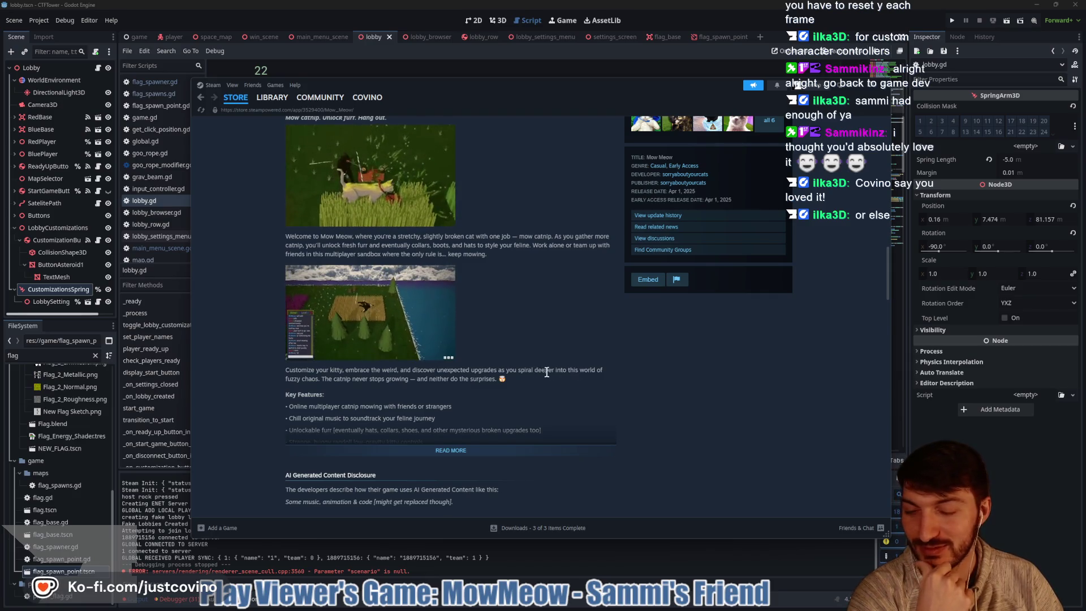
key("alt+Tab")
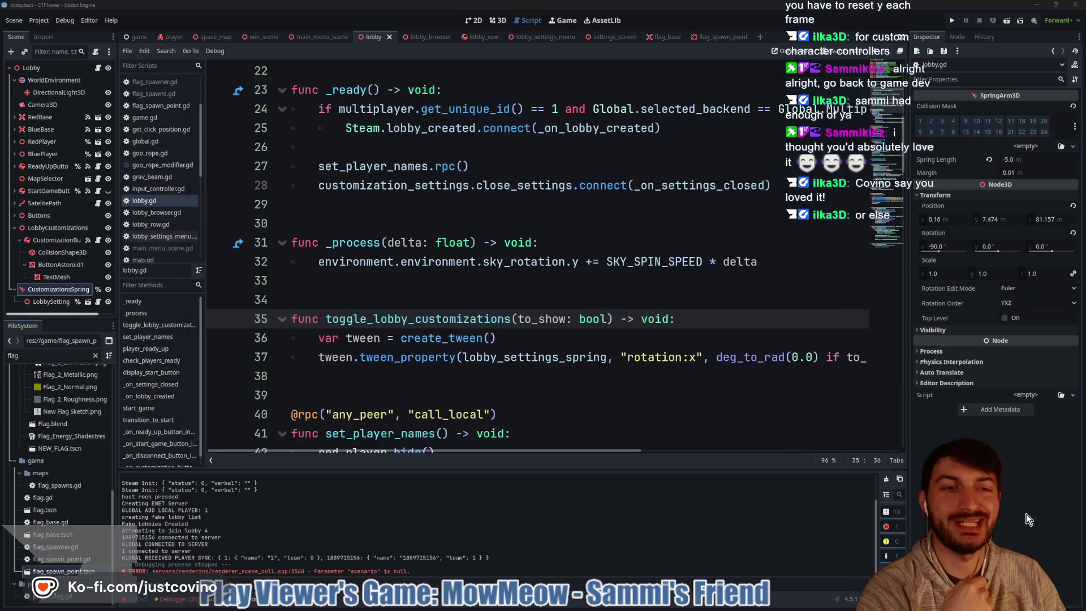
left_click(594, 357)
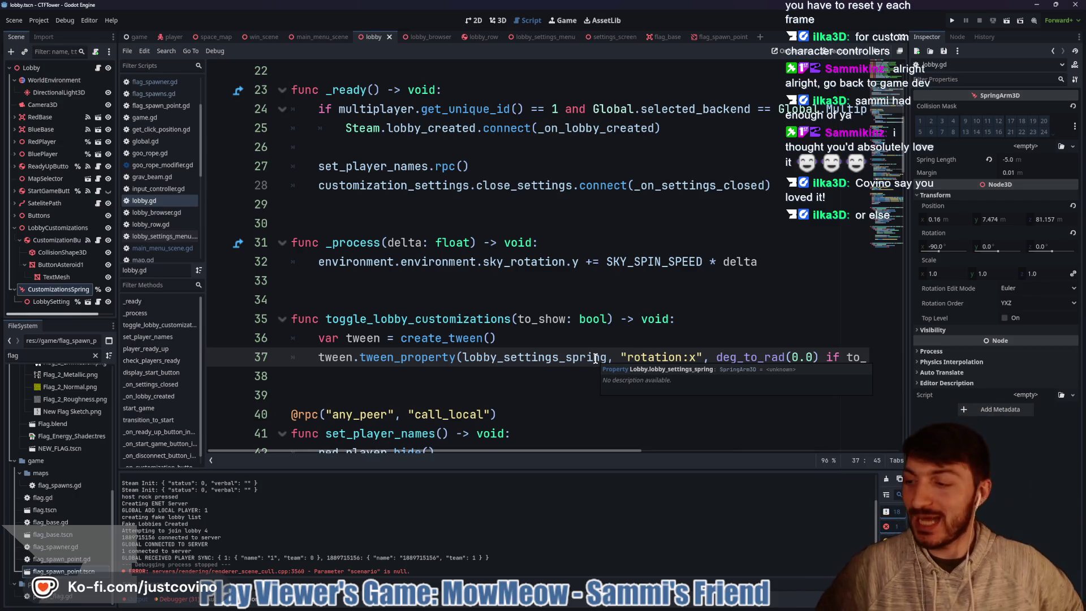
left_click(415, 296)
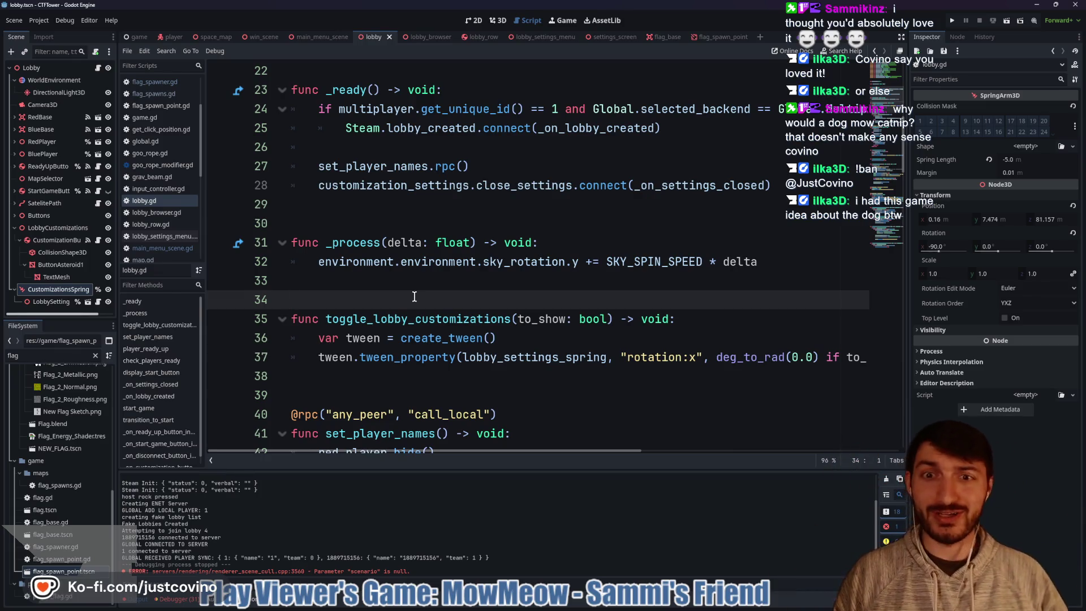
left_click(394, 206)
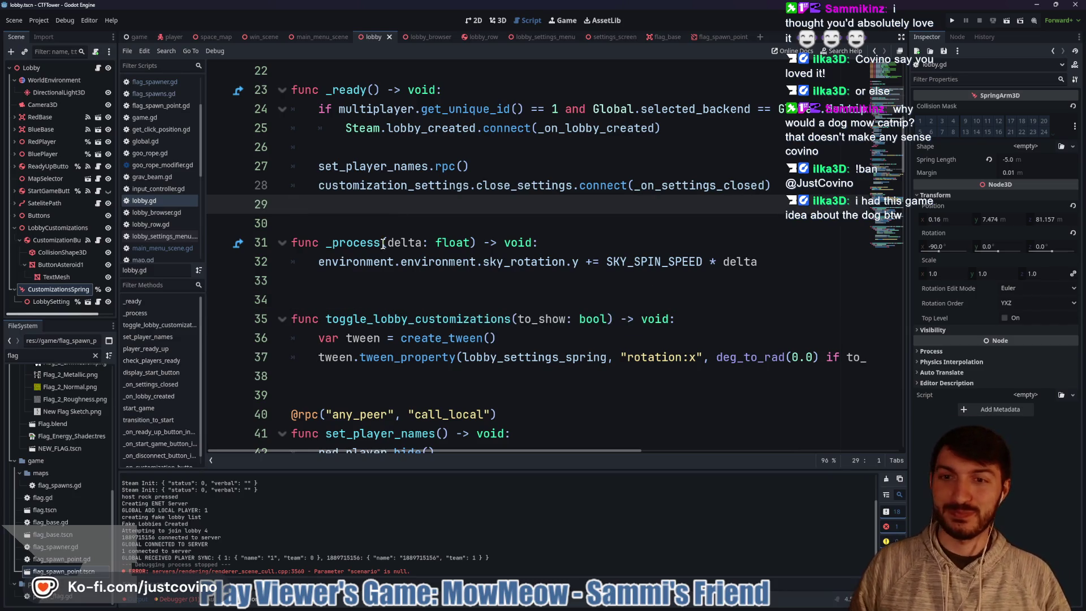
scroll(424, 260, "down", 1)
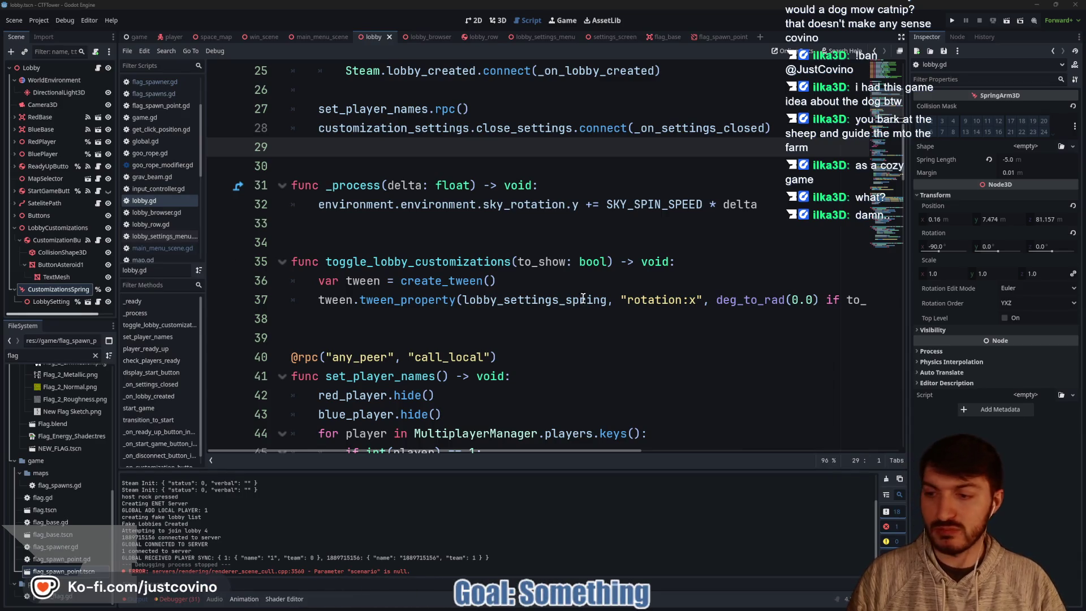
left_click(467, 224)
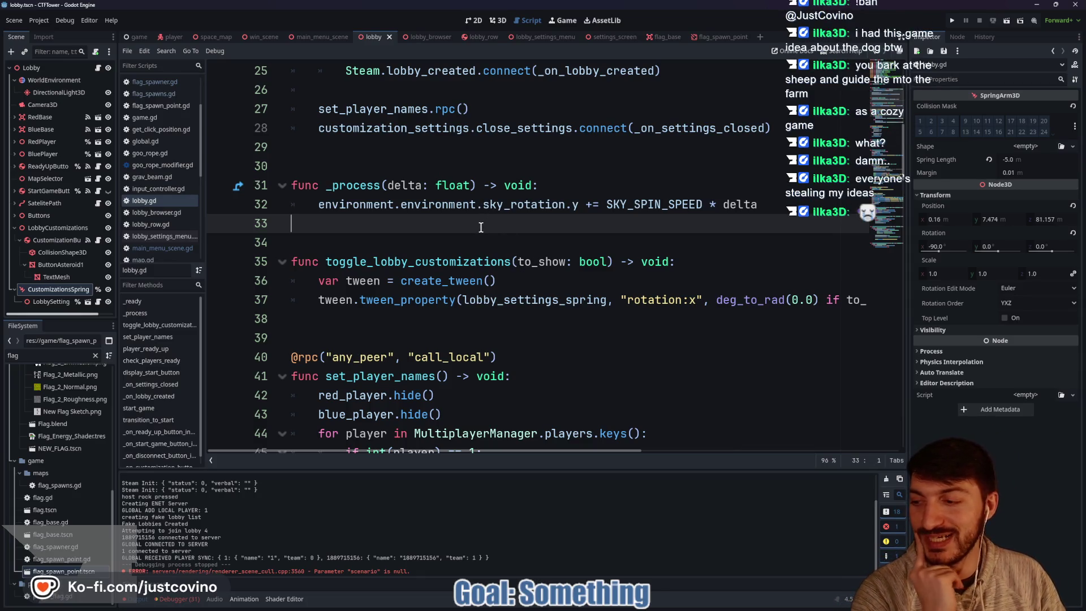
scroll(476, 251, "up", 4)
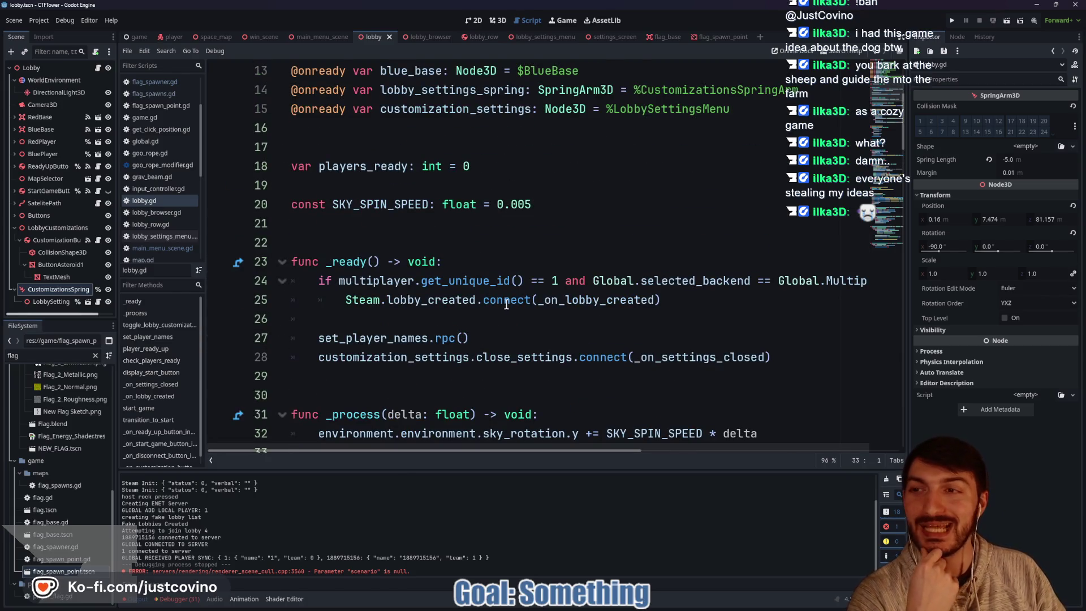
Step: In lobby.gd, select the Steam lobby_created connect line and the word _on_lobby_created
scroll(439, 287, "up", 1)
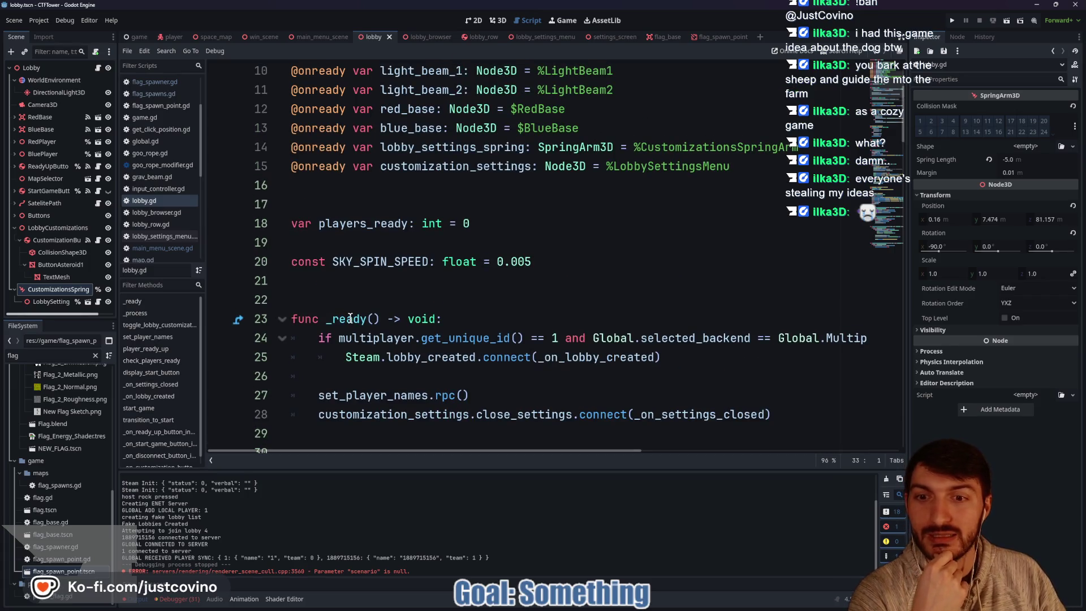
scroll(469, 338, "up", 3)
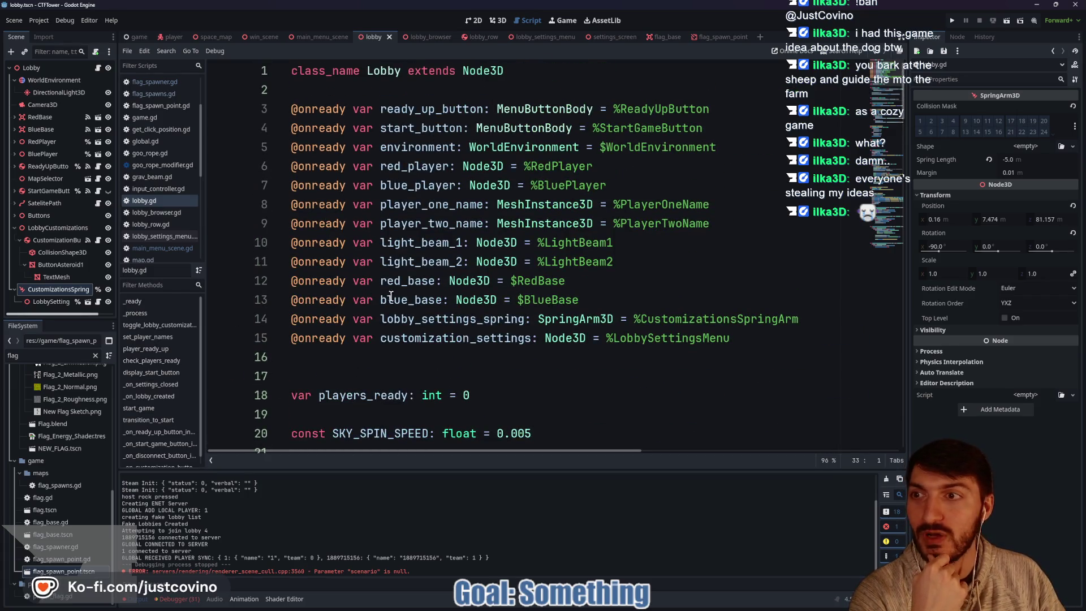
scroll(409, 305, "down", 6)
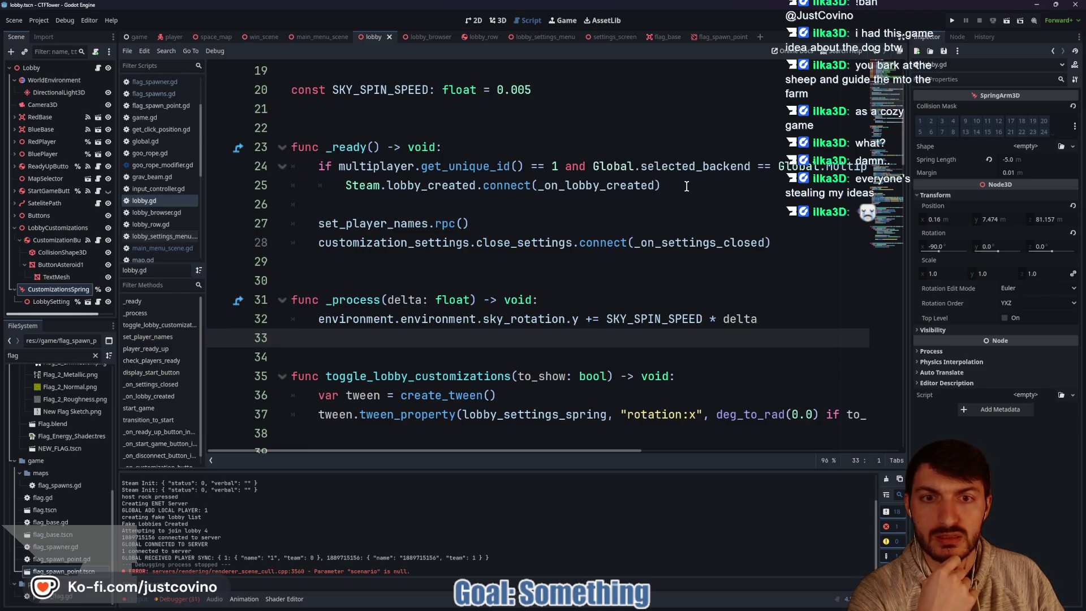
left_click_drag(670, 186, 319, 187)
double_click(613, 188)
Step: Scroll through the rest of lobby.gd, then view the Lobby scene in the 3D editor
scroll(577, 246, "down", 11)
scroll(578, 246, "down", 10)
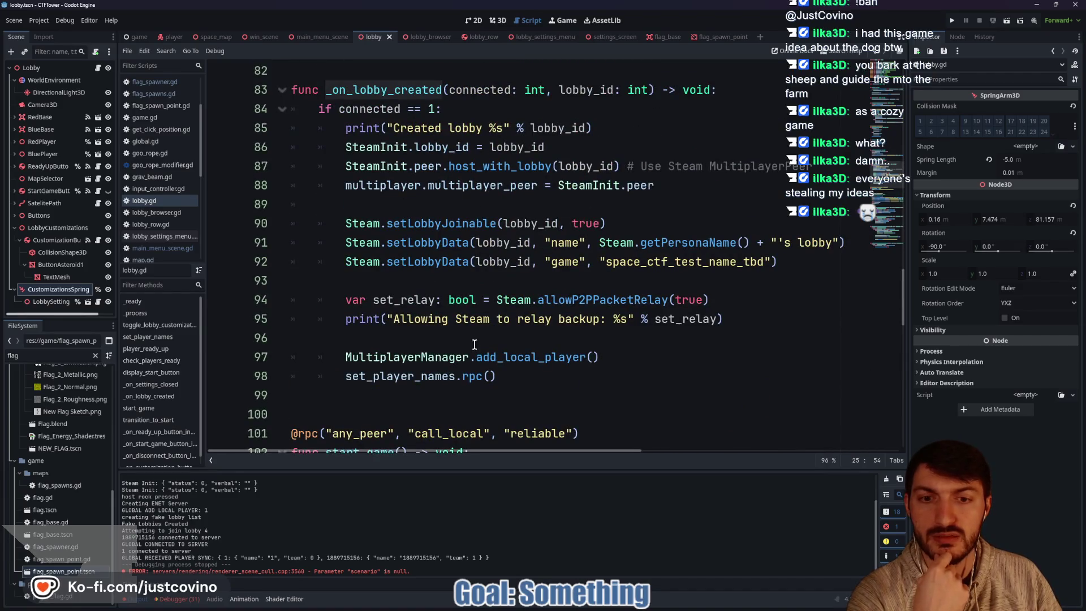
scroll(489, 326, "down", 1)
scroll(489, 326, "down", 3)
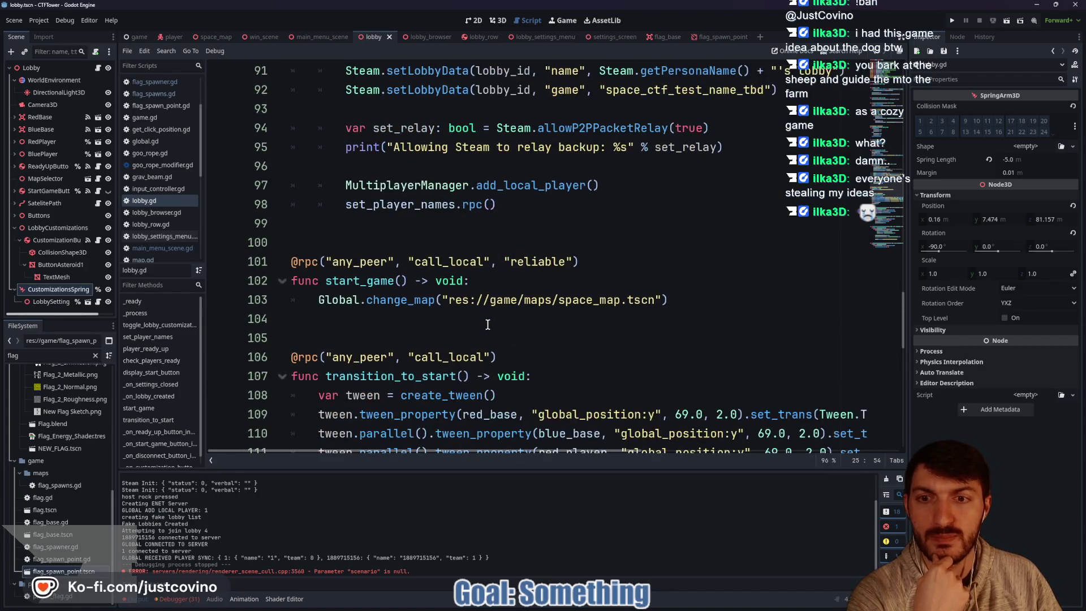
scroll(477, 320, "down", 4)
scroll(471, 315, "up", 20)
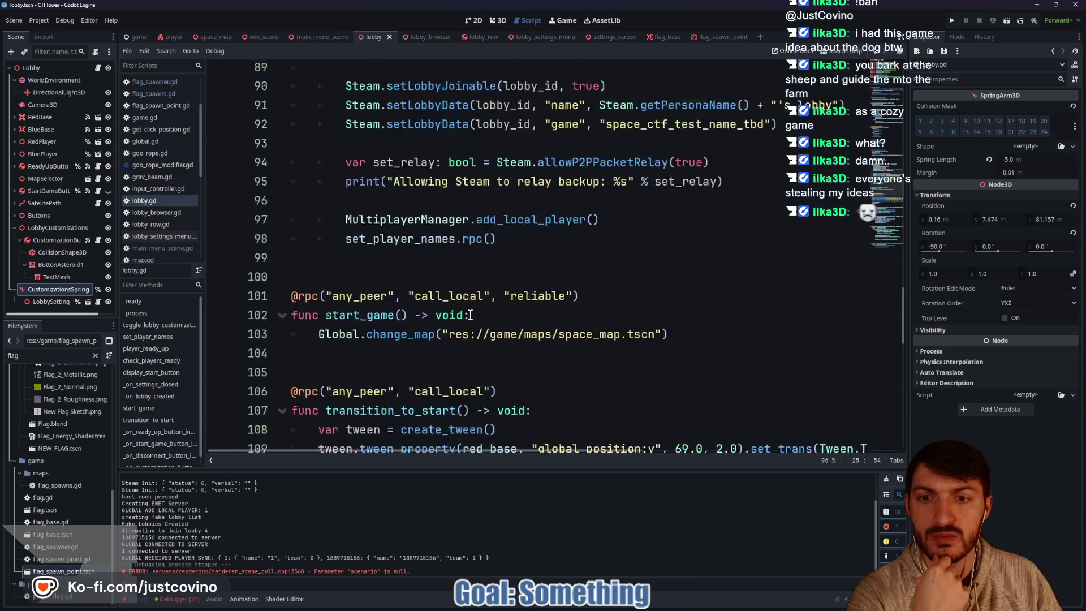
scroll(468, 313, "up", 2)
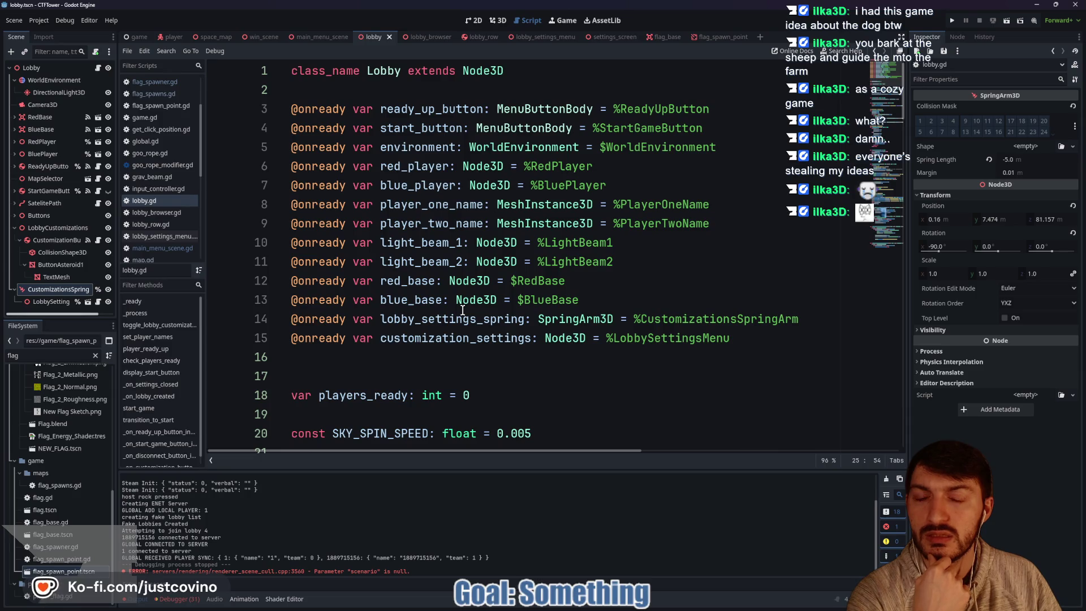
scroll(462, 310, "down", 5)
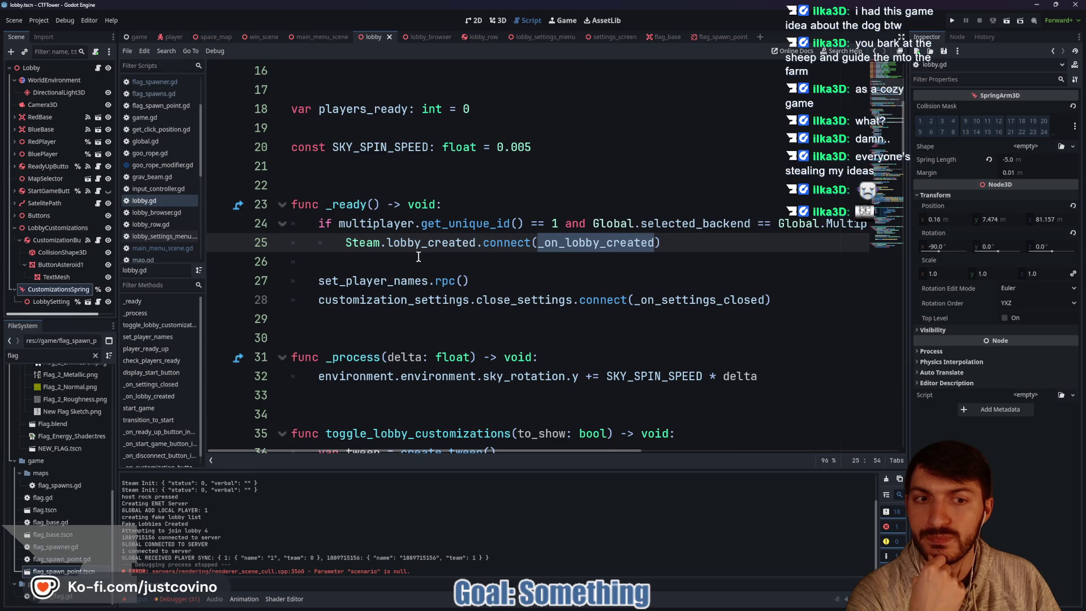
scroll(410, 256, "down", 2)
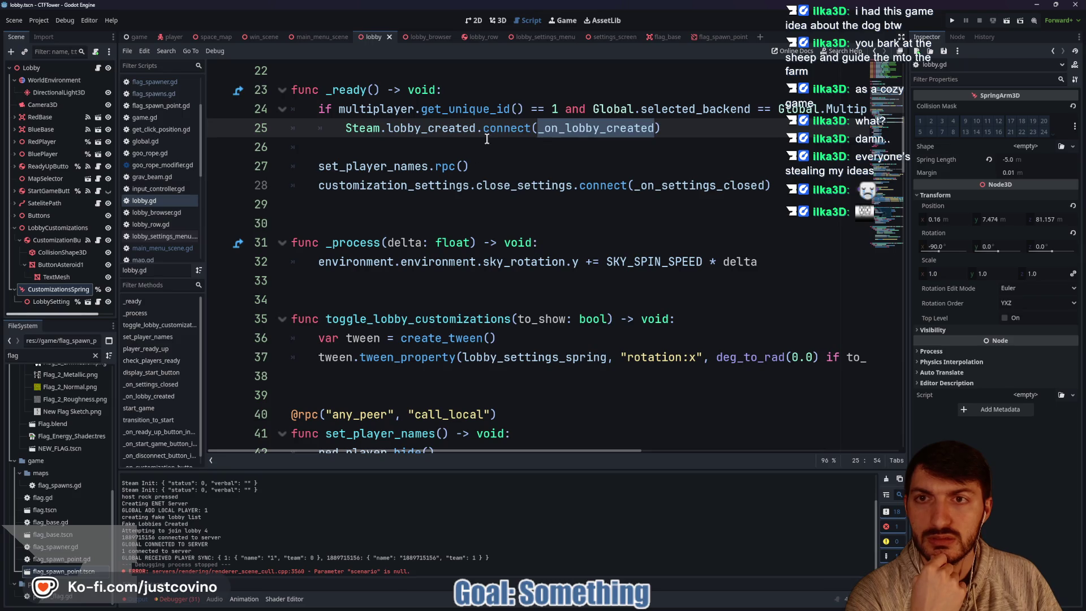
left_click(498, 20)
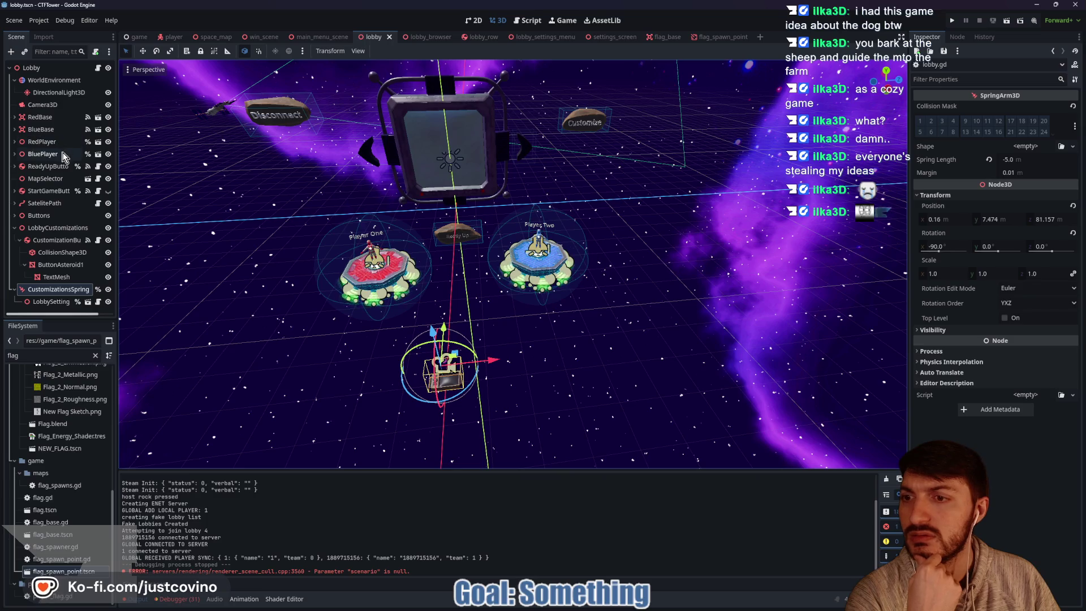
Step: Open lobby_settings_menu.gd and launch the game in two debug instances
left_click(98, 301)
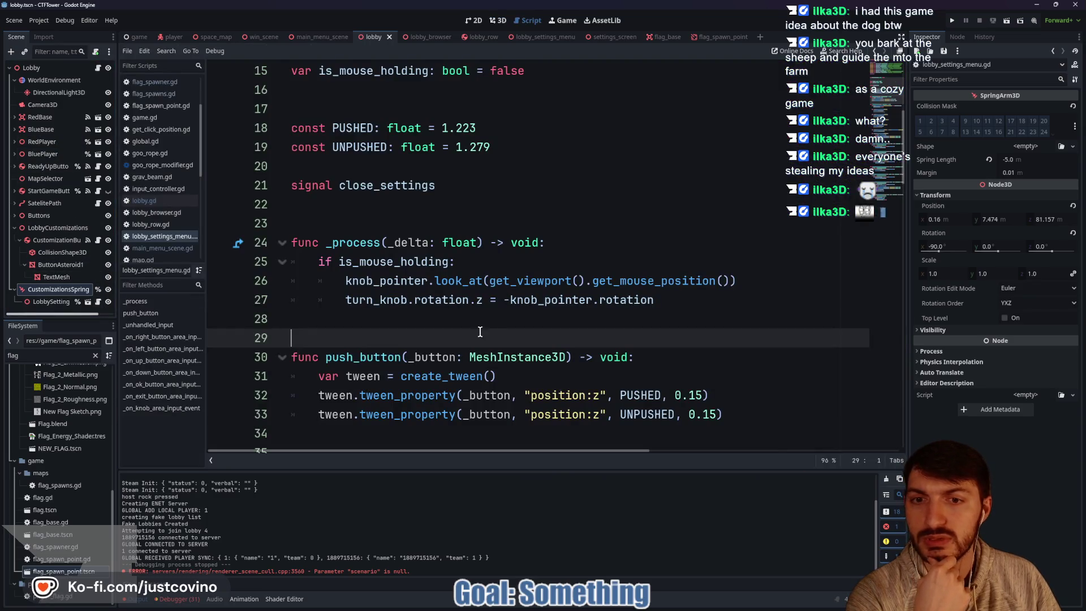
scroll(365, 286, "up", 2)
scroll(339, 243, "down", 3)
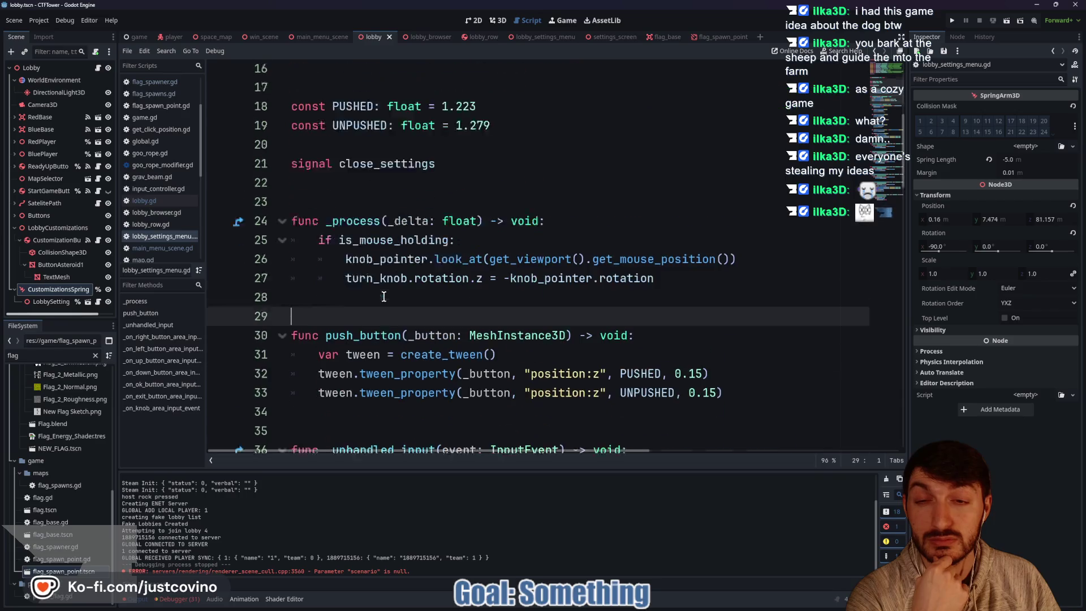
left_click(952, 20)
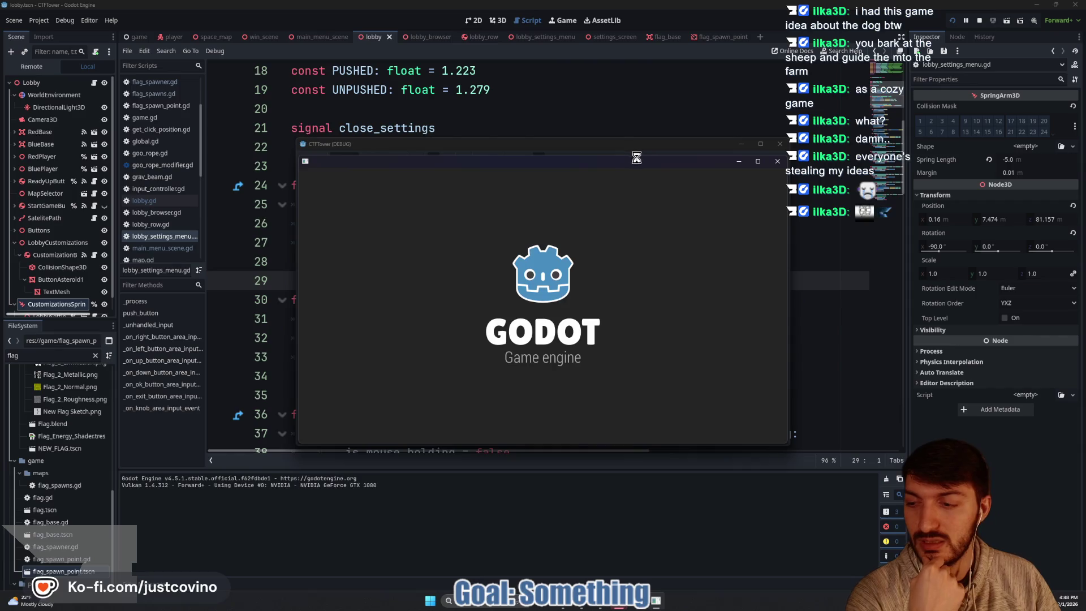
Step: Host a lobby in the left window, join a fake lobby from the right, stop, and return to lobby.gd
left_click_drag(619, 151, 344, 159)
left_click(151, 267)
left_click_drag(650, 158, 910, 121)
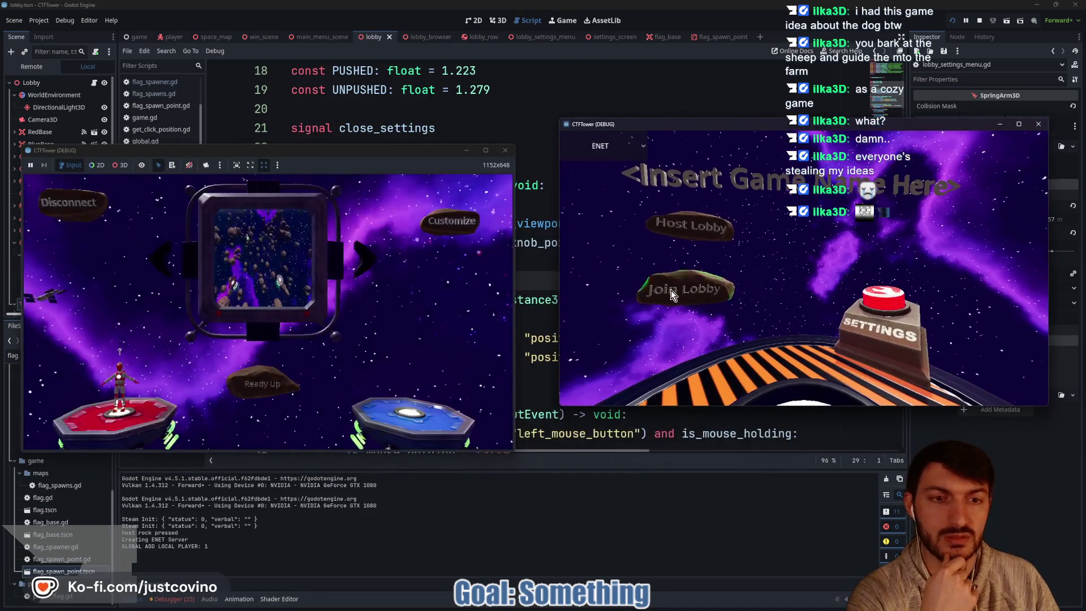
left_click(672, 289)
left_click(756, 338)
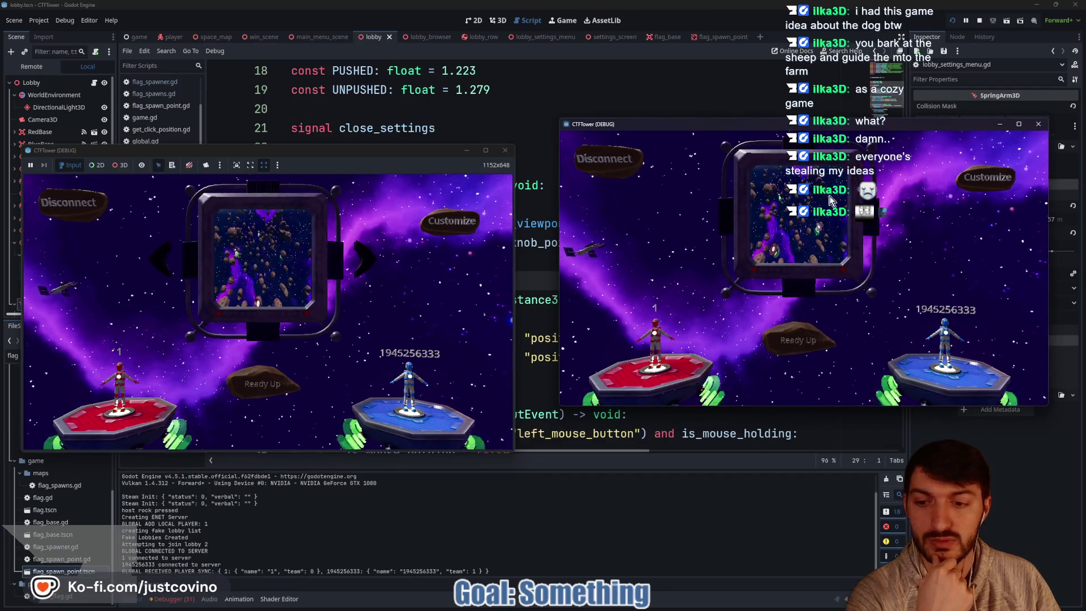
key("F8")
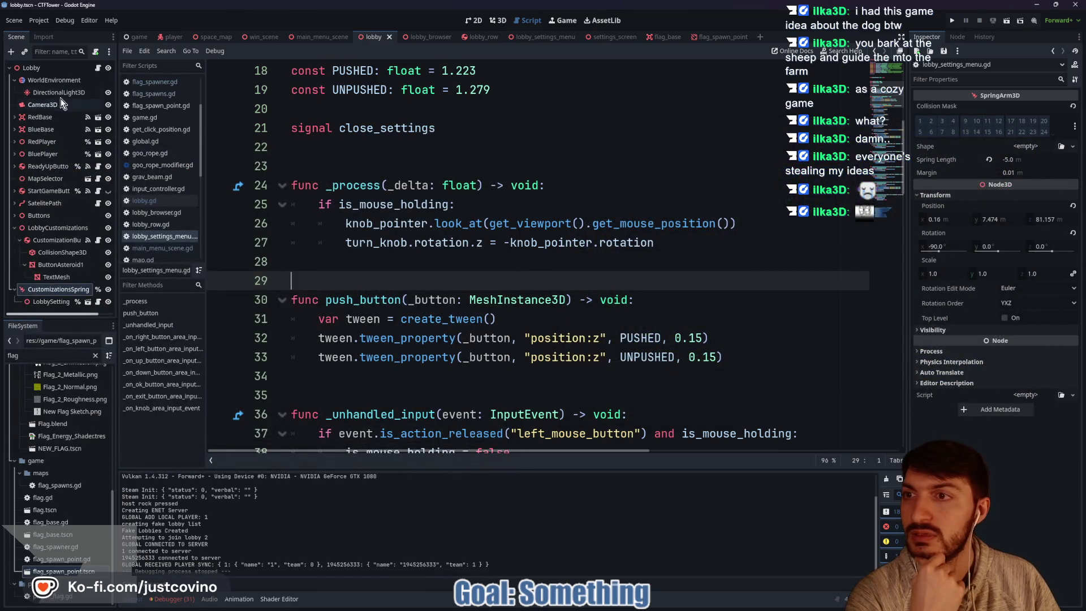
left_click(97, 67)
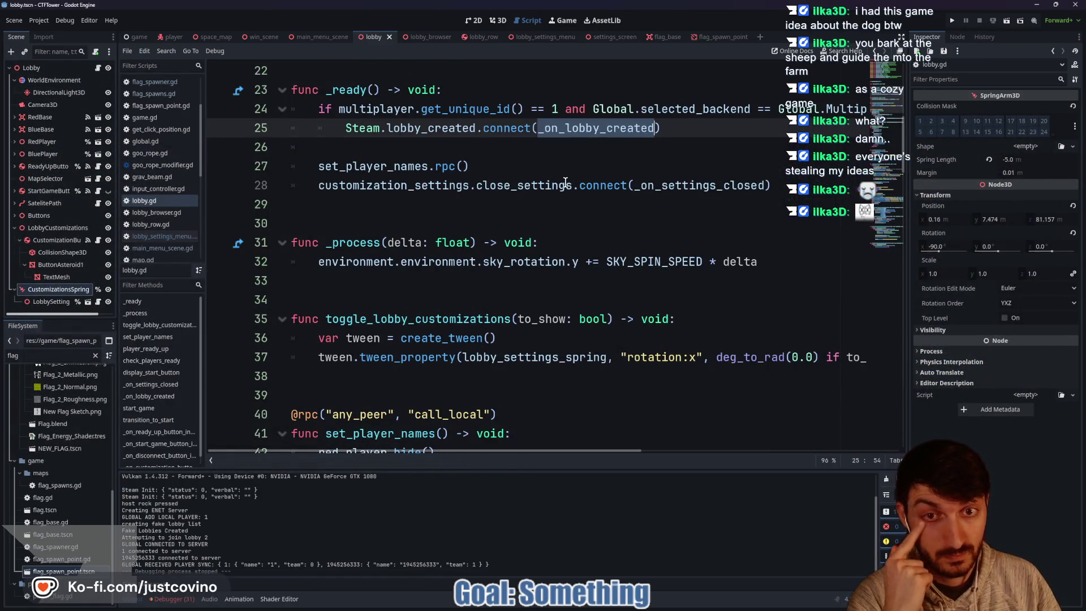
scroll(565, 183, "up", 1)
scroll(553, 179, "up", 1)
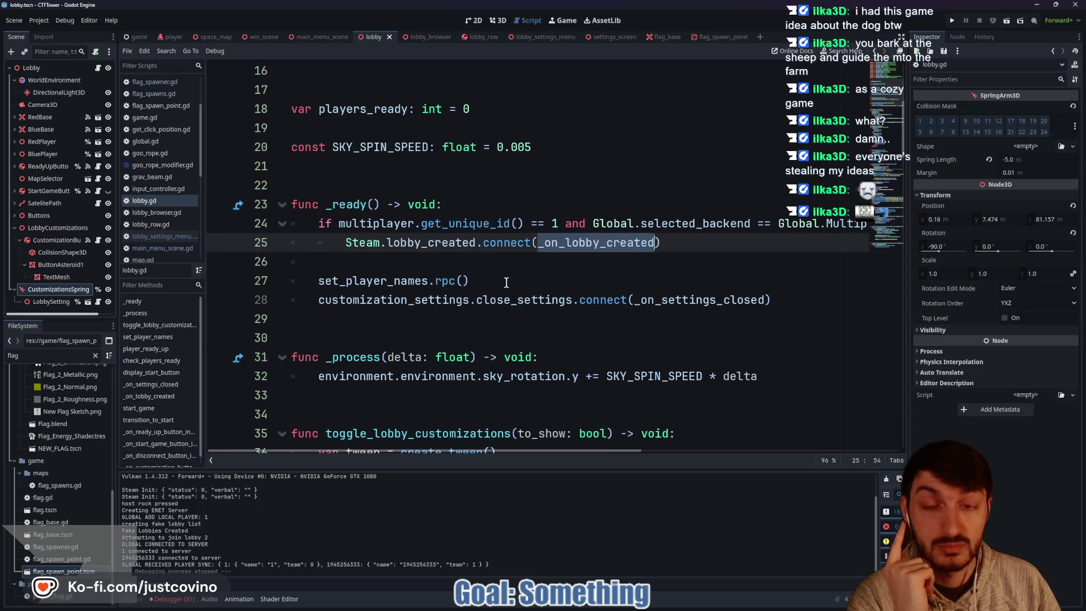
scroll(490, 274, "down", 4)
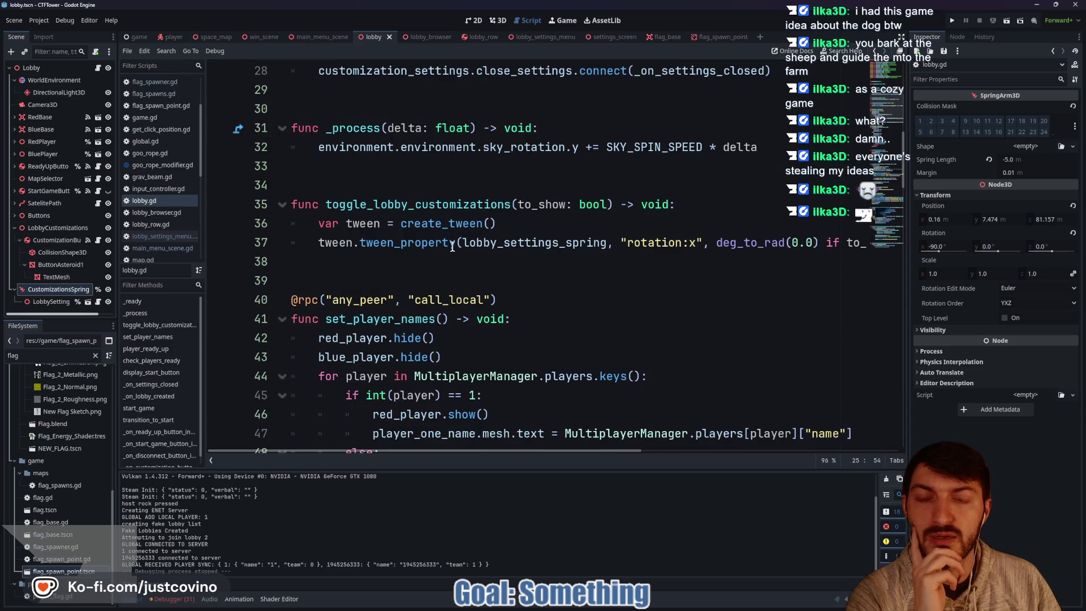
scroll(415, 206, "down", 5)
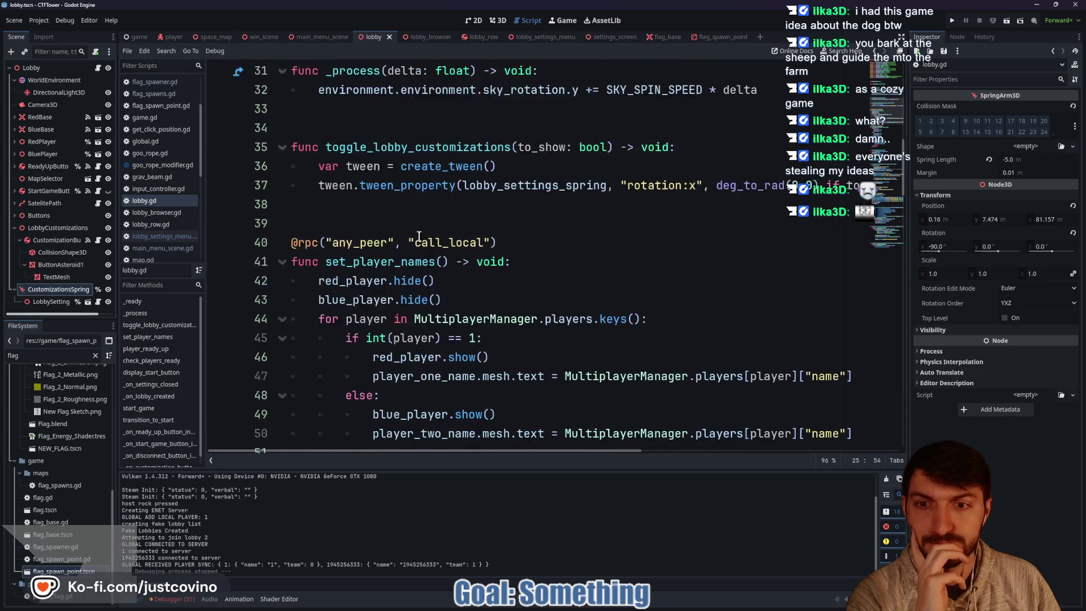
scroll(415, 234, "down", 8)
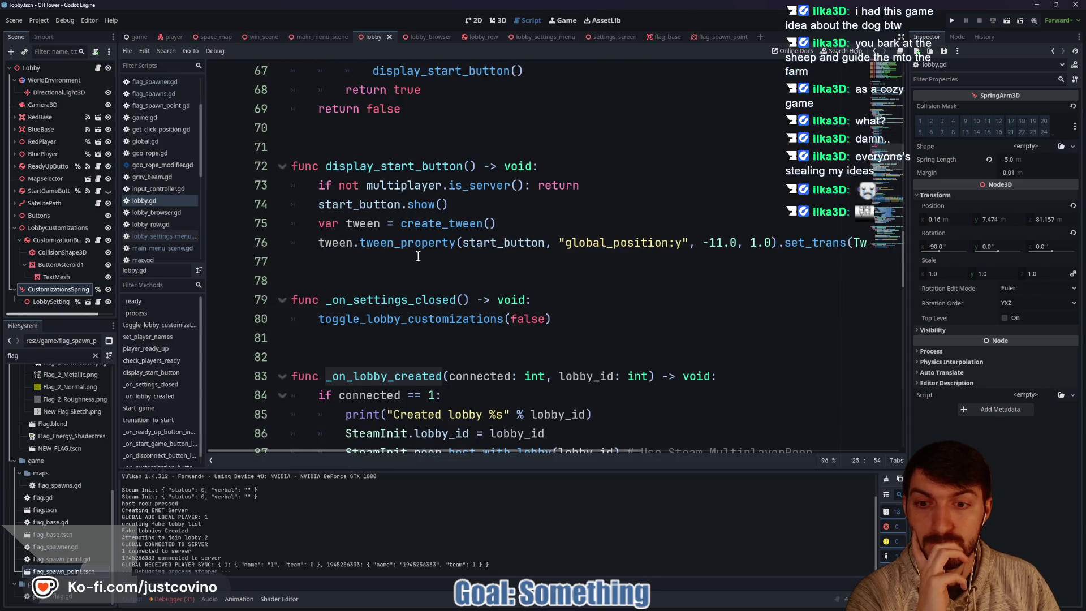
scroll(418, 256, "up", 20)
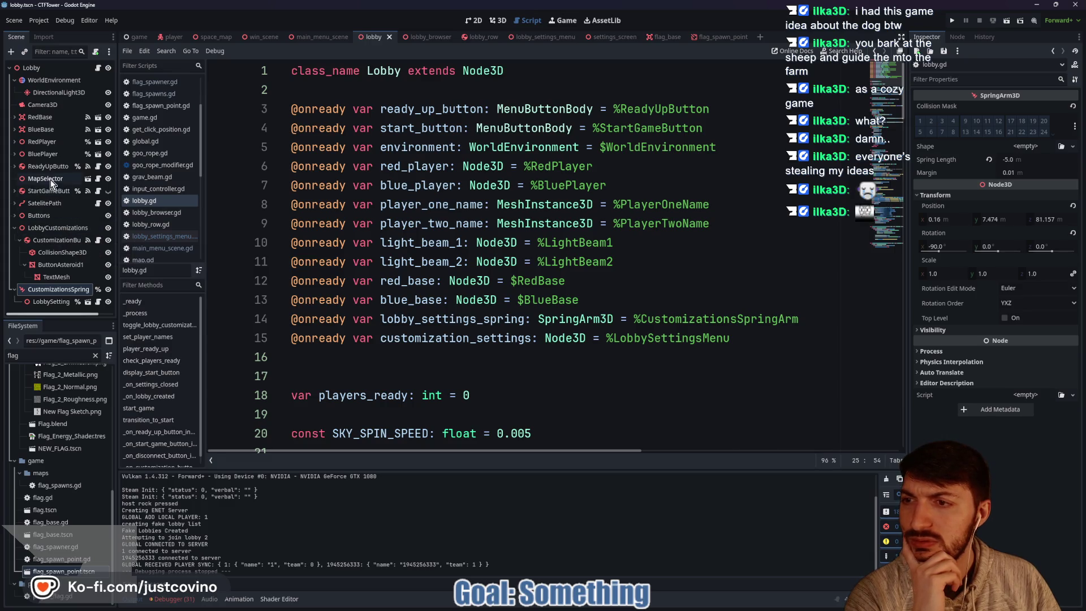
left_click(98, 179)
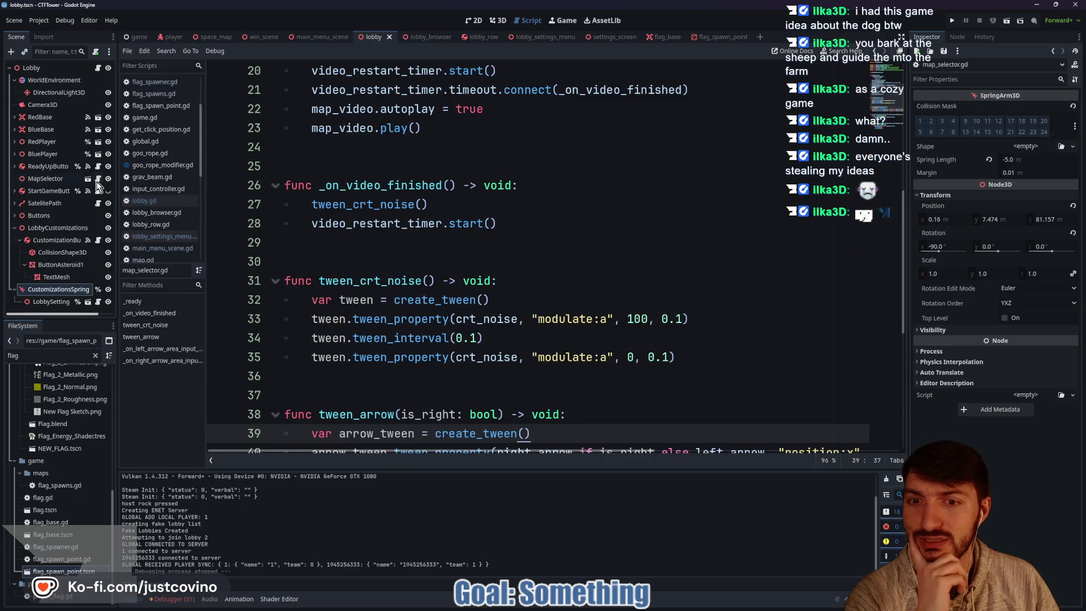
scroll(445, 247, "down", 3)
scroll(438, 281, "up", 3)
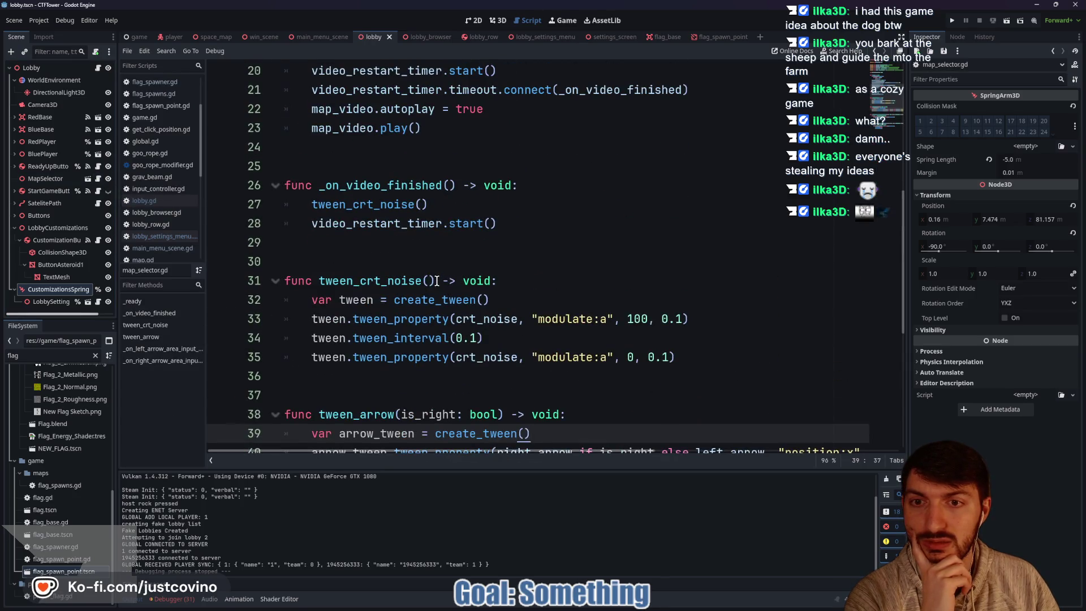
scroll(437, 281, "up", 6)
scroll(439, 277, "down", 2)
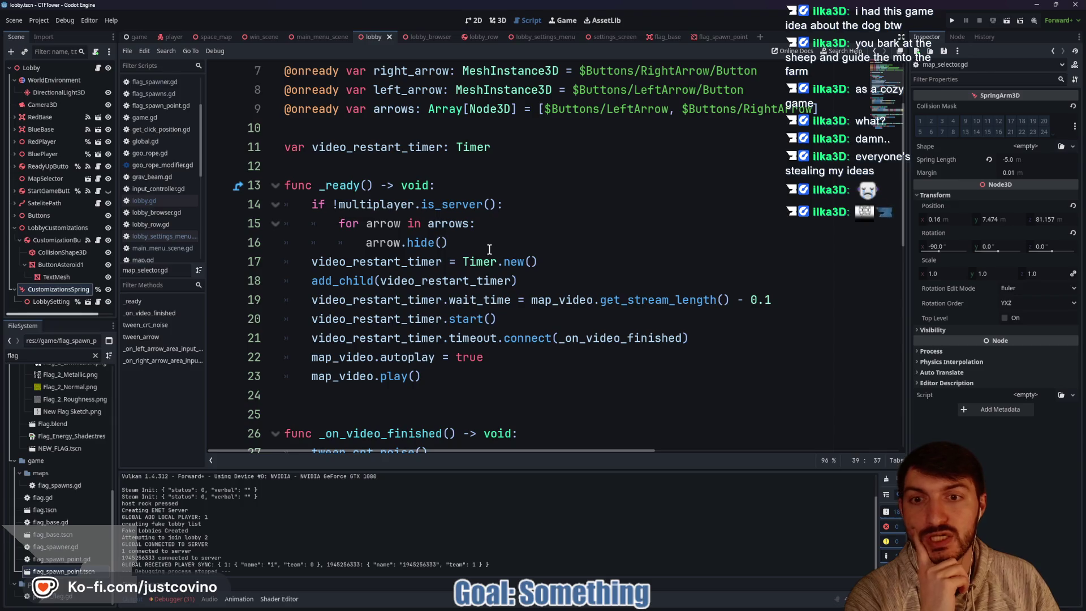
left_click_drag(489, 249, 300, 232)
left_click(501, 224)
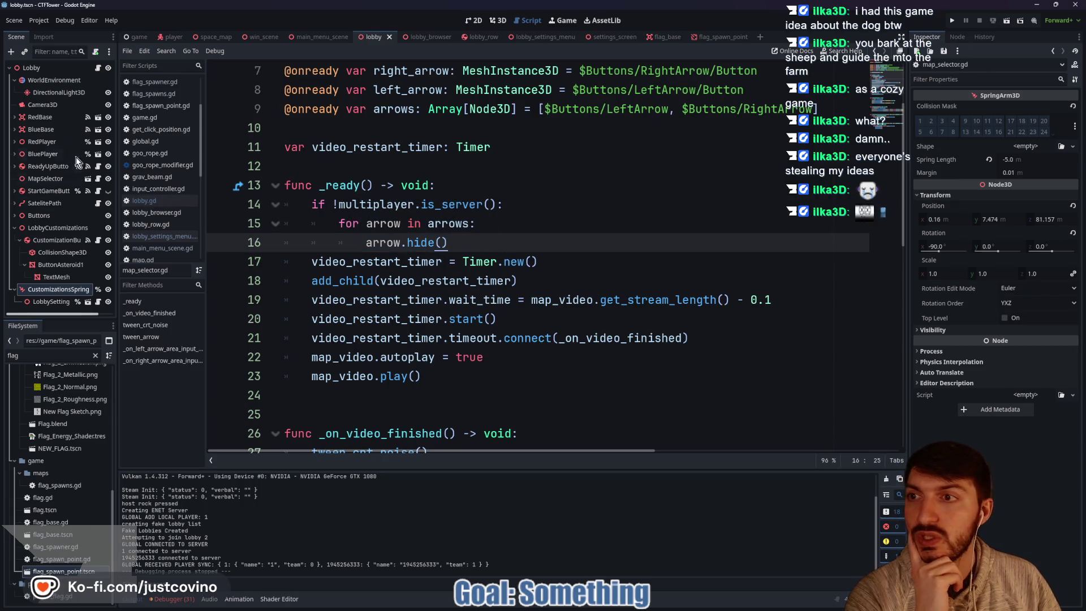
left_click(98, 67)
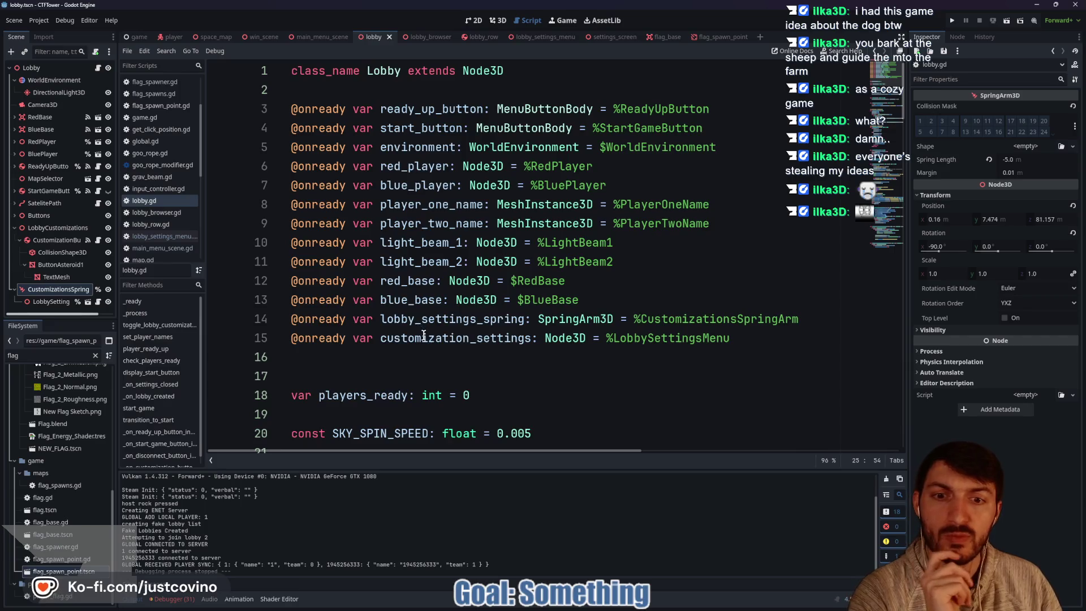
scroll(430, 339, "down", 3)
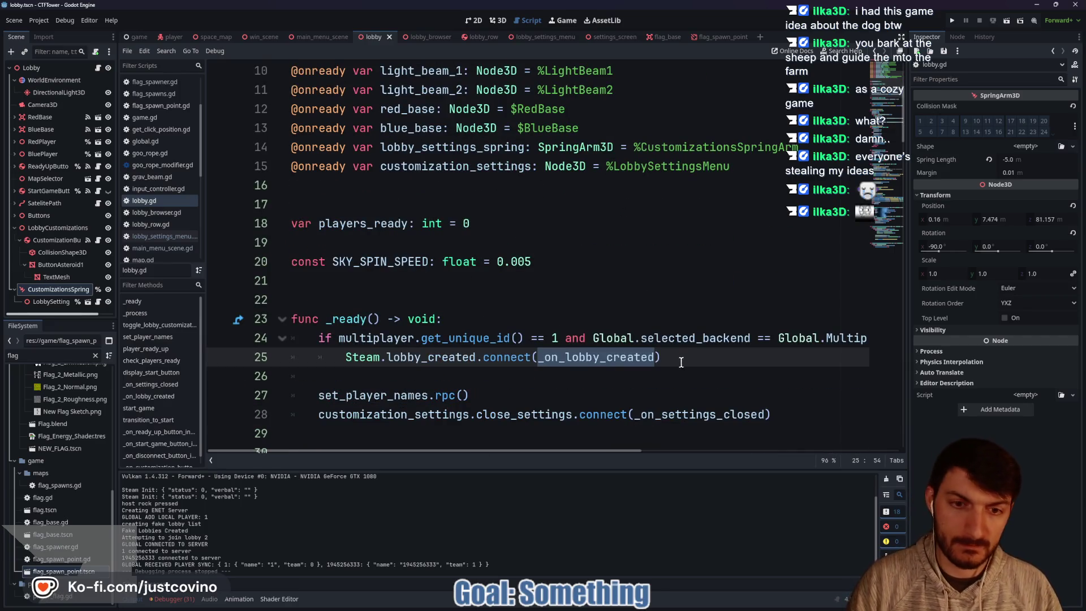
scroll(672, 350, "right", 3)
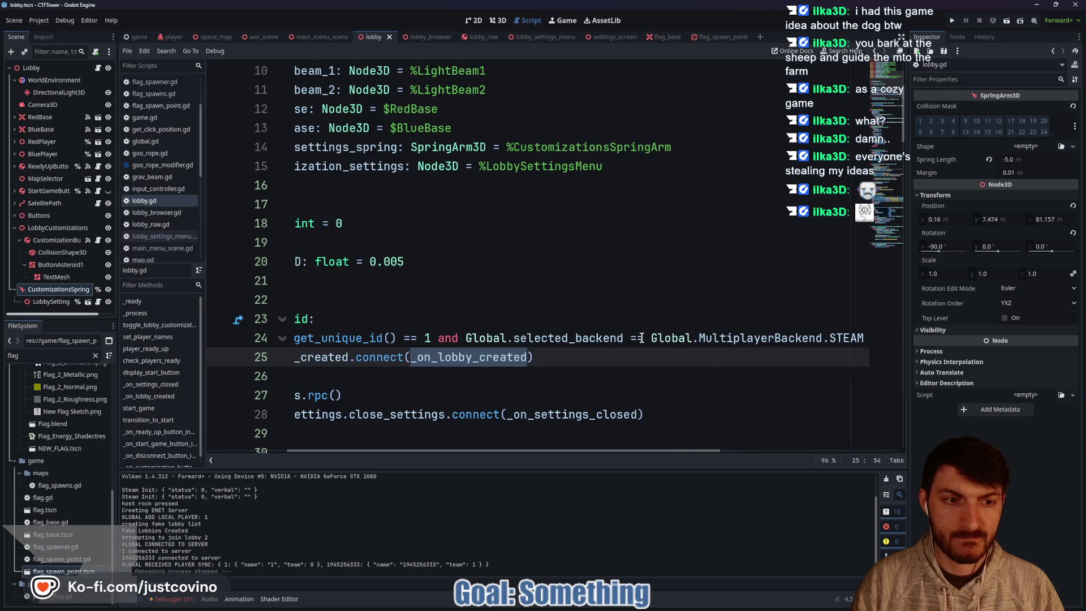
scroll(509, 368, "left", 3)
left_click(509, 315)
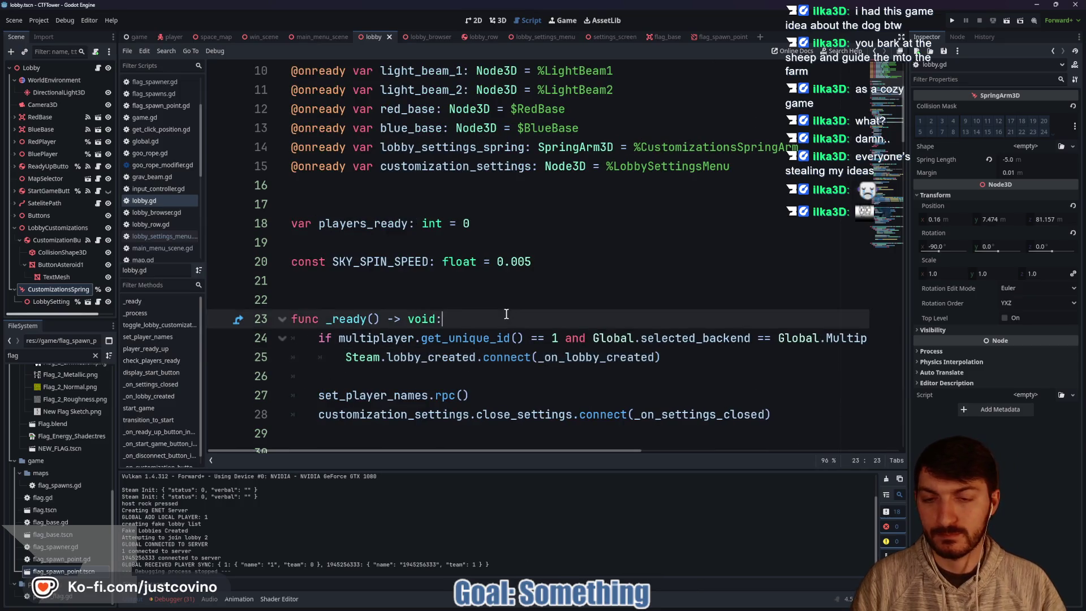
Step: In _ready, add 'if !multiplayer.is_server(): customization_settings.hide()' and save lobby.gd
key("Return")
type("multiplayer")
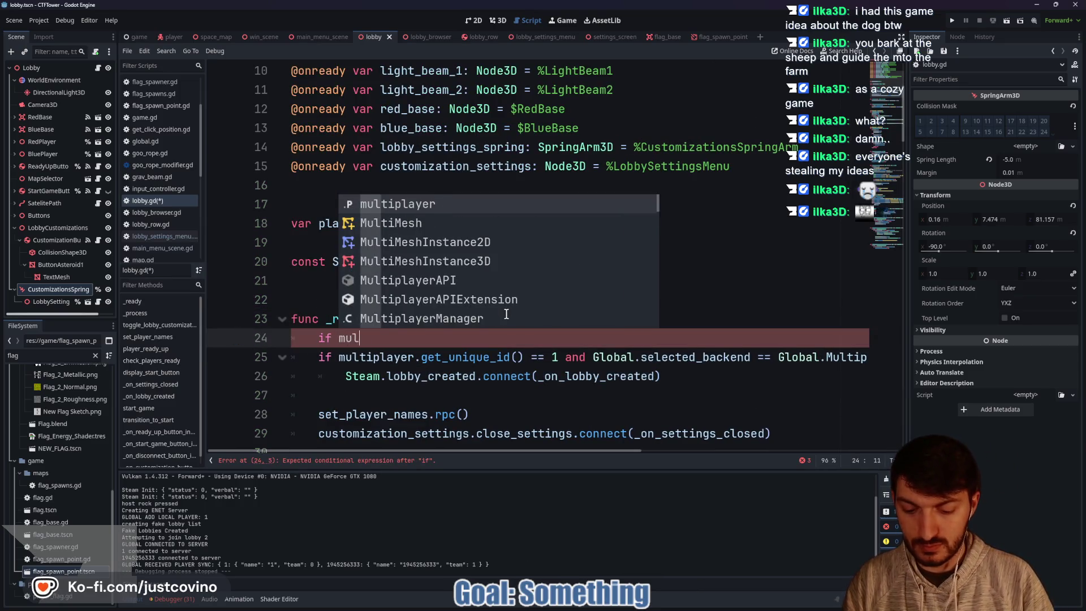
type(".is_")
key("Return")
type(":")
left_click(337, 337)
type("!")
left_click(522, 338)
key("Return")
type("custom")
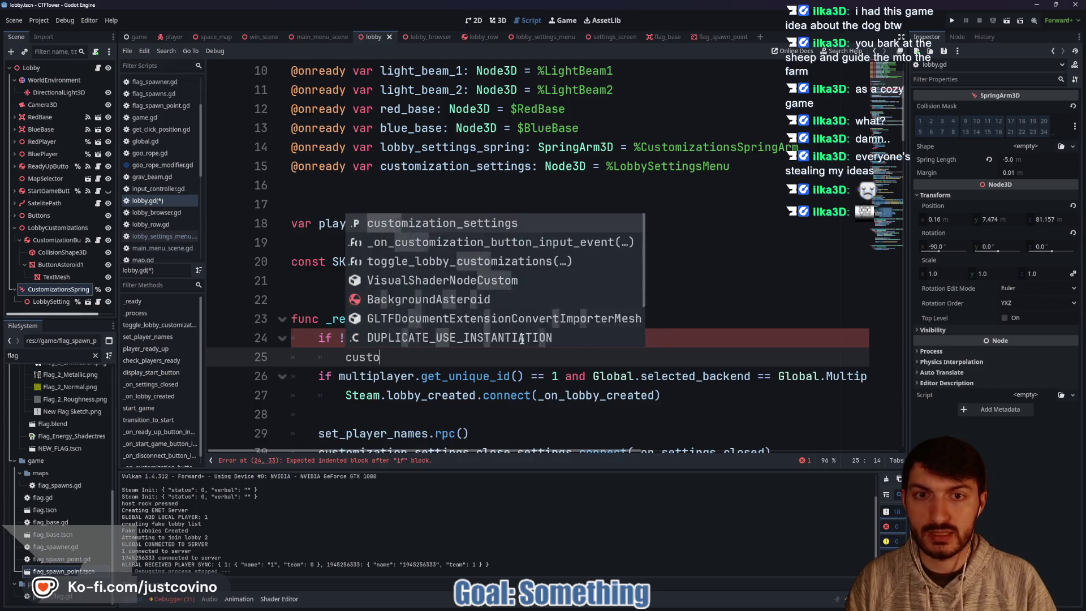
key("Return")
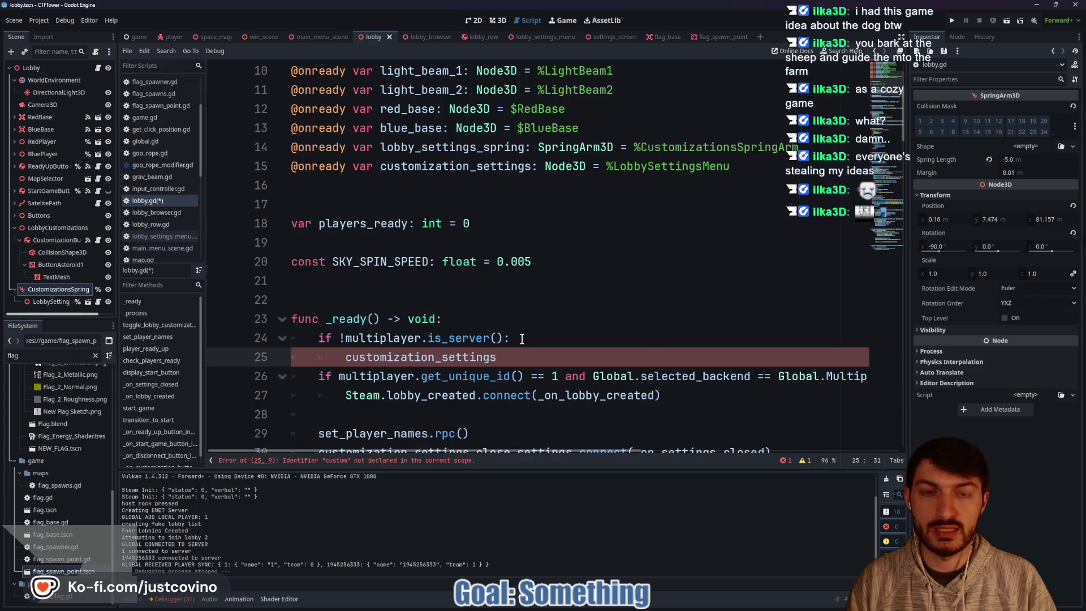
type(".hide()")
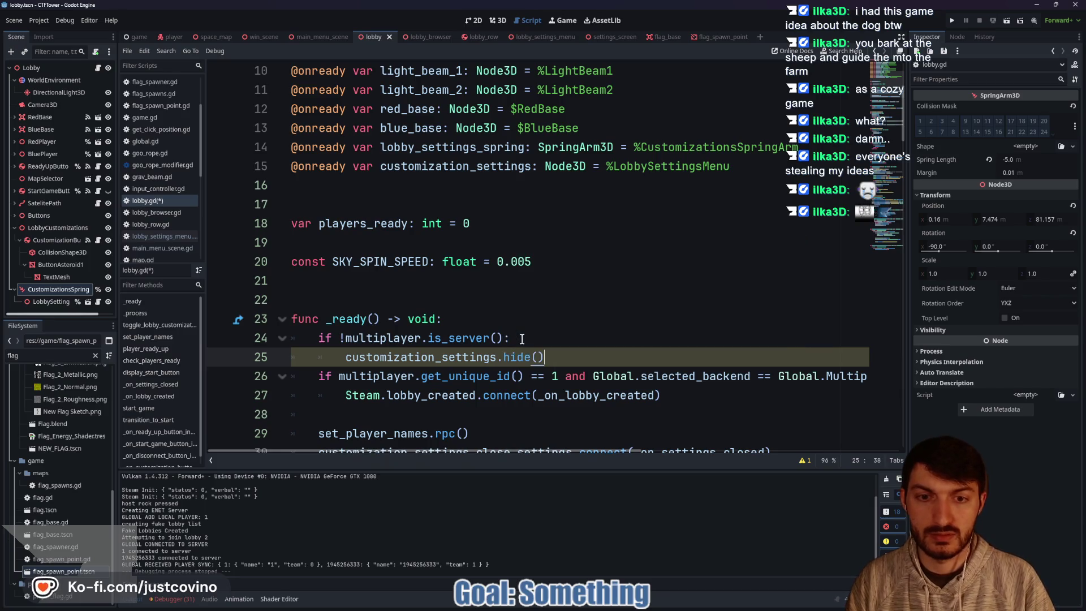
key("ctrl+s")
key("Return")
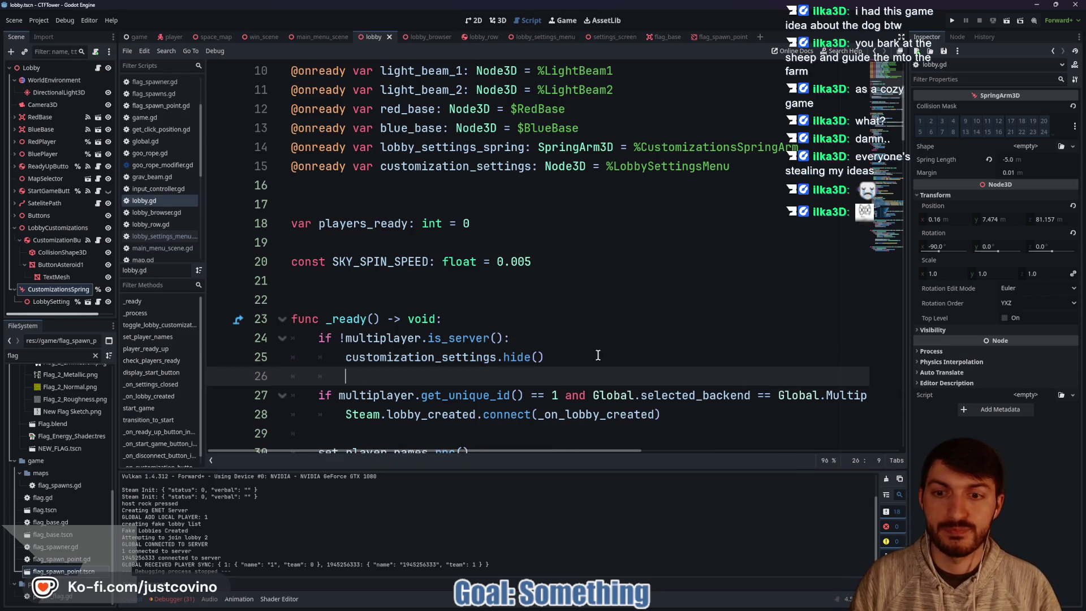
Step: Run two debug instances, host a lobby in the first, join it from the second, then stop
left_click(952, 21)
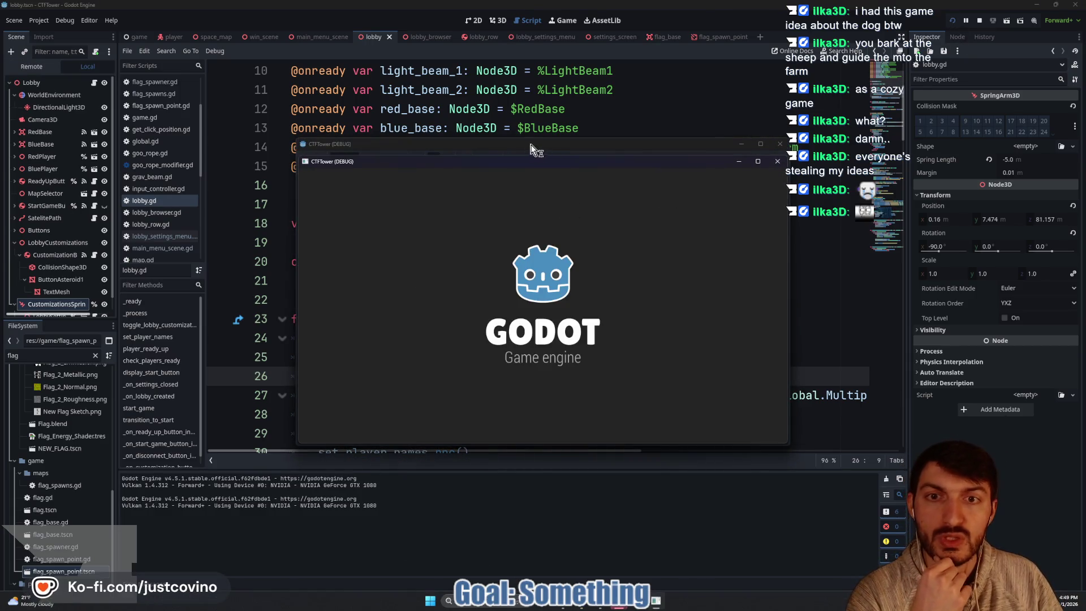
left_click_drag(274, 134, 232, 139)
left_click(133, 258)
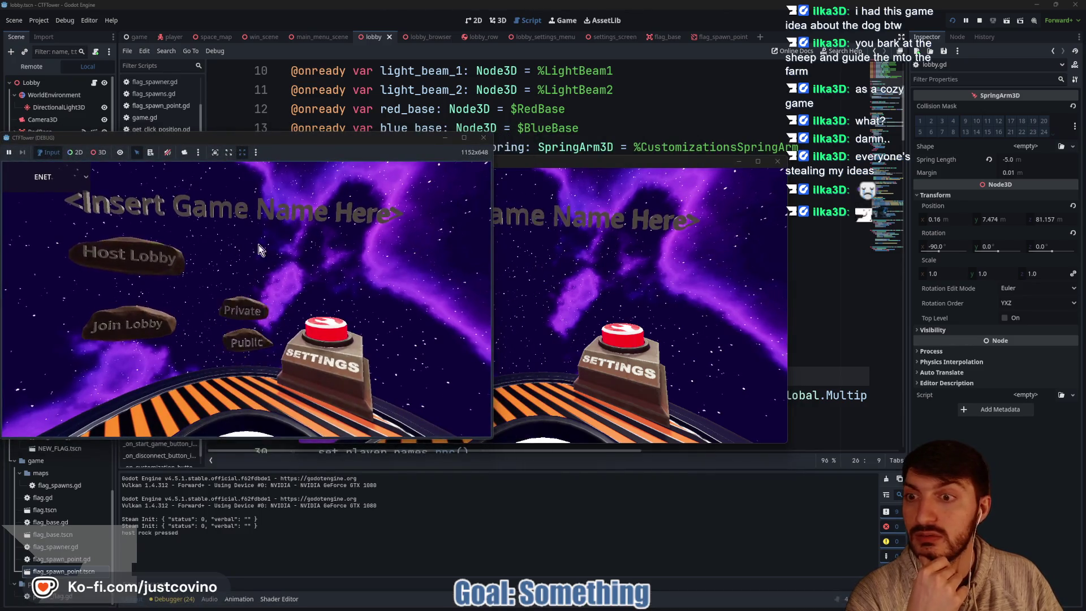
left_click(266, 222)
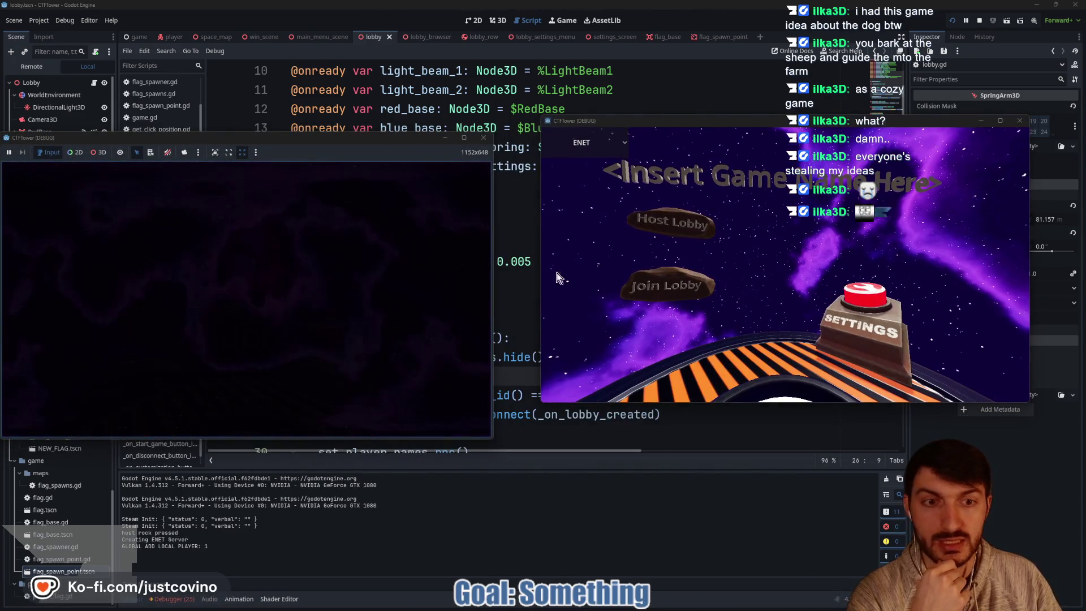
left_click(661, 284)
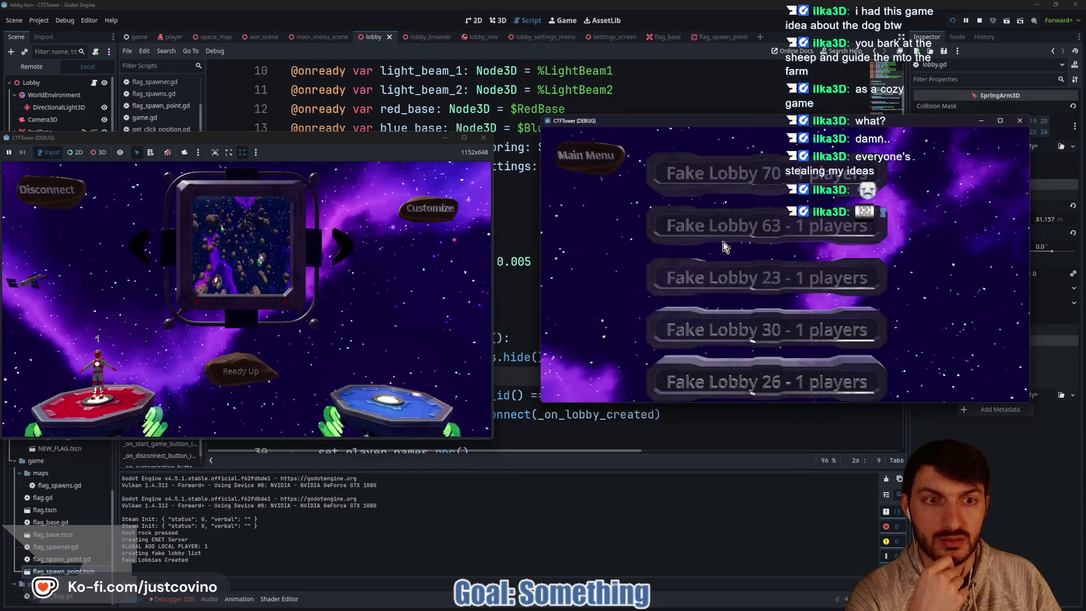
left_click(722, 243)
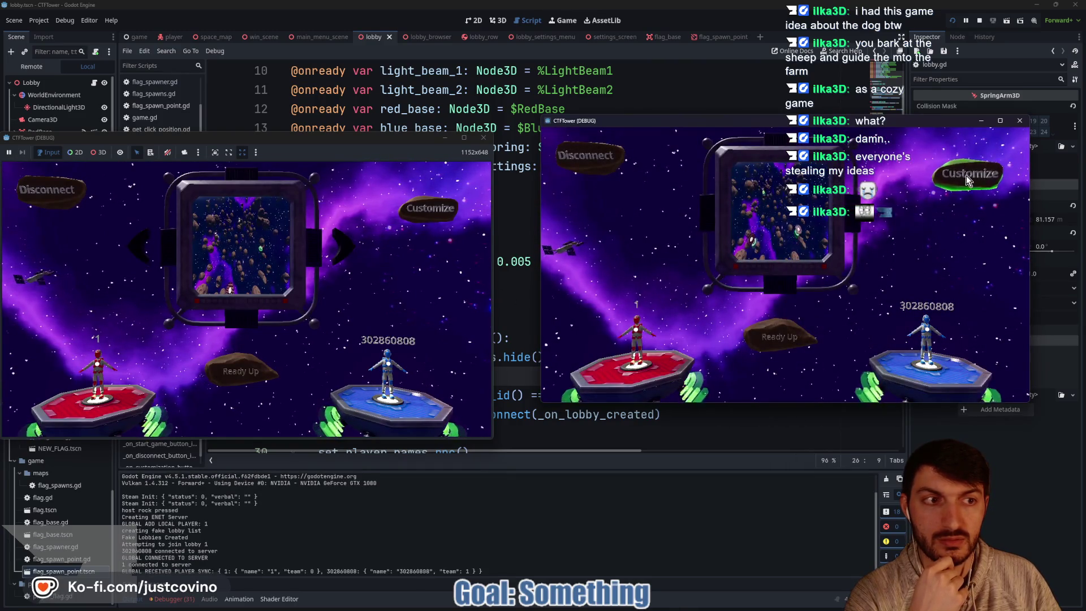
left_click(979, 21)
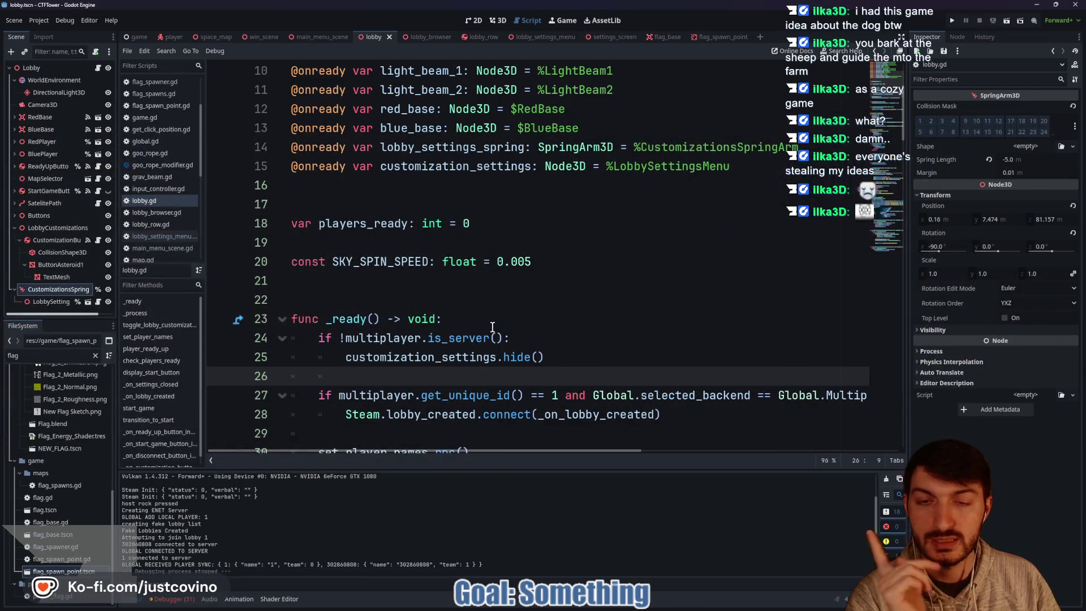
Step: Open the CustomizationButton's script, menu_button_body.gd
scroll(572, 279, "up", 3)
scroll(573, 279, "down", 2)
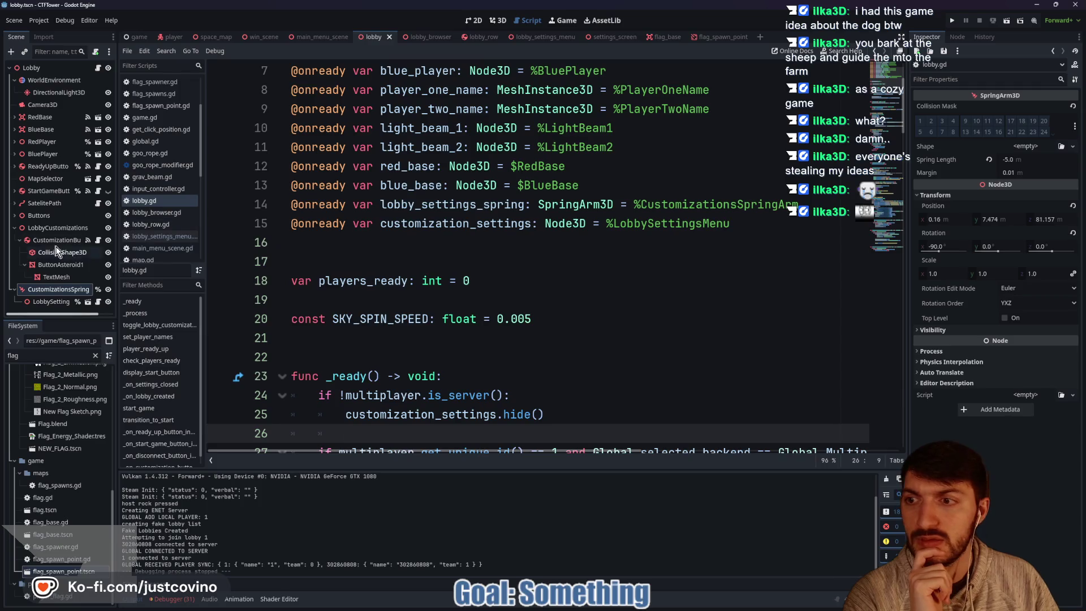
left_click(97, 241)
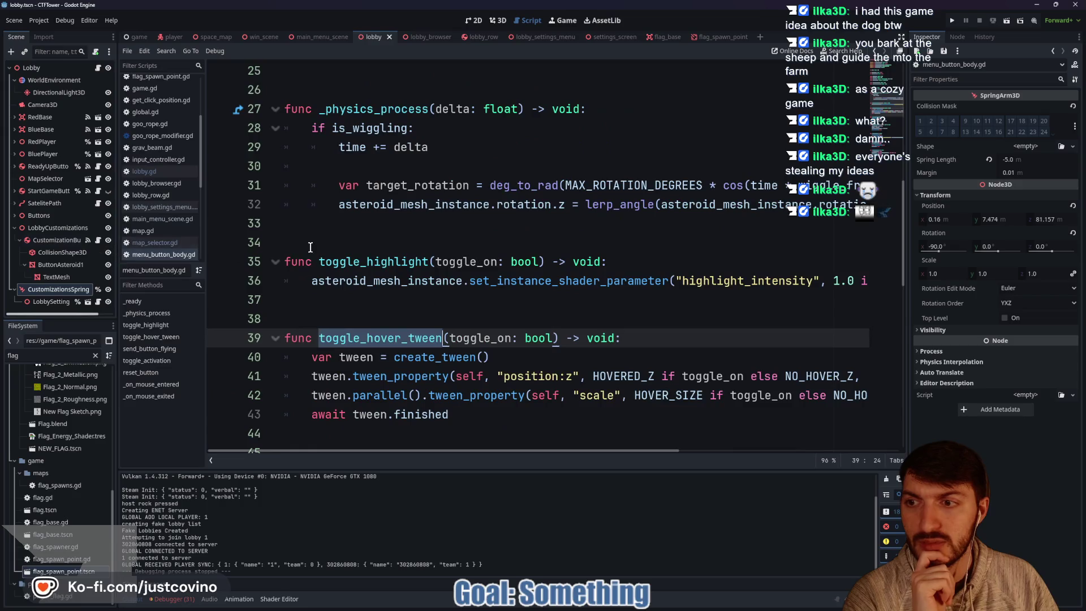
scroll(484, 292, "up", 6)
scroll(494, 277, "down", 4)
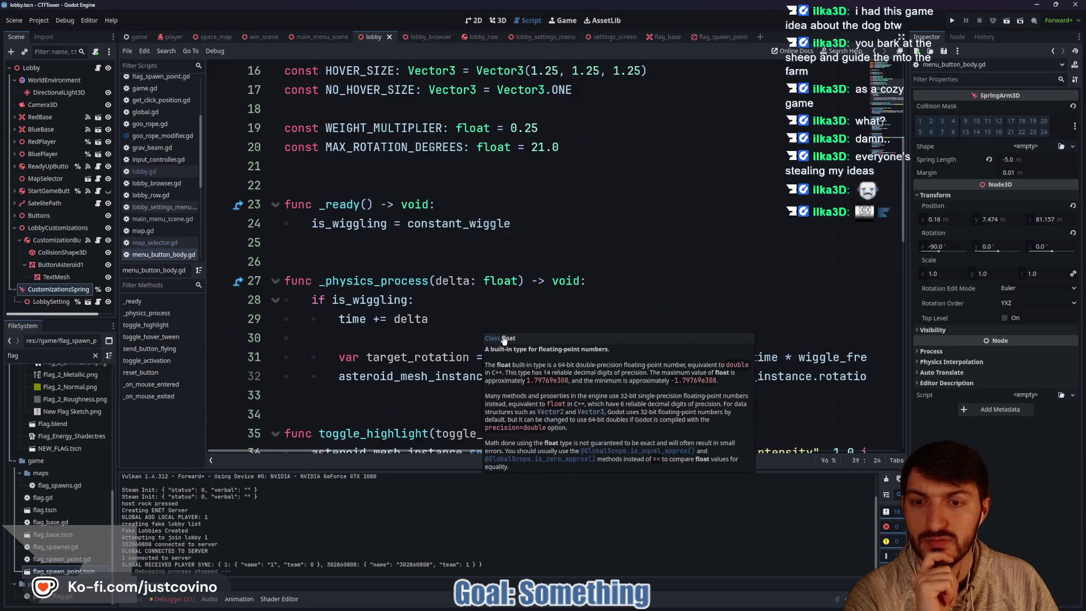
Step: In menu_button_body.gd's _ready, add 'if !multiplayer.is_server(): hide()'
left_click(461, 208)
key("Return")
type("uf")
key("BackSpace")
key("BackSpace")
type("if multiplayer.")
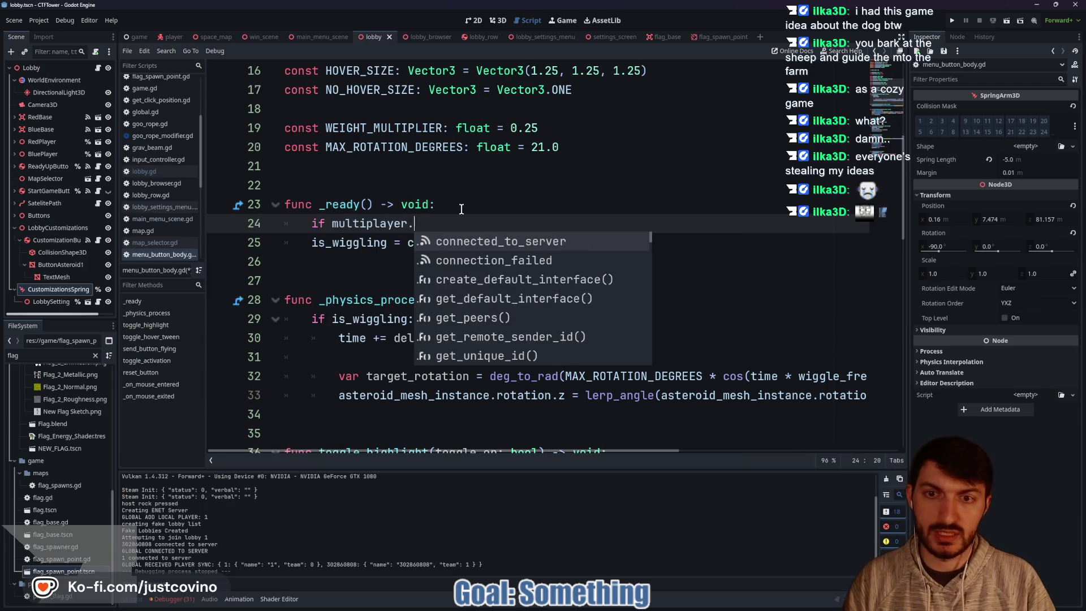
type("is_")
key("Return")
type(":")
key("Return")
type("hide9)")
left_click(332, 223)
type("!")
left_click(380, 243)
type("()")
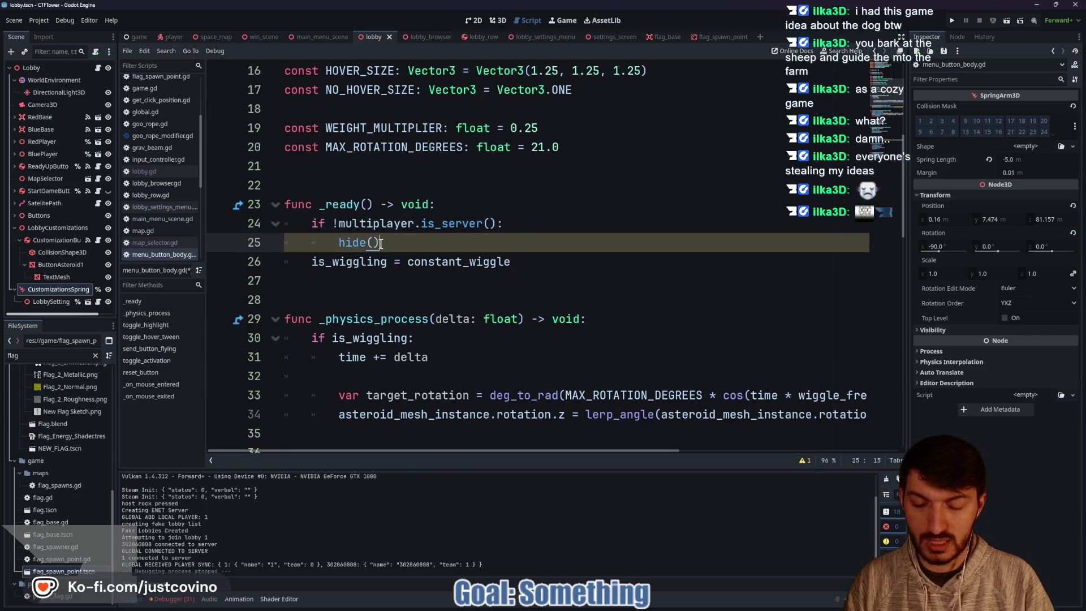
Step: In lobby.gd, delete the customization_settings server-check hide lines from _ready
left_click(97, 67)
scroll(460, 345, "down", 2)
mouse_move(544, 300)
left_mouse_down()
mouse_move(367, 300)
mouse_move(272, 283)
left_mouse_up()
key("BackSpace")
key("Delete")
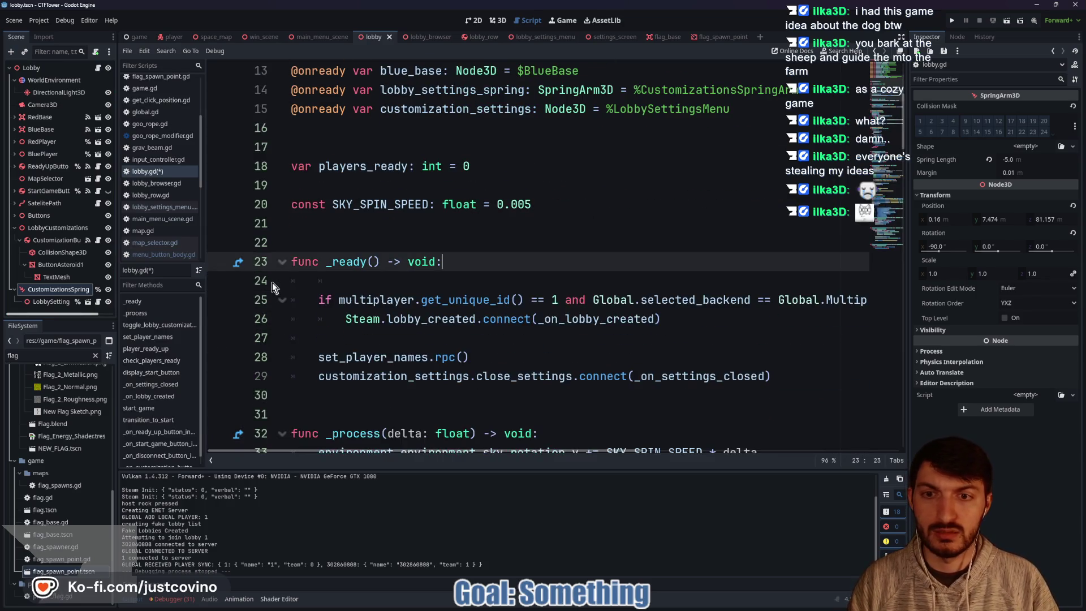
Step: Remove the leftover empty line in lobby.gd's _ready and launch the game with F5
left_click(381, 282)
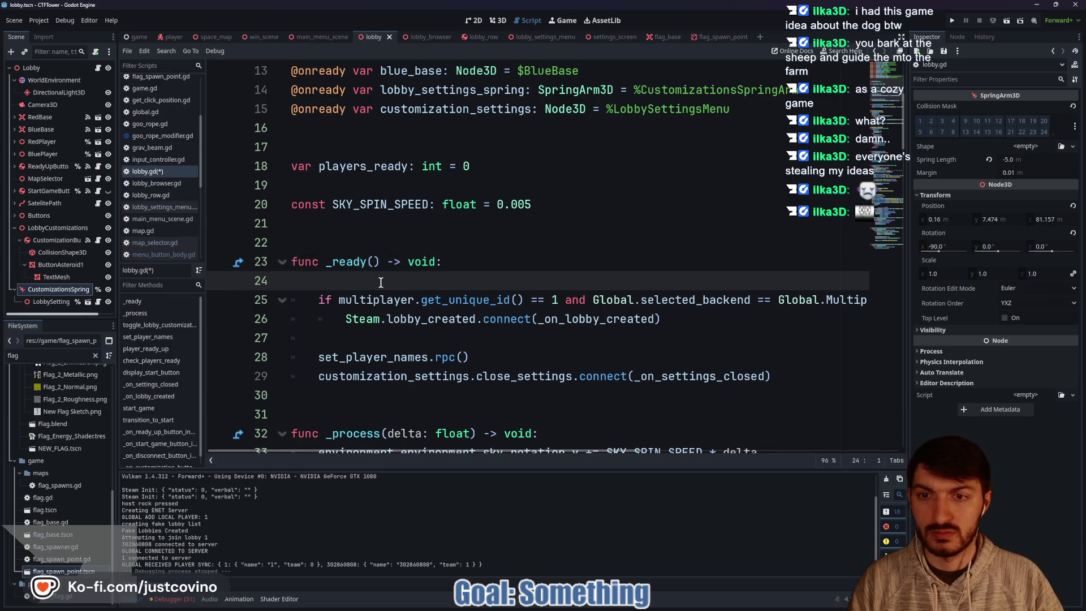
key("BackSpace")
key("F5")
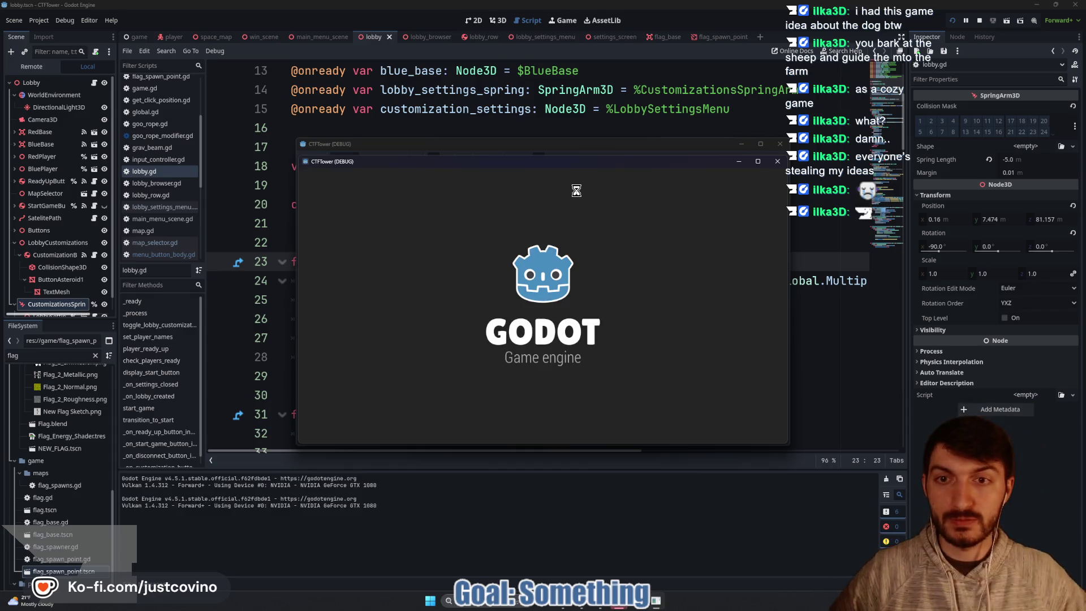
Step: Host a private lobby in the first instance, join it from the second, then stop both
left_click_drag(543, 148, 249, 138)
left_click(136, 252)
mouse_move(571, 163)
left_mouse_down()
mouse_move(609, 151)
mouse_move(609, 141)
left_mouse_up()
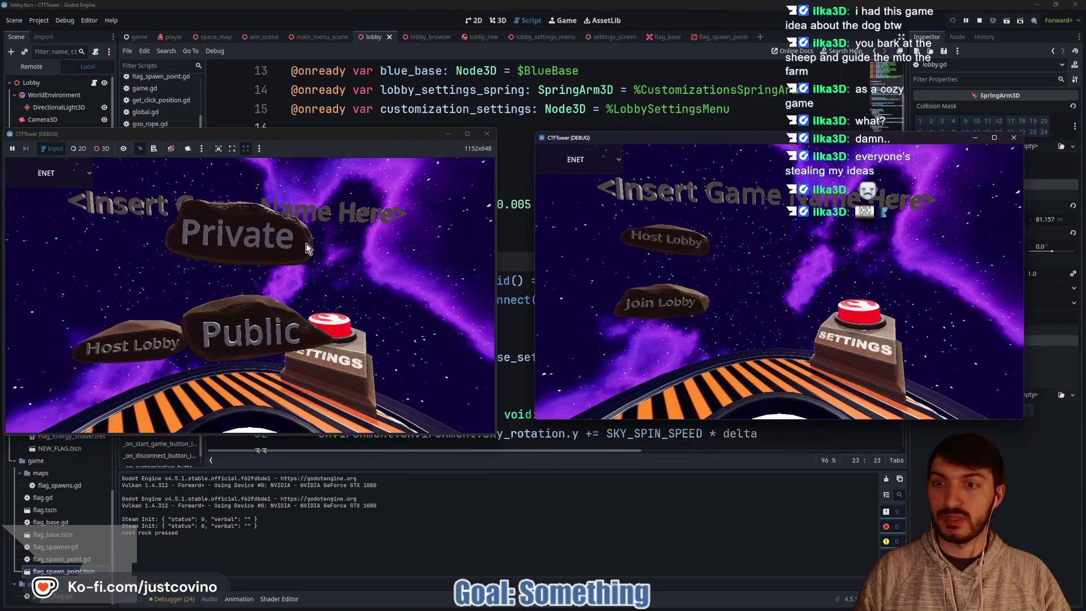
left_click(306, 243)
left_click(650, 308)
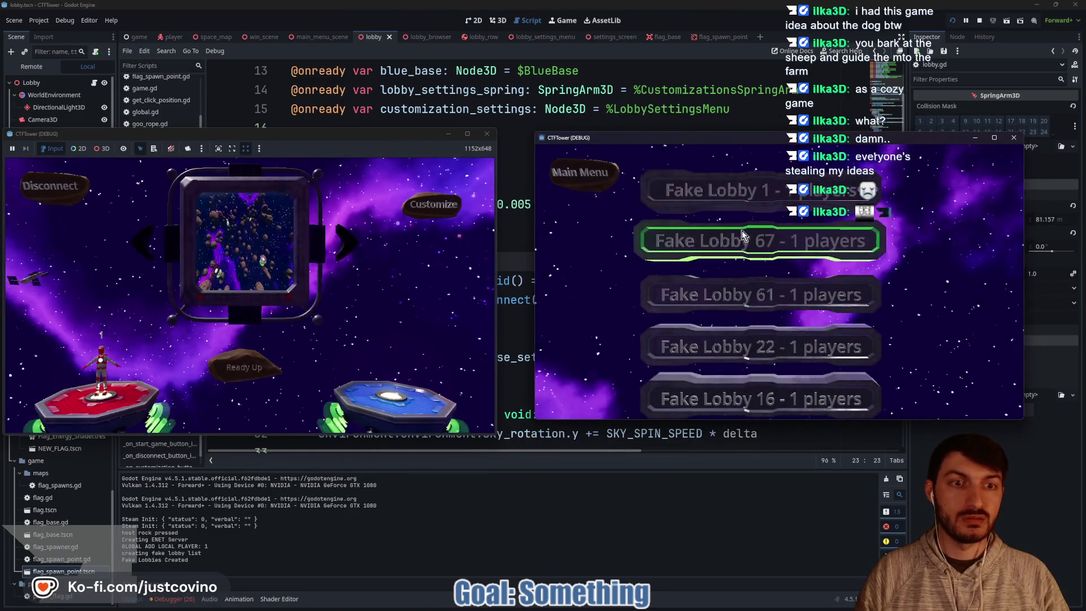
left_click(744, 240)
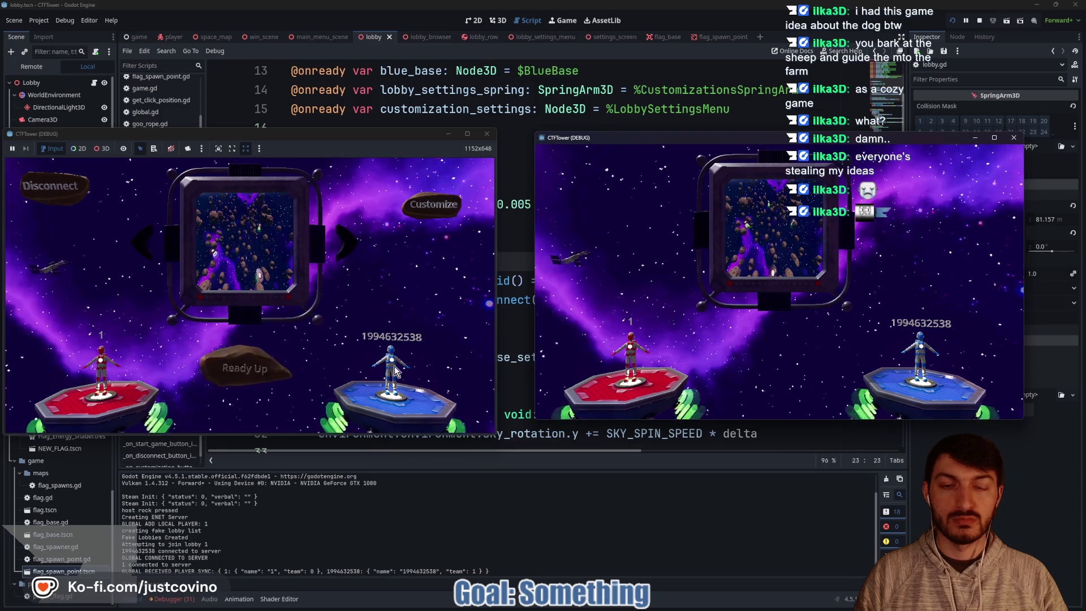
left_click(979, 21)
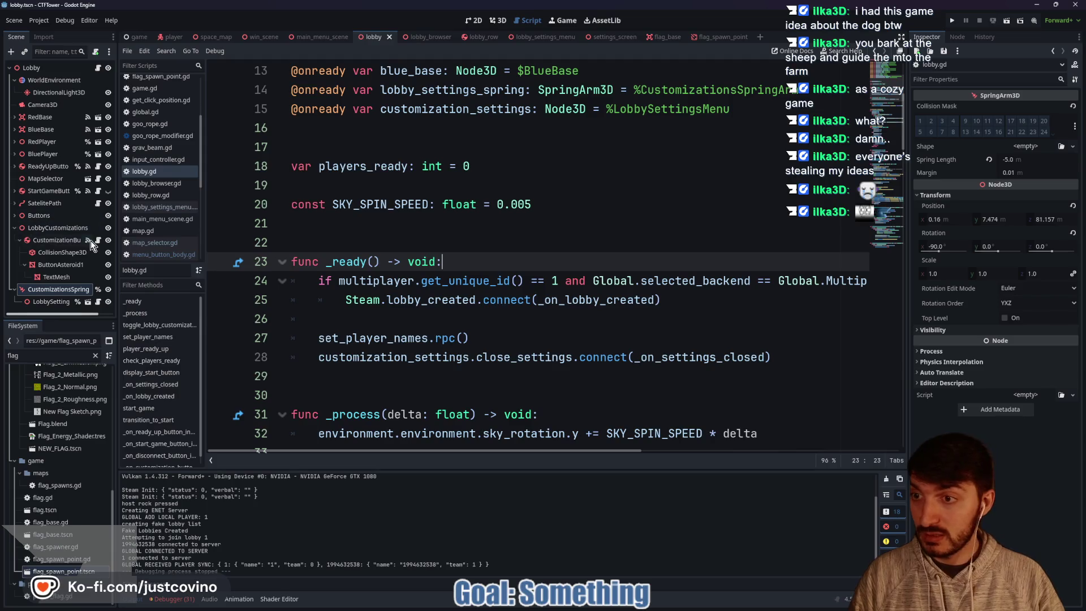
Step: Delete the is_server hide check from menu_button_body.gd
left_click(99, 240)
mouse_move(465, 234)
left_mouse_down()
mouse_move(316, 243)
mouse_move(262, 219)
left_mouse_up()
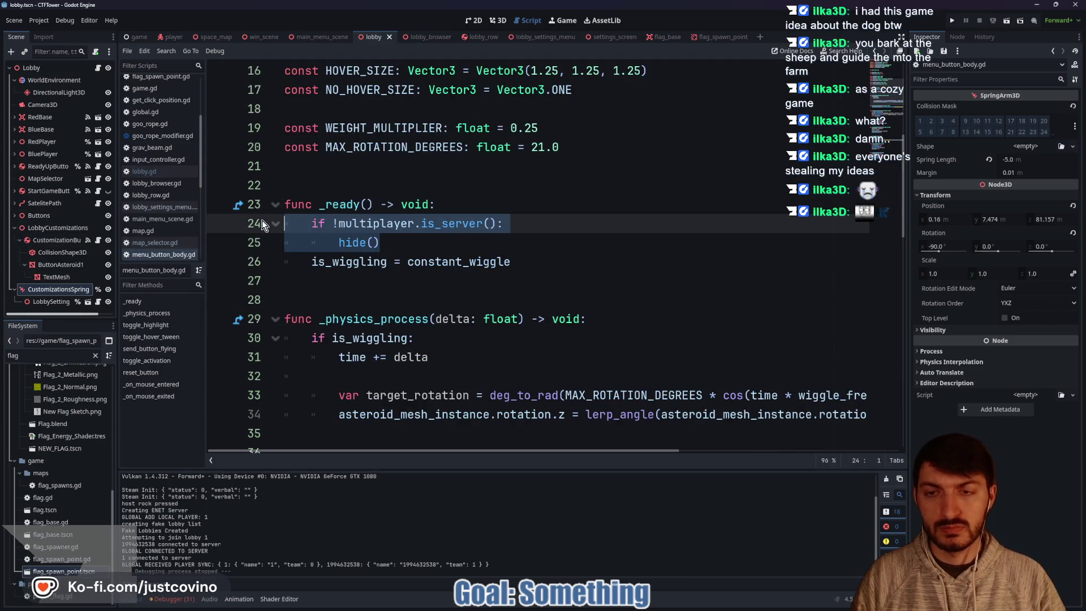
key("BackSpace")
key("BackSpace")
Step: In lobby.gd's _ready, start an 'if !multiplayer.is_server():' block
left_click(98, 67)
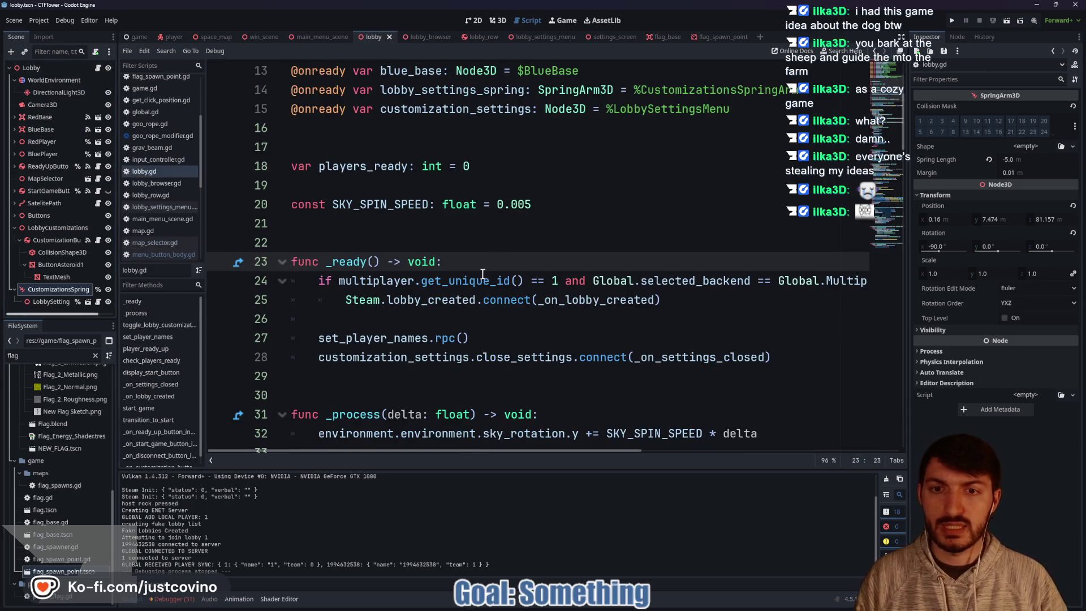
key("Return")
key("Return")
key("Up")
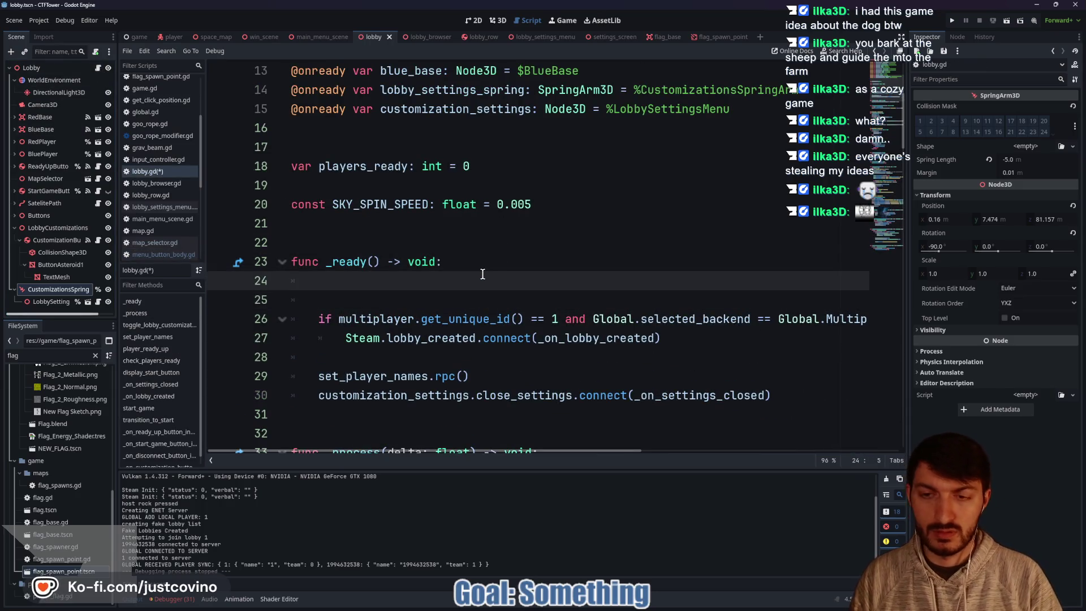
type("if !multiplayer.")
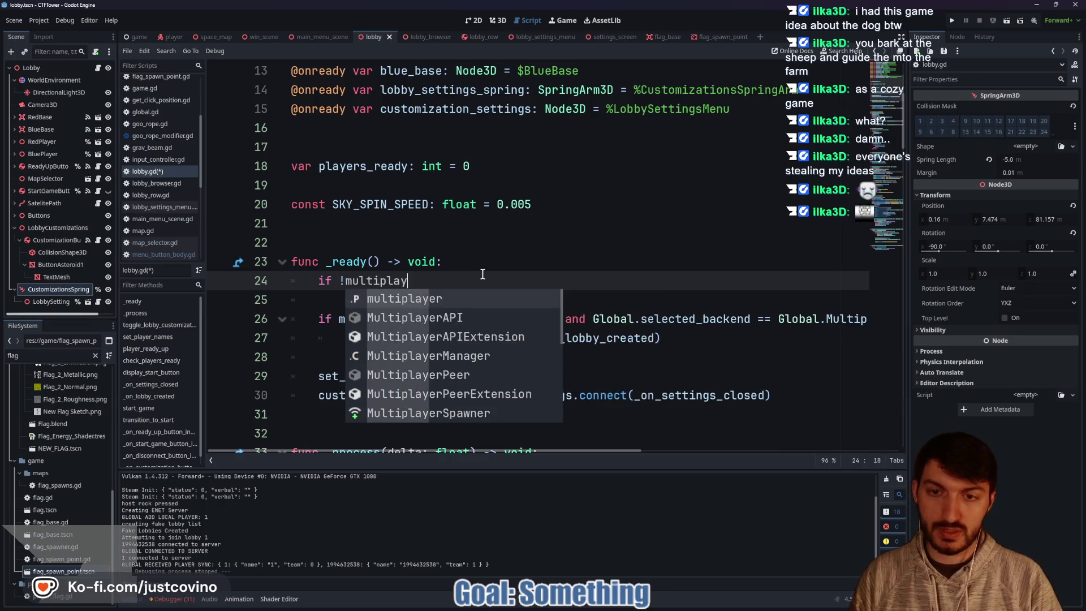
type("is")
key("Return")
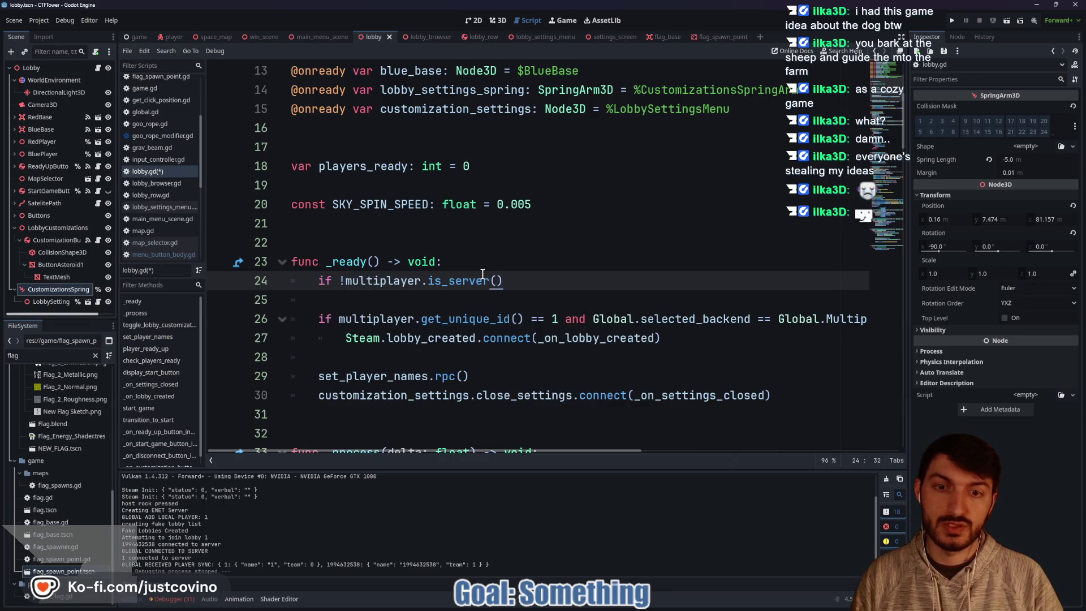
key("Return")
left_click(410, 129)
type("@onre")
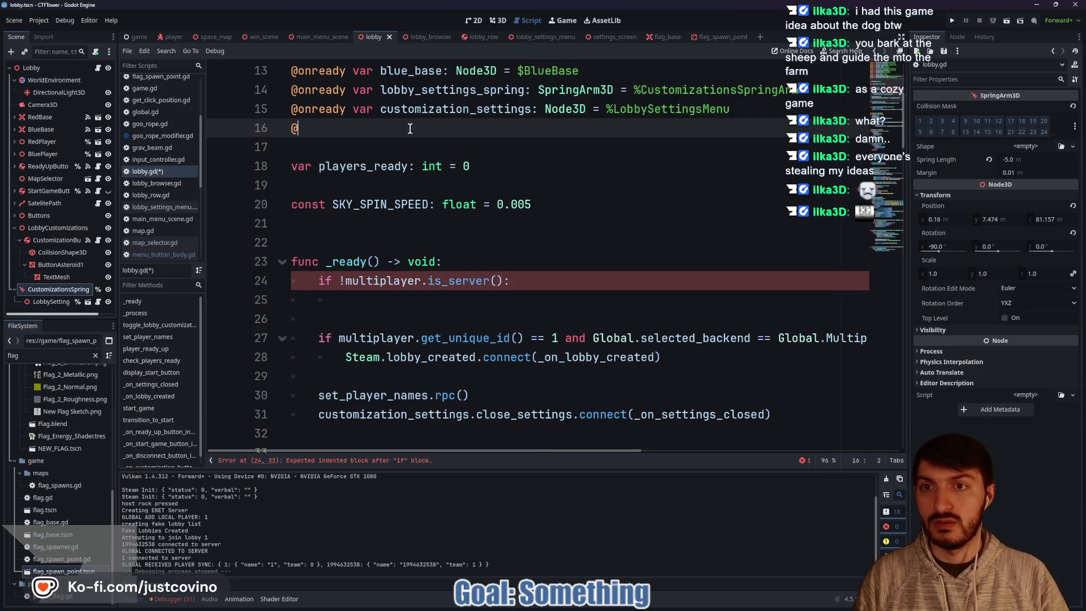
type("ady var")
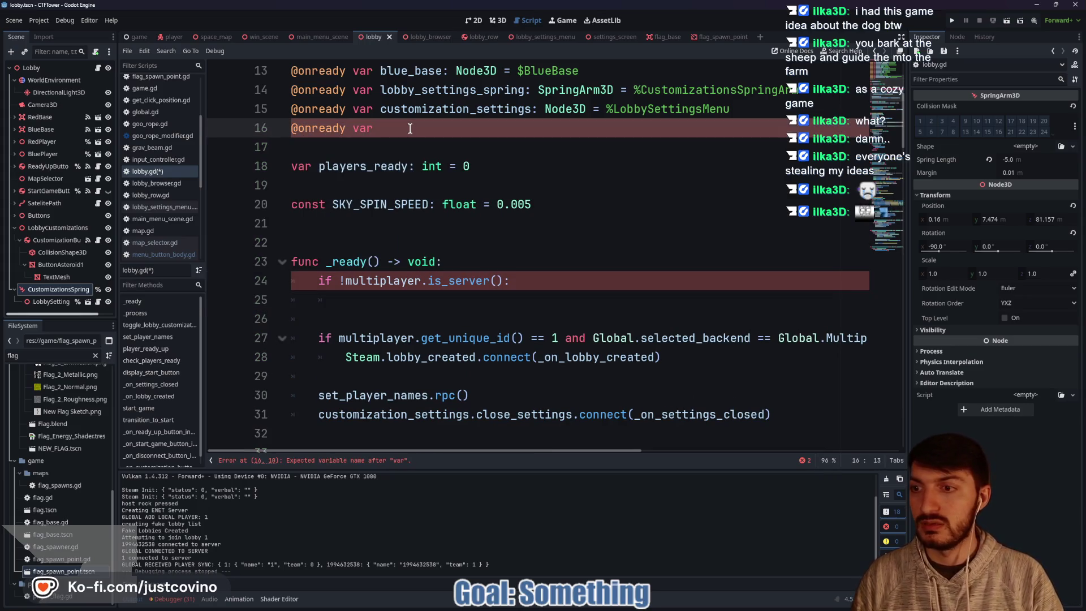
type("omization_button:")
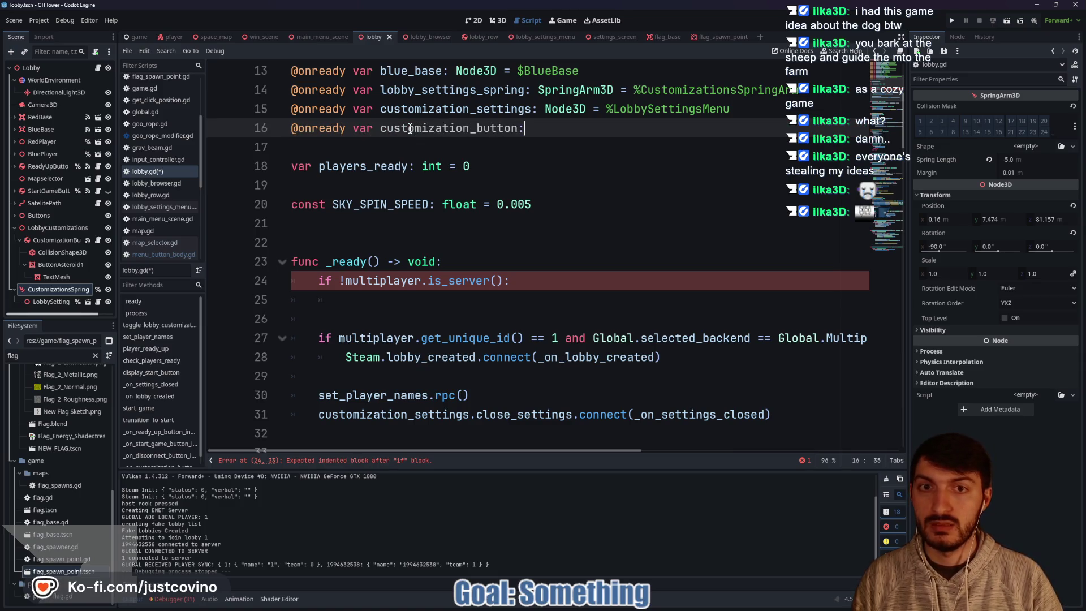
type(" Menu")
key("Return")
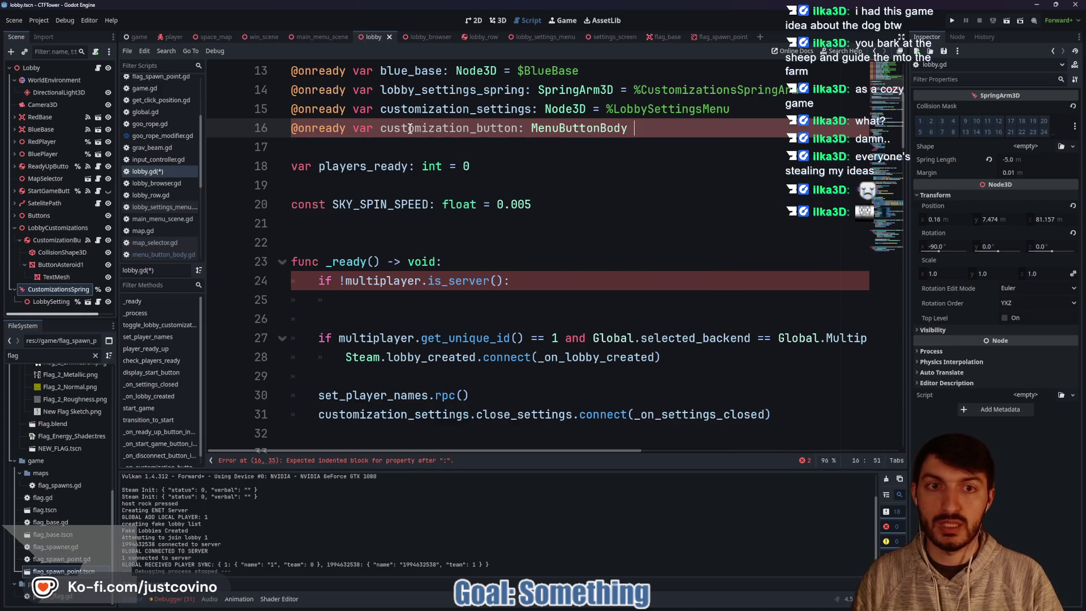
type("= $")
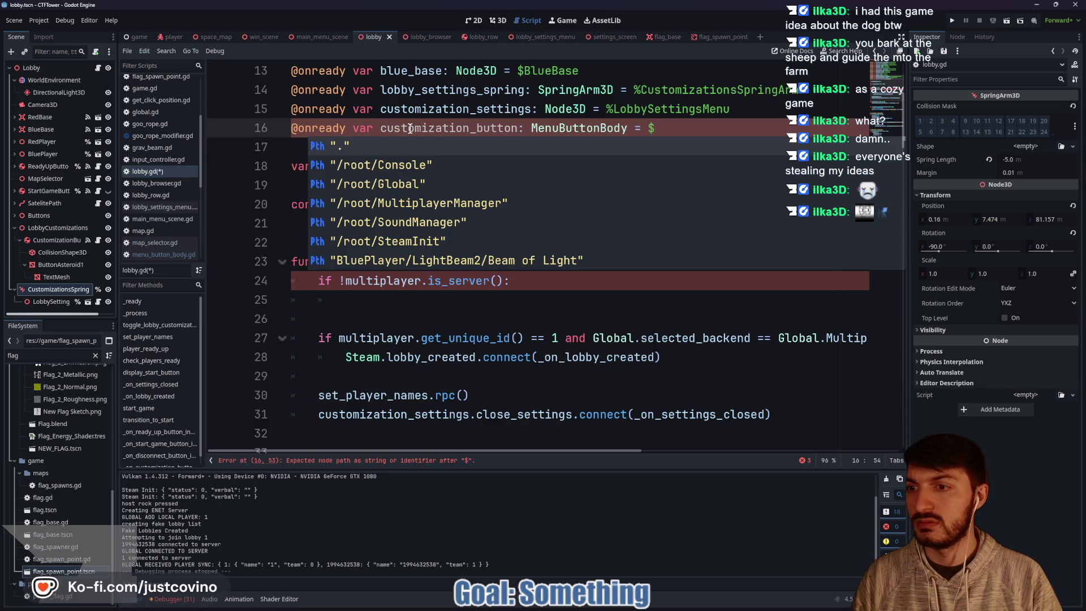
type("Customization")
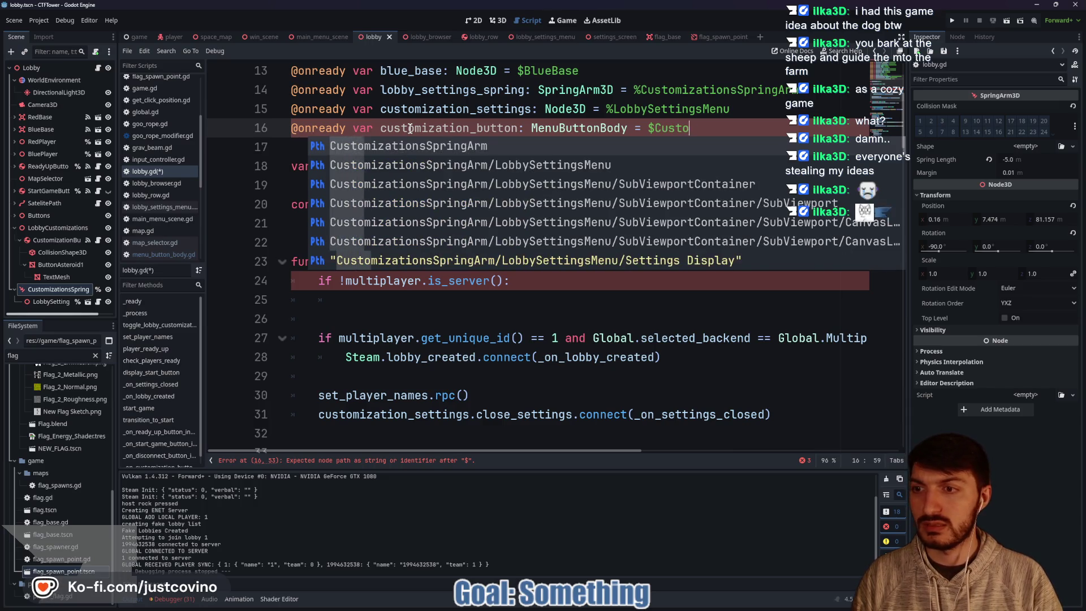
type("B")
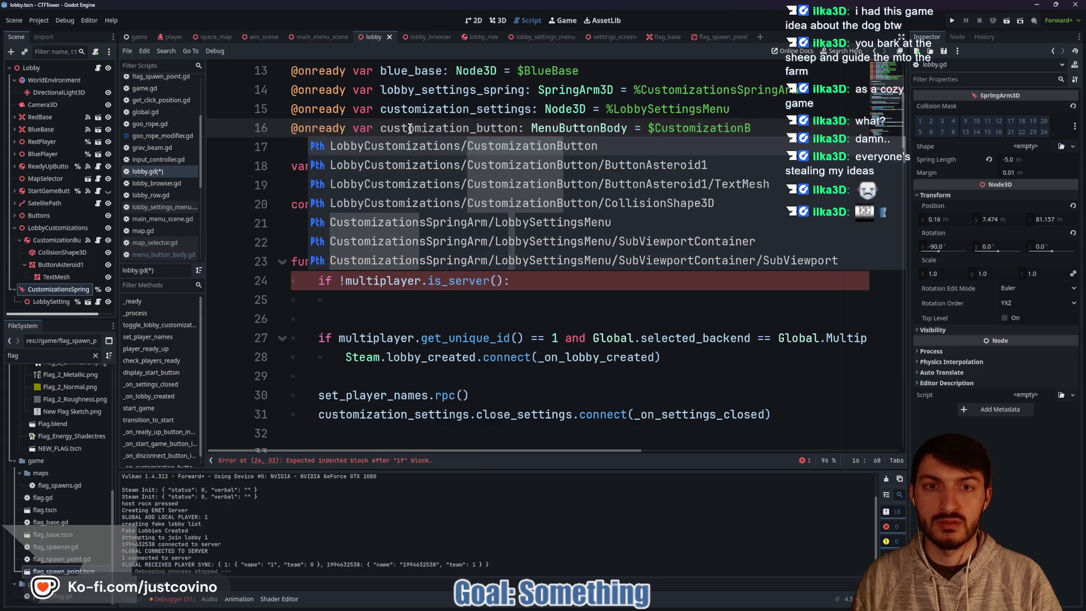
key("Return")
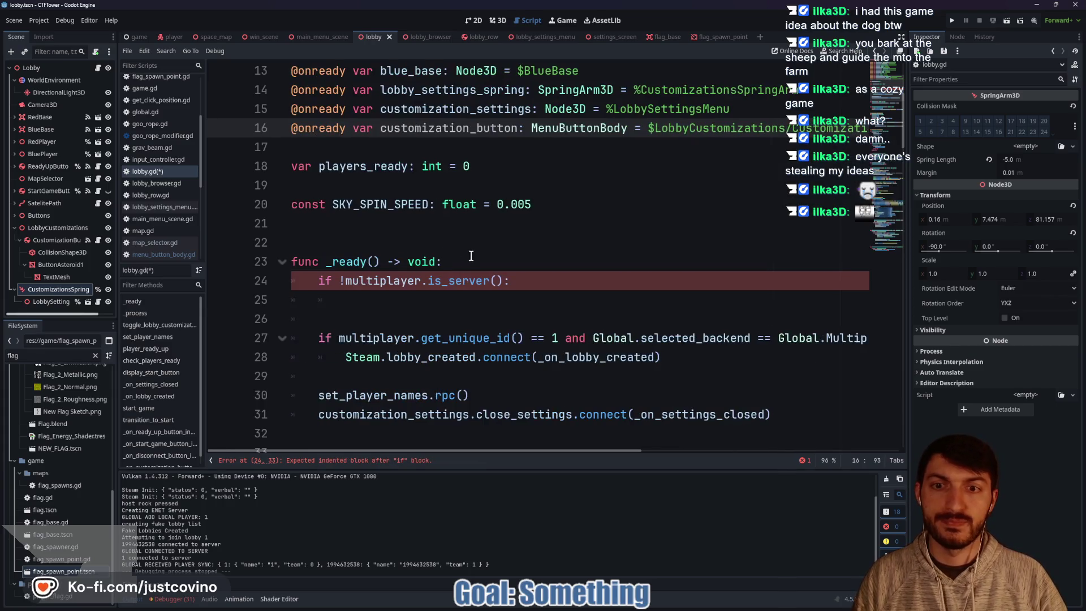
Step: Call customization_button.hide() inside the server check, save lobby.gd, and run the game
left_click(418, 300)
type("customization_button")
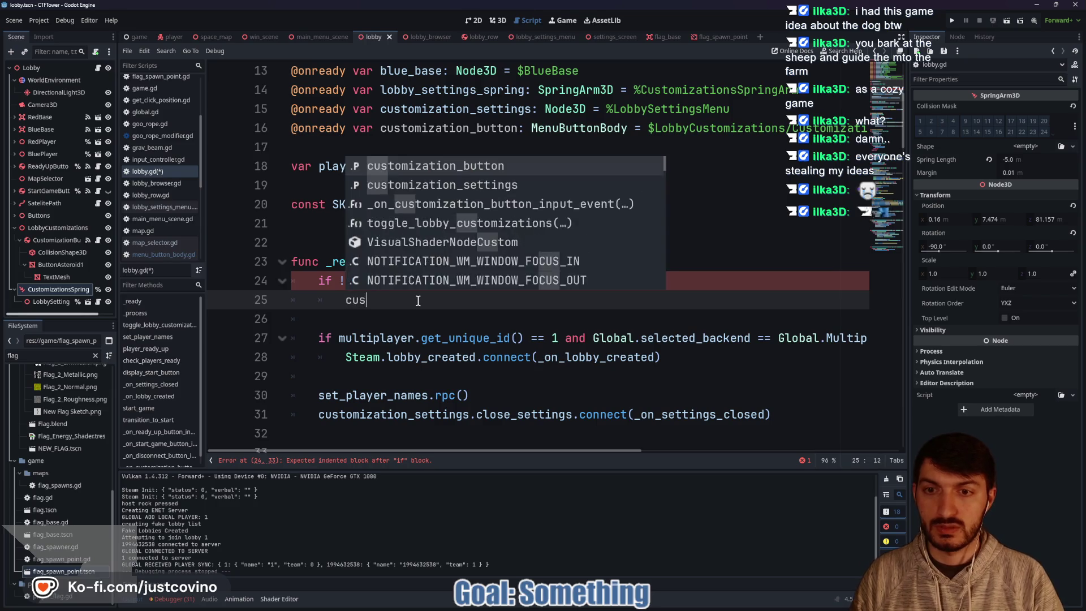
key("Return")
type(".hide(")
key("Return")
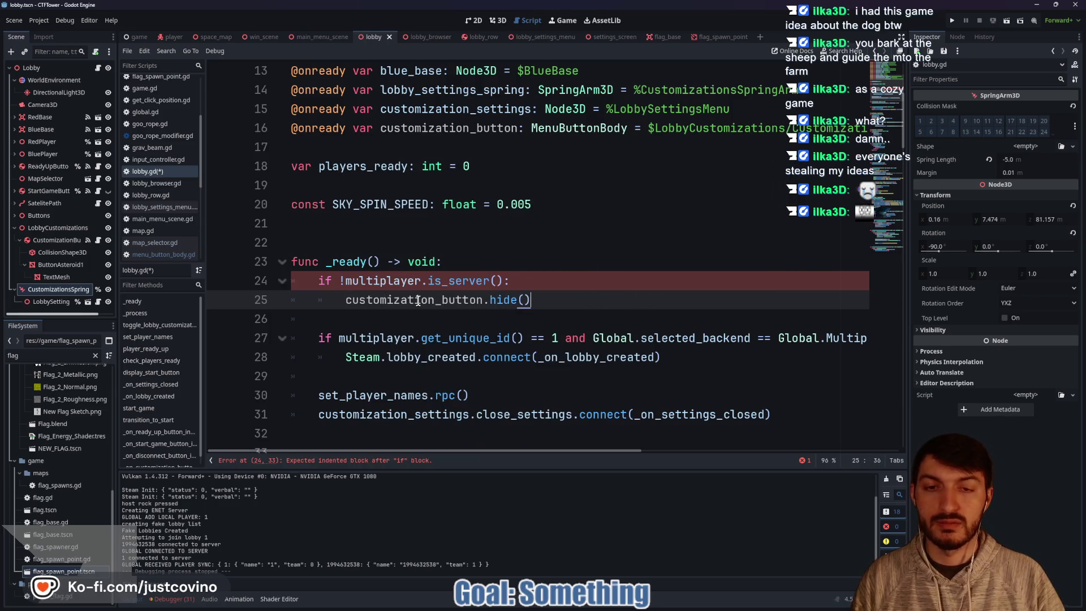
key("ctrl+s")
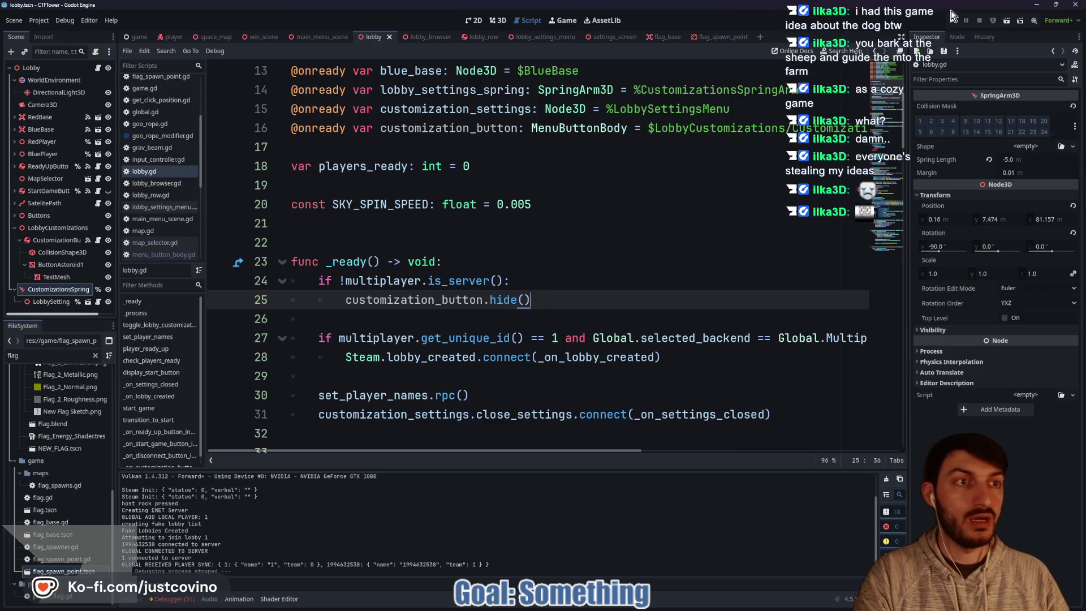
left_click(951, 13)
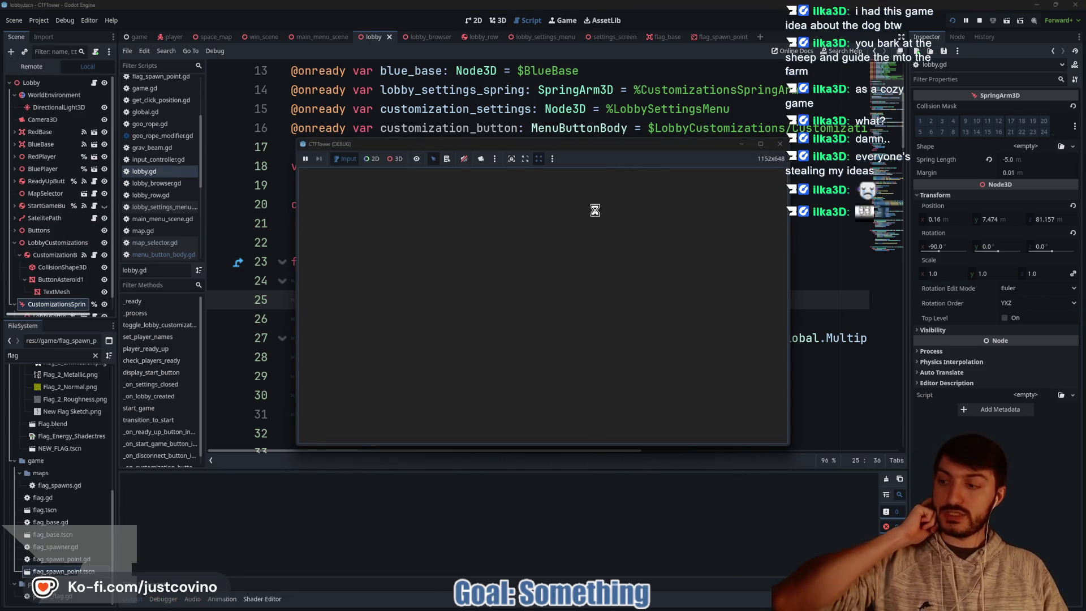
Step: Host a private lobby, join Fake Lobby 94 from the second instance, mark the host ready, then stop
left_click_drag(577, 148, 321, 141)
left_click(188, 260)
left_click(266, 242)
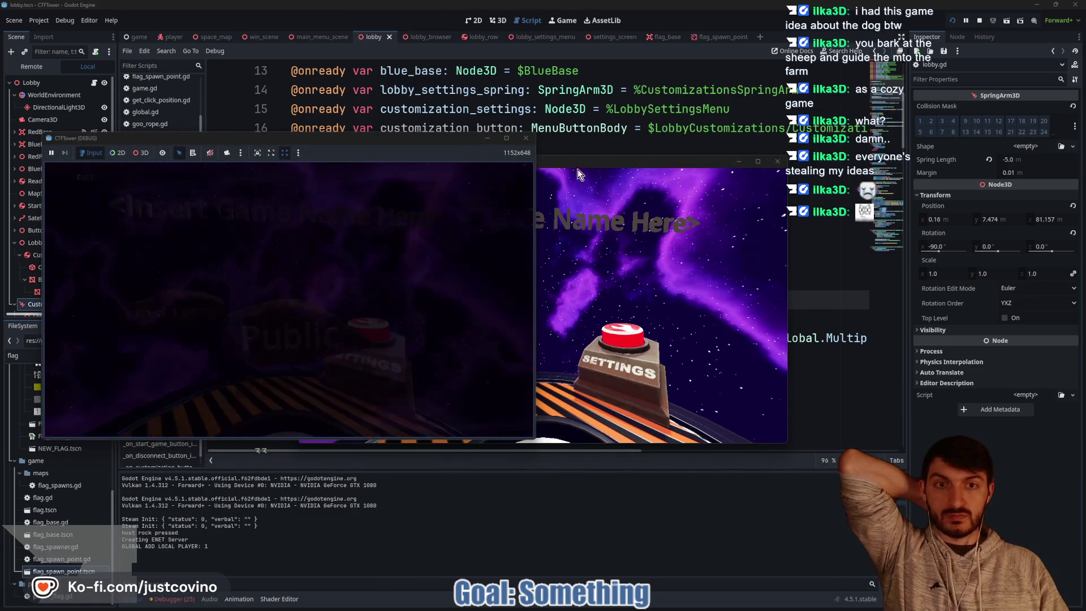
left_click(636, 306)
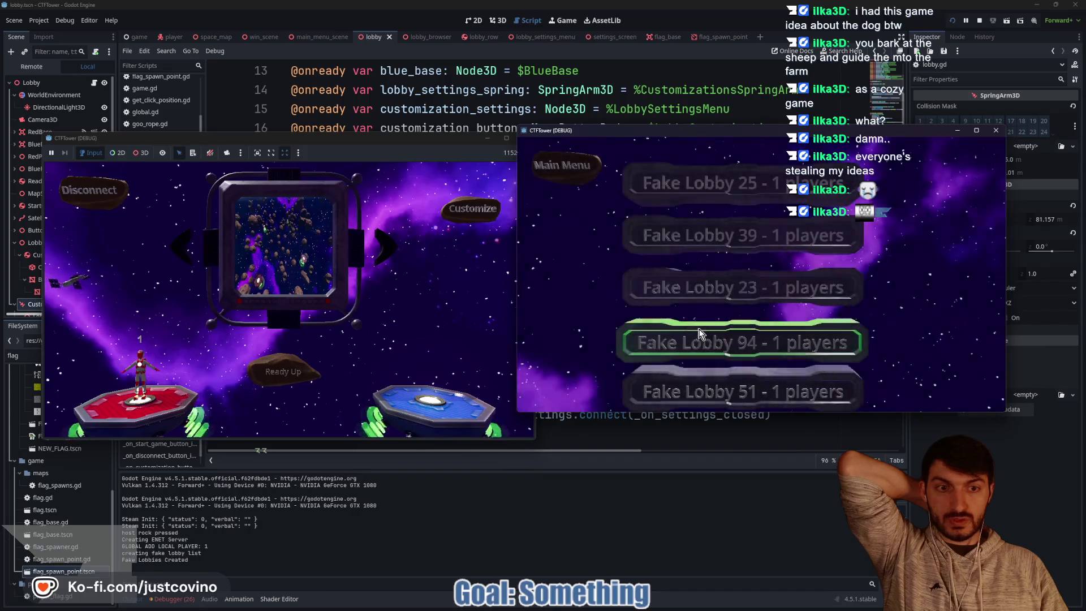
left_click(700, 333)
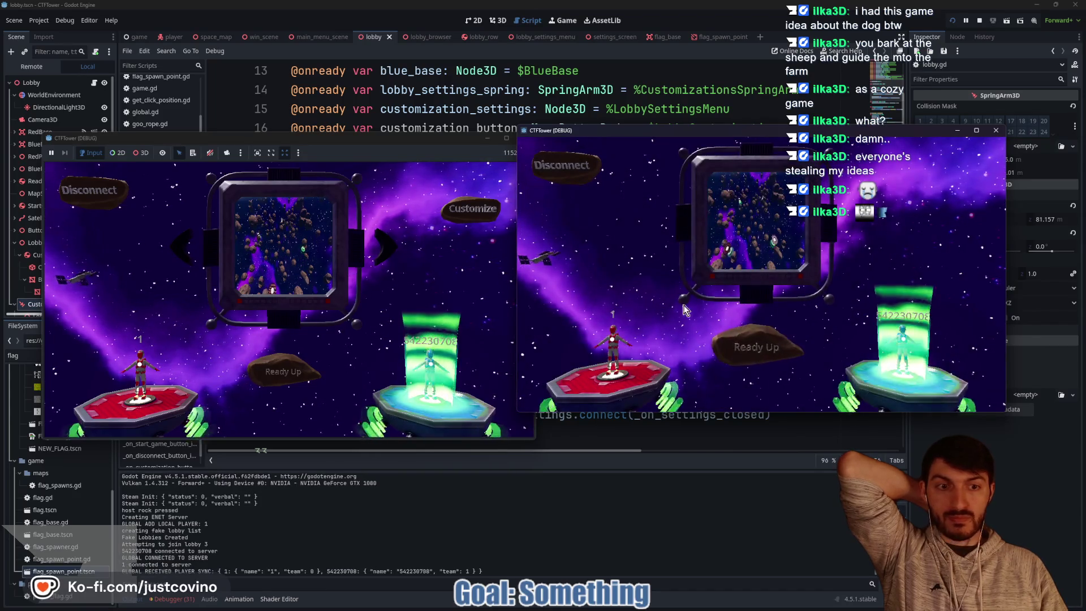
left_click(283, 371)
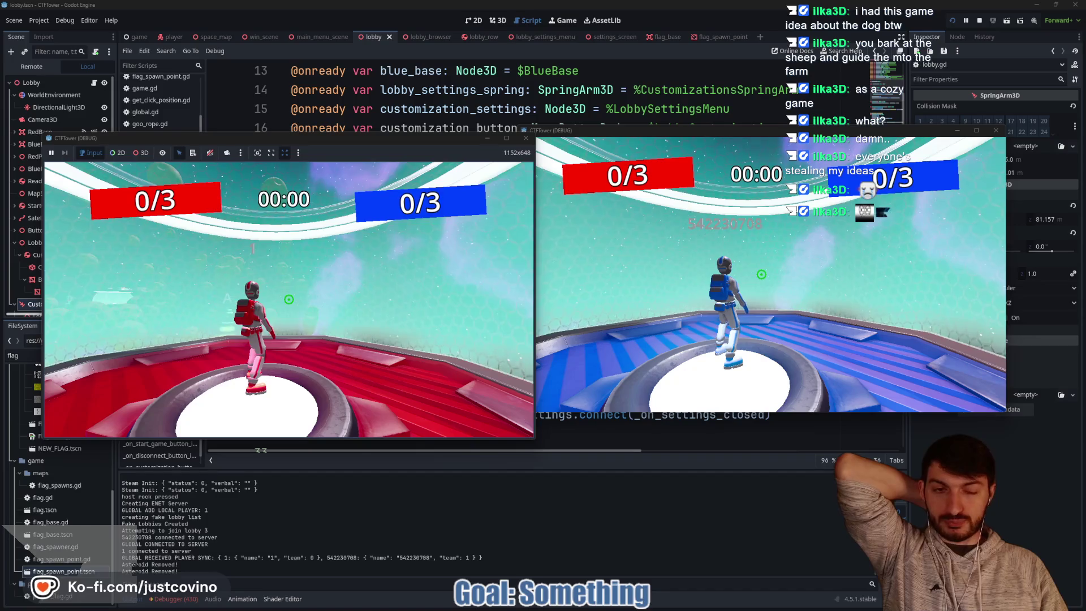
key("F8")
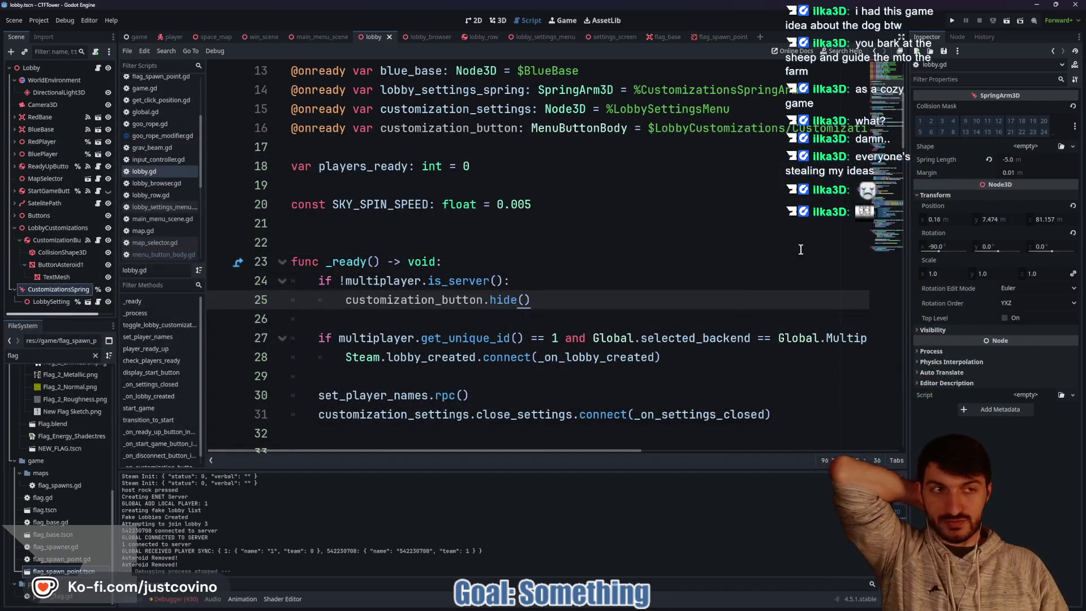
Step: Rerun the game and join Fake Lobby 55 from the second instance
left_click(951, 21)
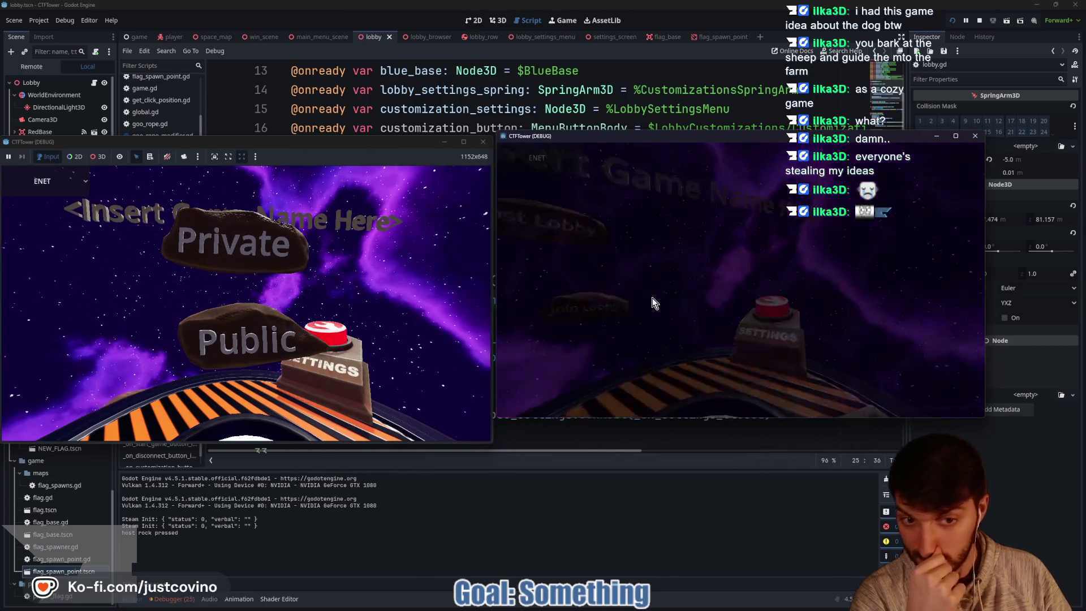
left_click(267, 253)
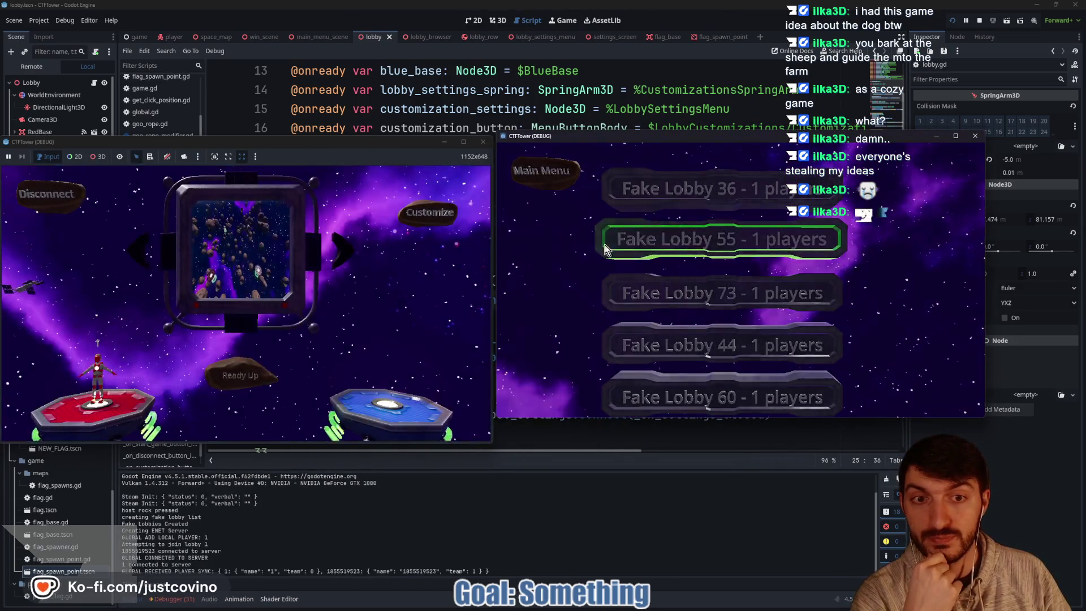
left_click(603, 248)
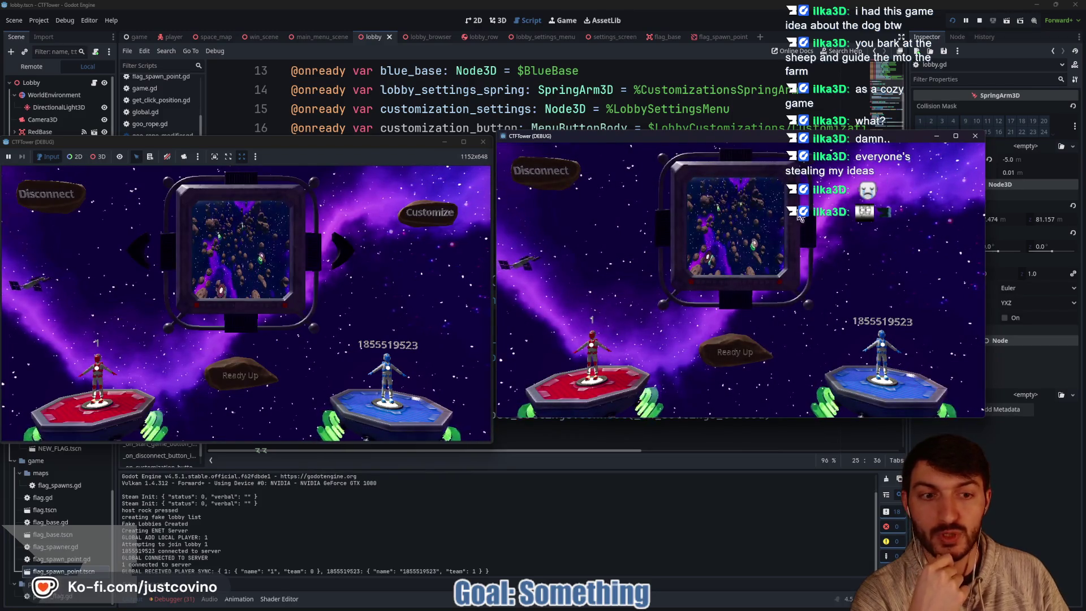
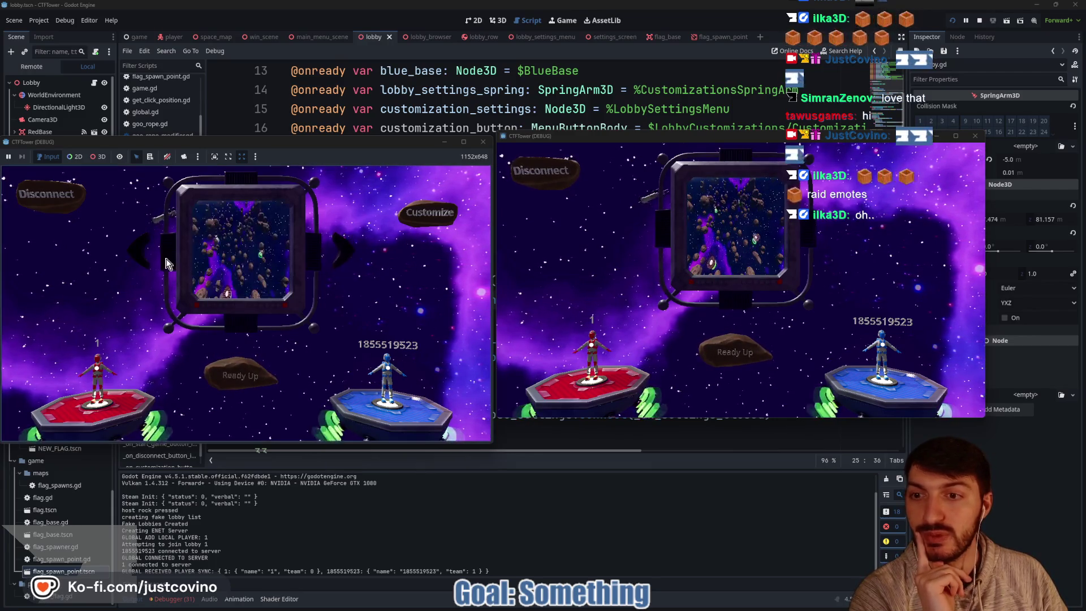
Step: Open and close the Customize panel in the running lobby, then bring up the Notion to-do board
left_click(423, 220)
left_click(53, 376)
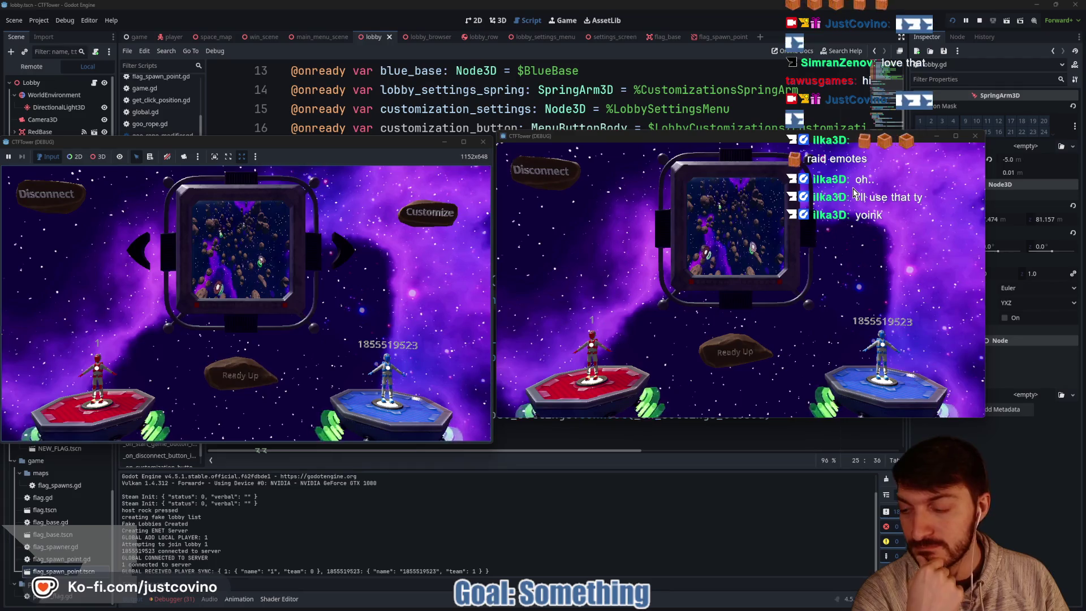
key("alt+Tab")
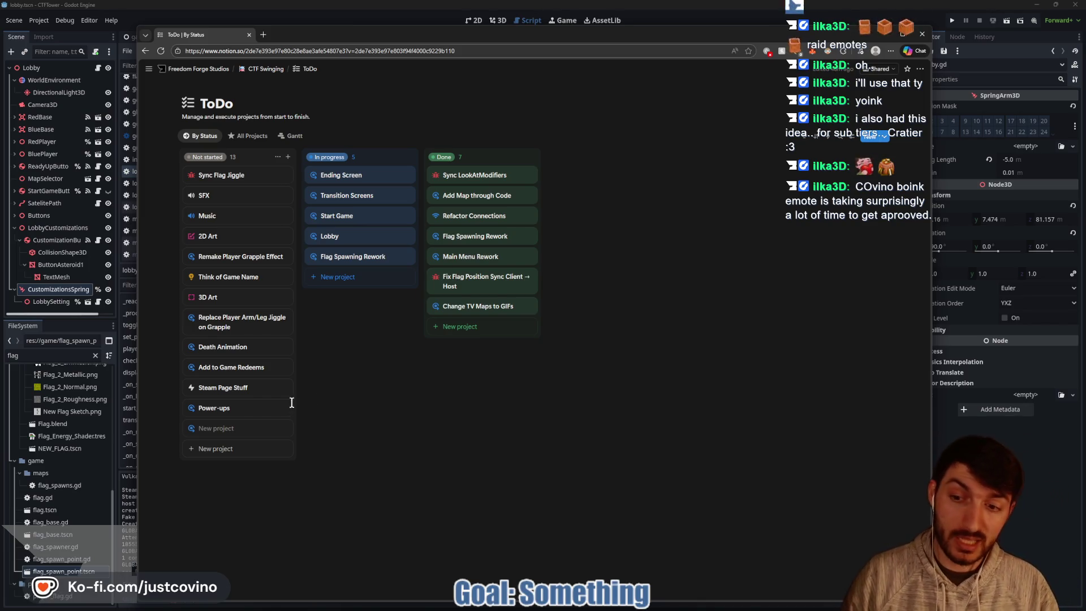
Step: Peek at the New project and Power-ups cards on the board, then return to Godot's 3D view
left_click(236, 429)
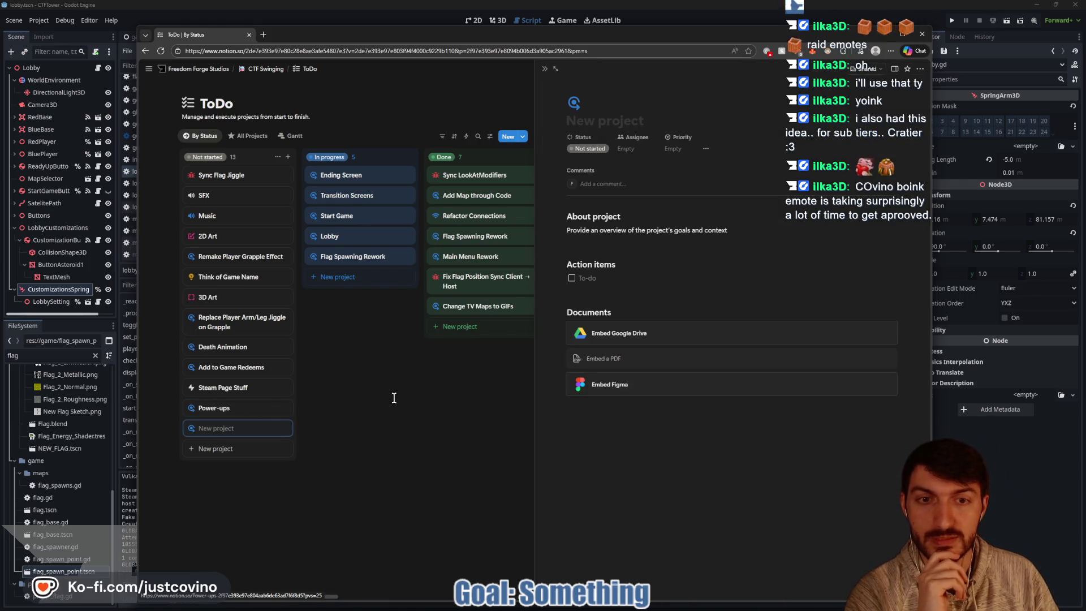
left_click(428, 434)
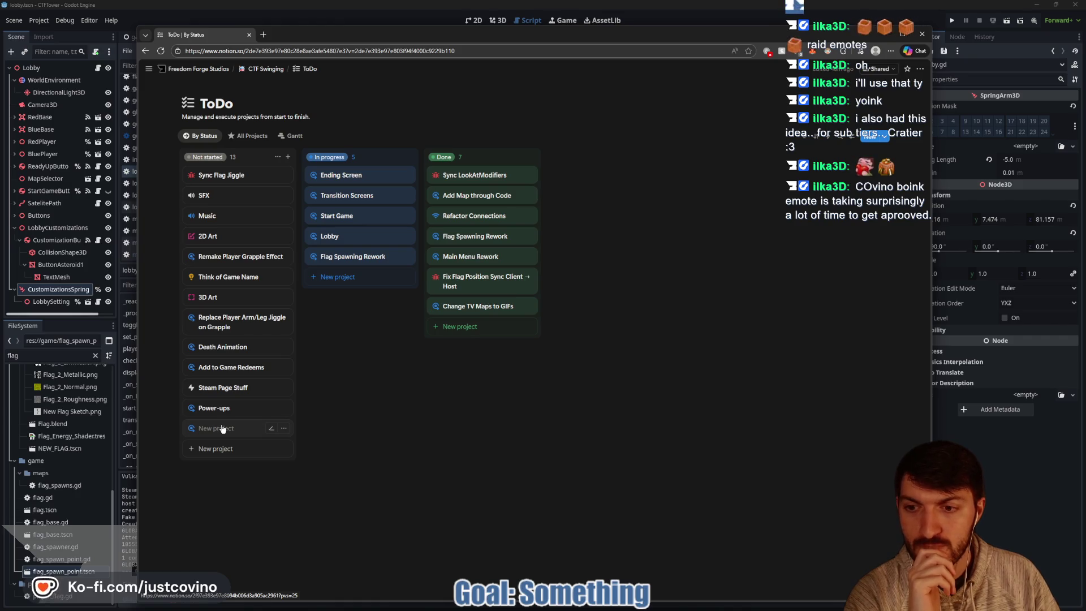
left_click(229, 410)
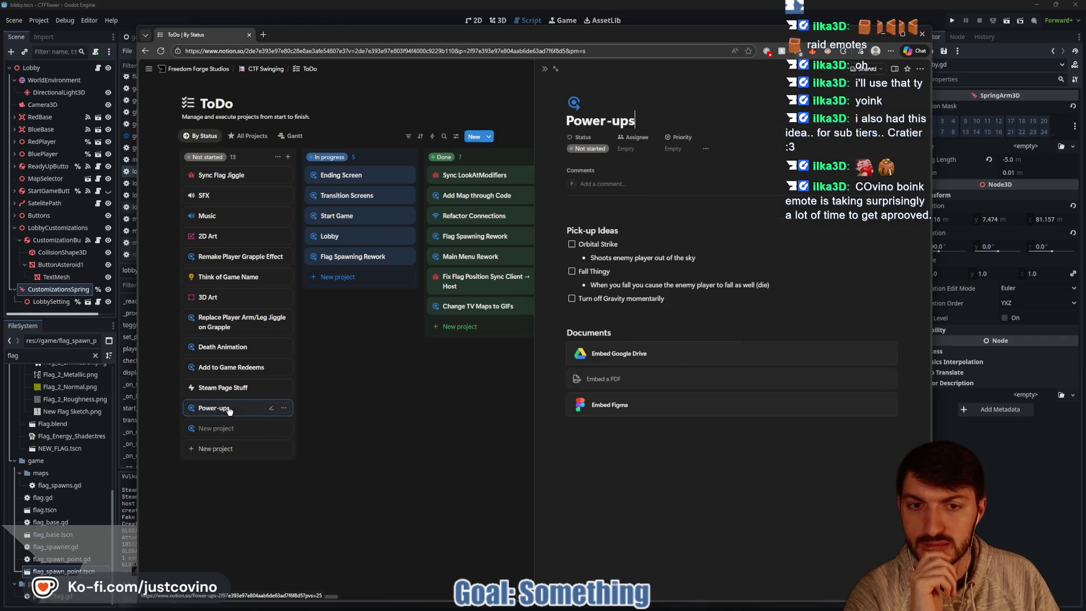
left_click(399, 396)
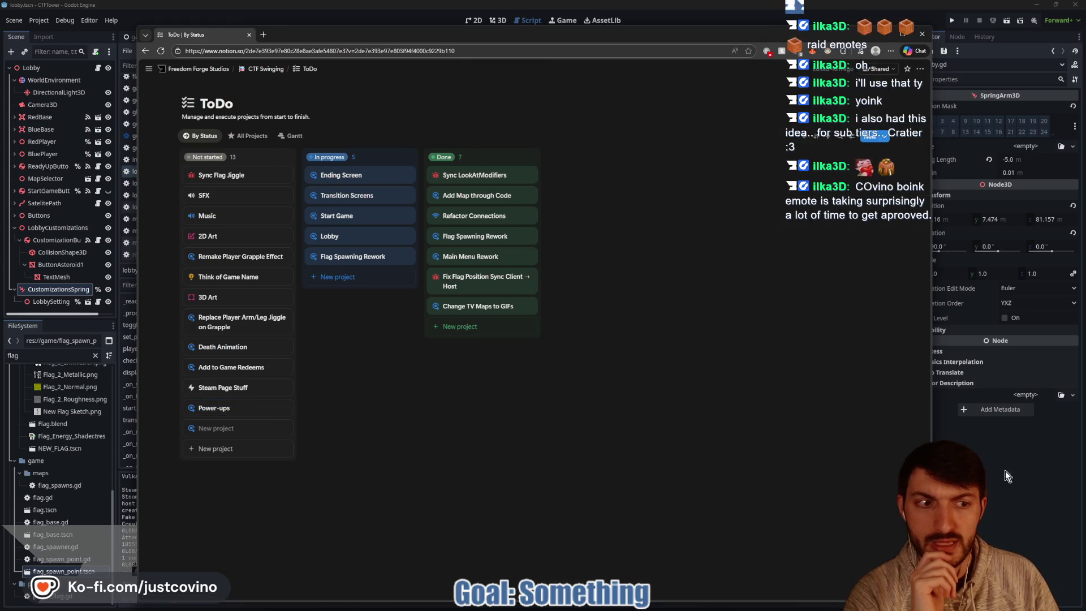
left_click(1007, 476)
left_click(496, 20)
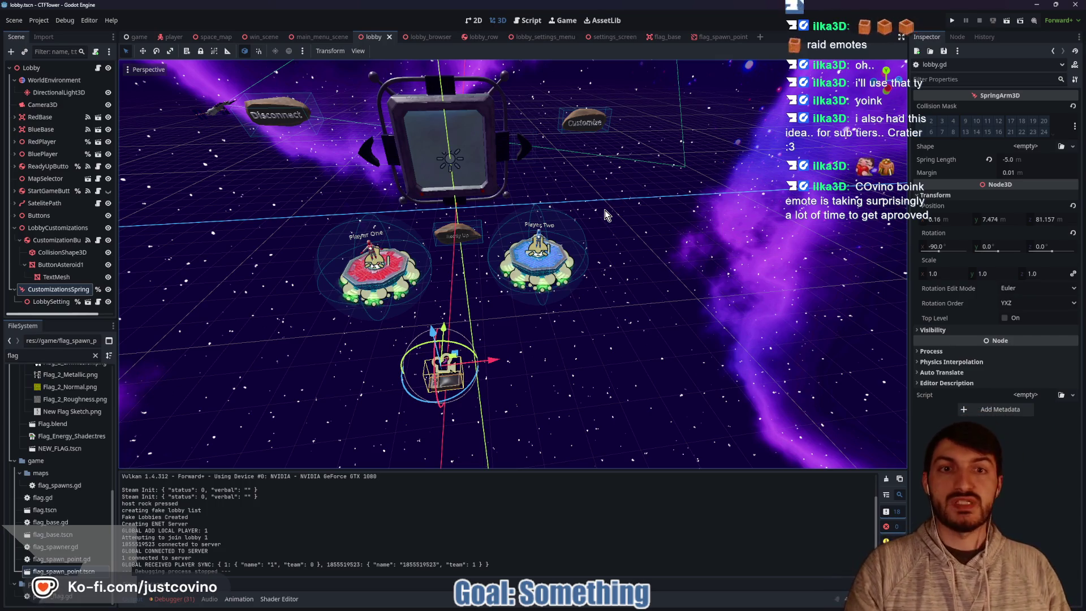
Step: Close the flag_spawn_point and settings_screen scene tabs, leaving lobby_settings_menu open
mouse_move(594, 194)
left_mouse_down()
mouse_move(578, 161)
mouse_move(572, 237)
mouse_move(510, 344)
left_mouse_up()
scroll(510, 340, "up", 2)
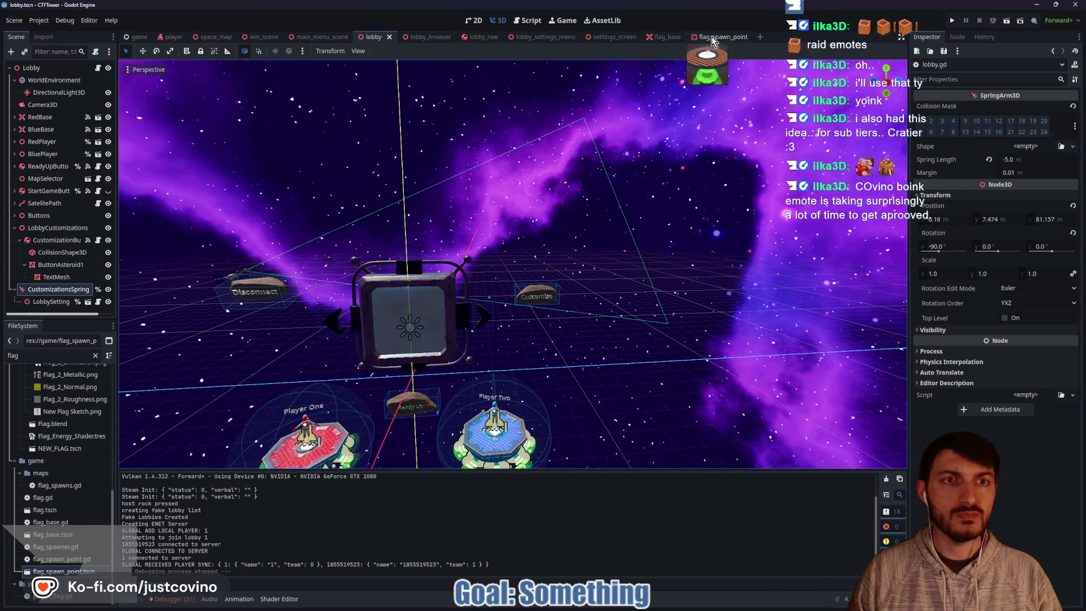
left_click(735, 37)
left_click(744, 37)
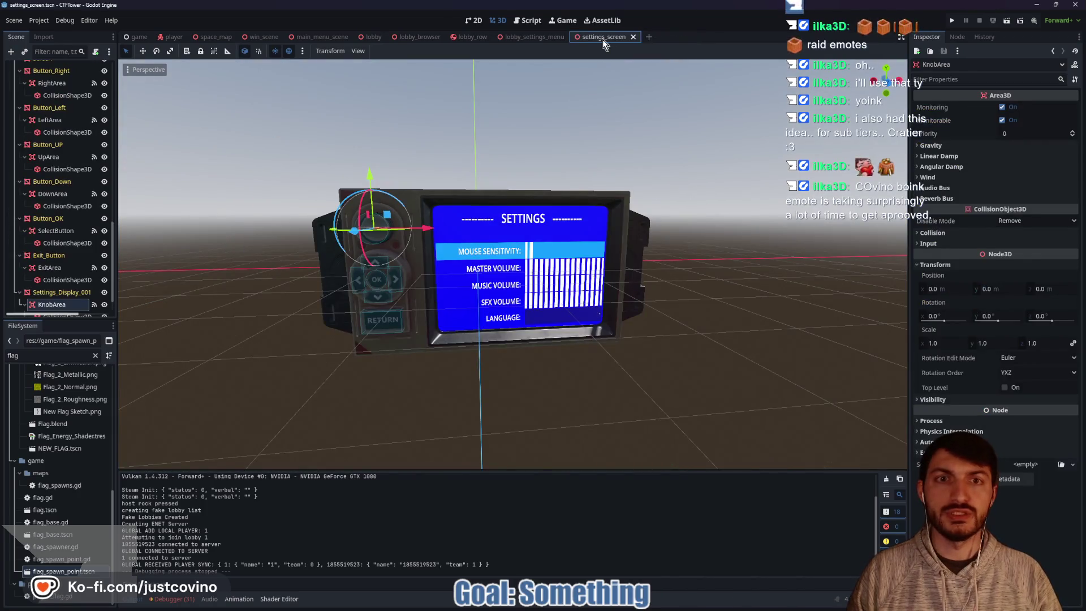
left_click(633, 37)
Step: Frame the menu rectangle in the 2D view and select the Control node under CanvasLayer
mouse_move(383, 194)
left_mouse_down()
mouse_move(470, 300)
mouse_move(456, 342)
left_mouse_up()
scroll(47, 235, "down", 1)
left_click(54, 303)
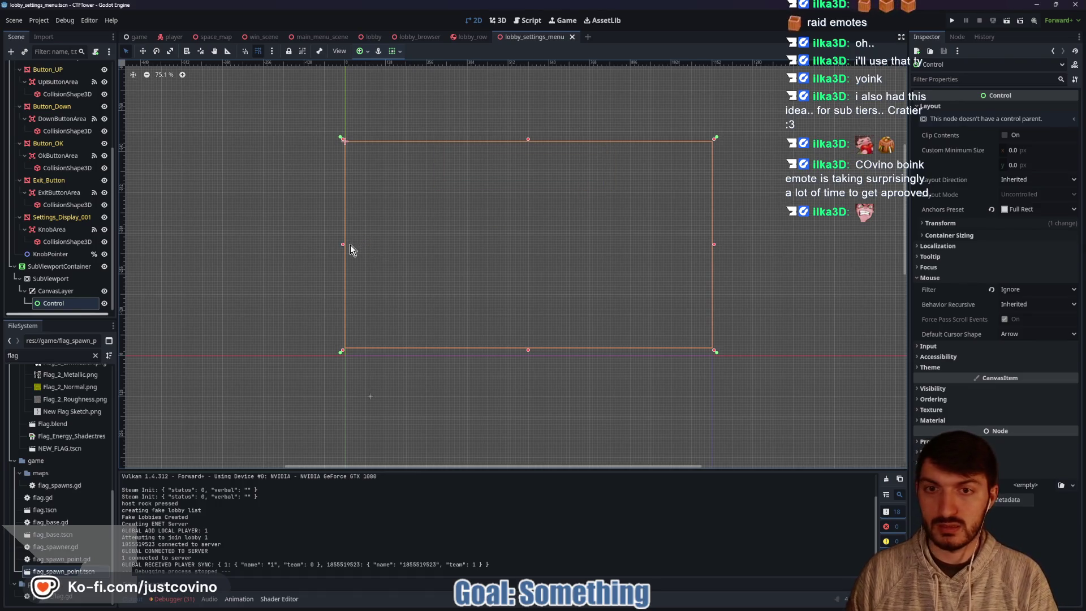
Step: Add a Label under Control anchored to the Center Top preset
key("ctrl+a")
type("label")
key("Return")
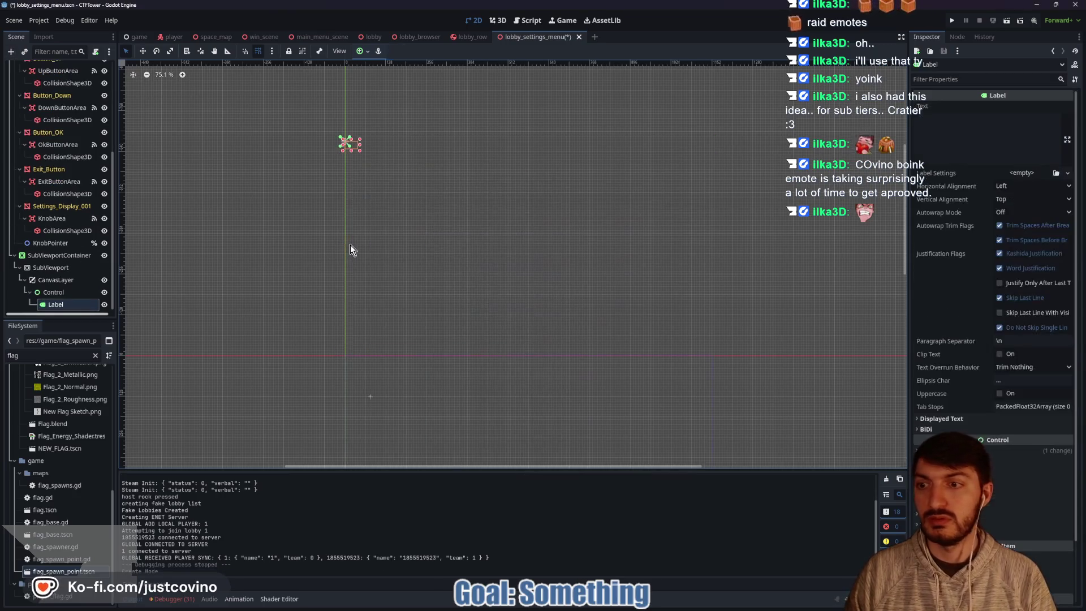
left_click(362, 51)
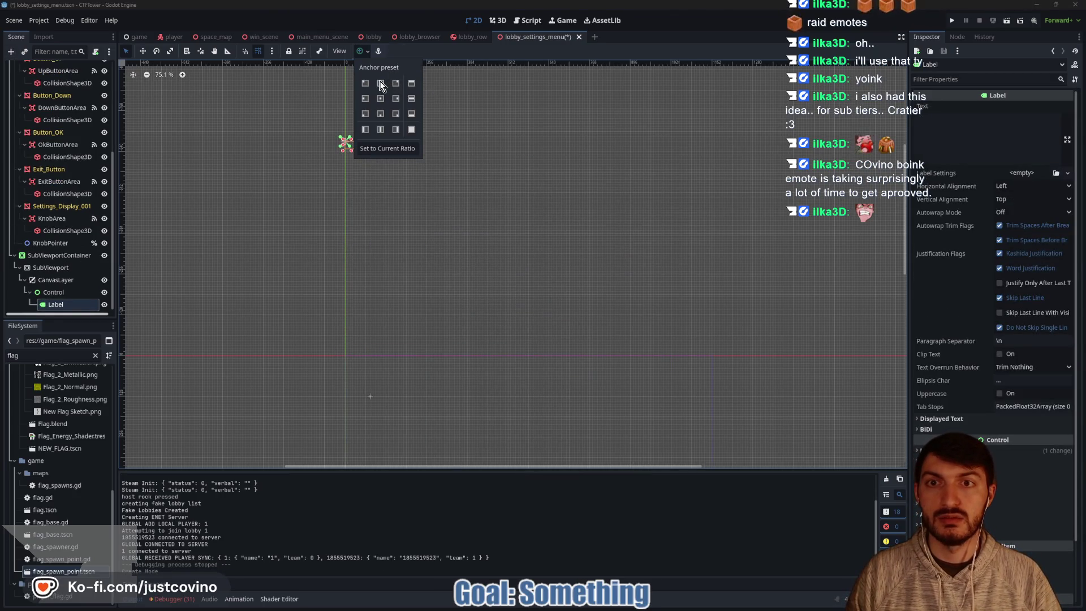
left_click(380, 83)
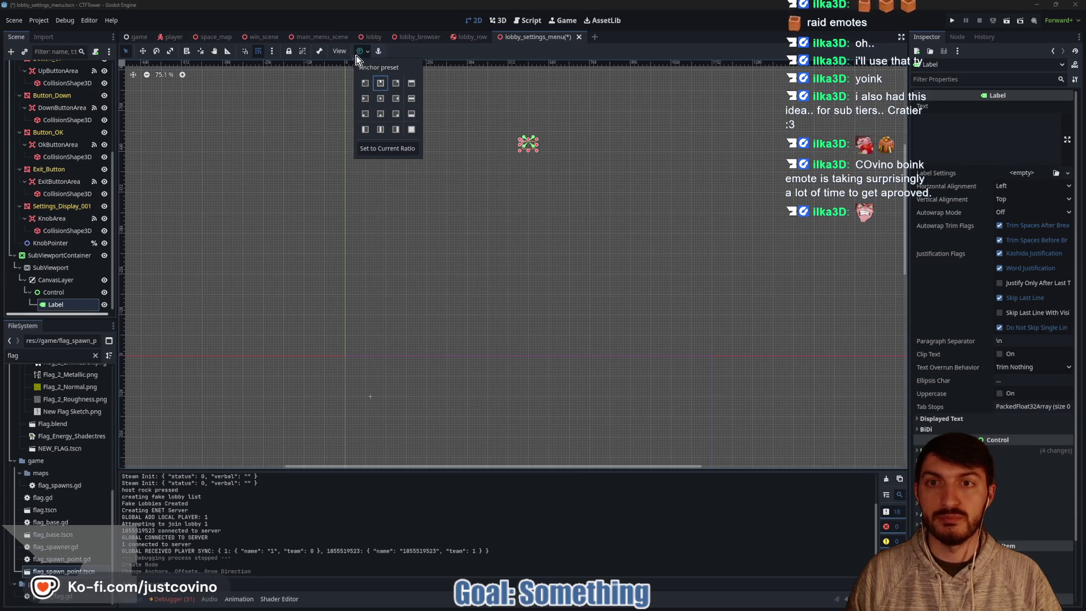
Step: Set the label text to 'Game Customizations' with centre horizontal alignment
left_click(960, 134)
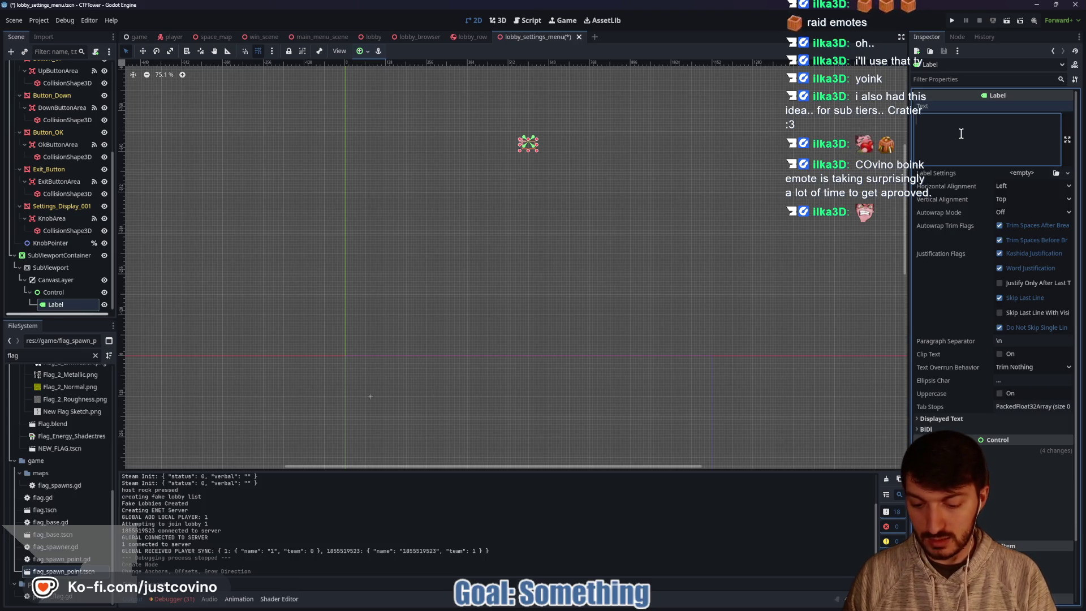
type("G")
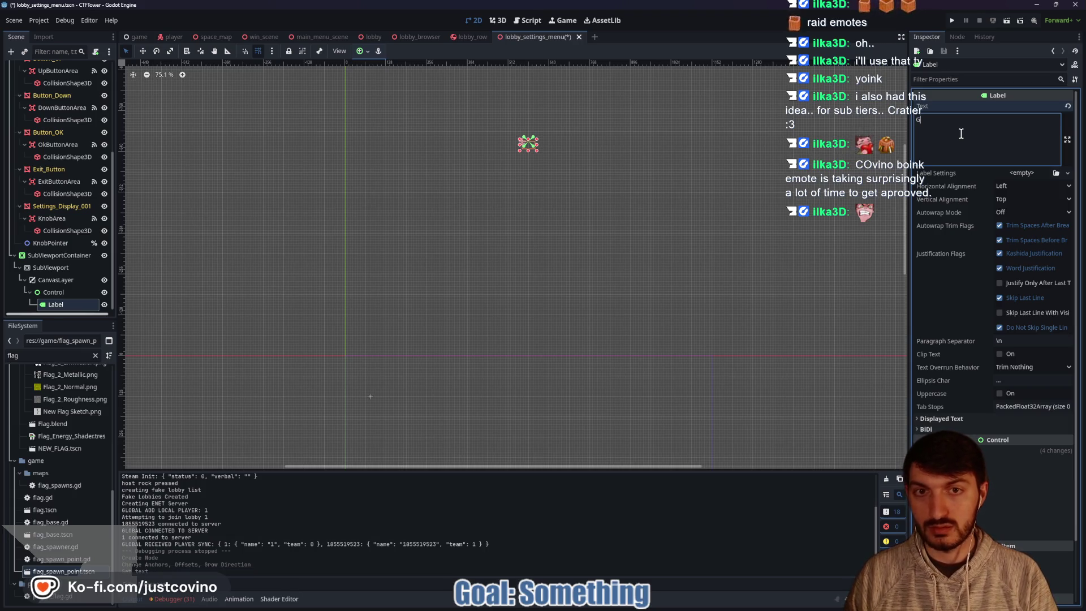
type("ame Customizations")
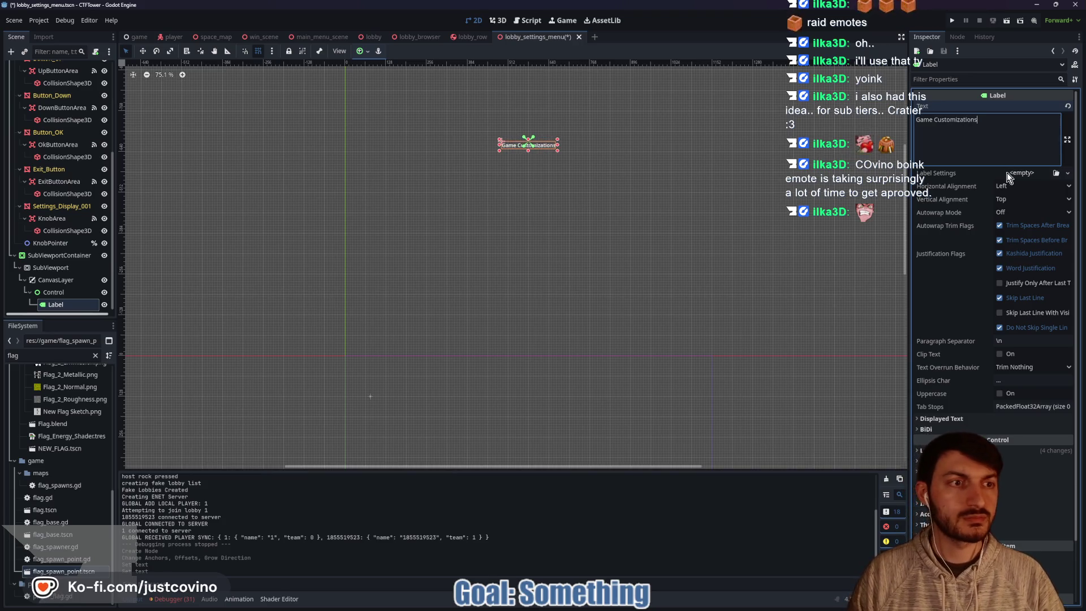
left_click(1020, 186)
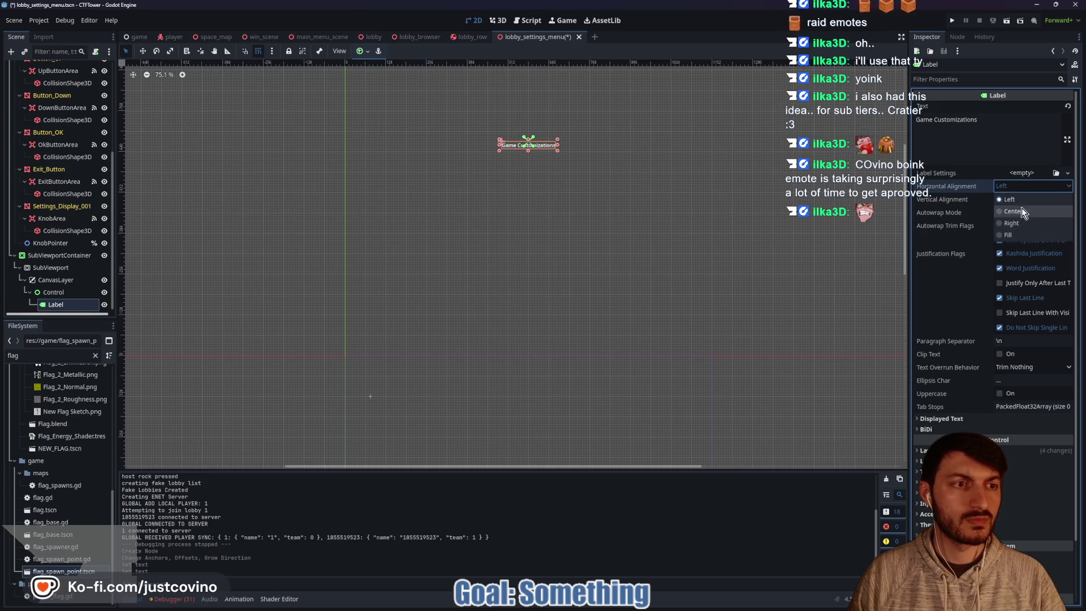
left_click(1021, 211)
Step: Give the label a new LabelSettings resource with font size 32
left_click(1024, 172)
left_click(1024, 184)
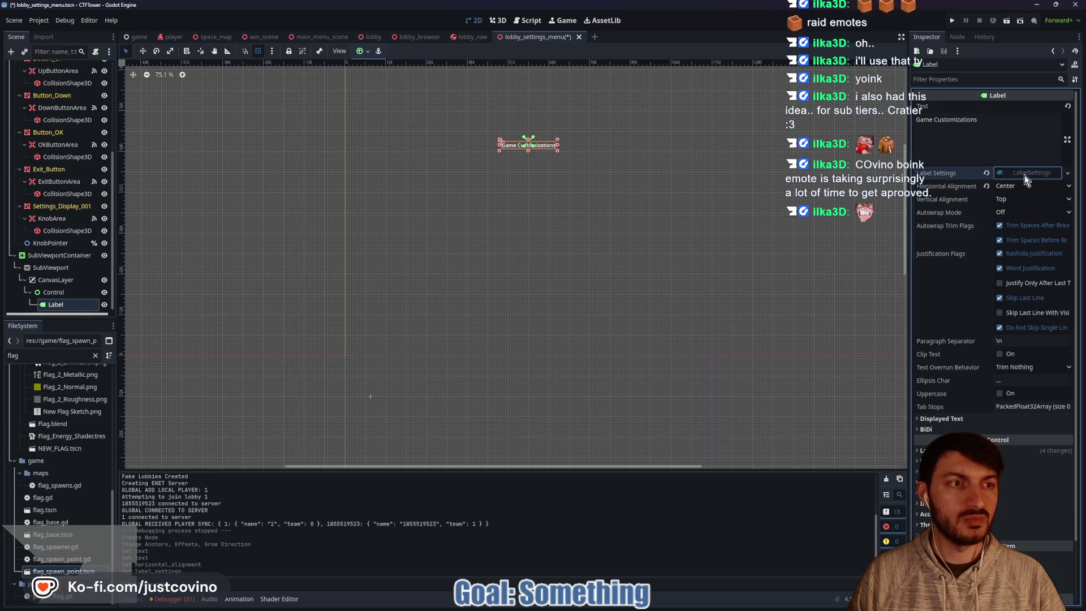
left_click(1025, 175)
left_click(943, 212)
left_click(1020, 239)
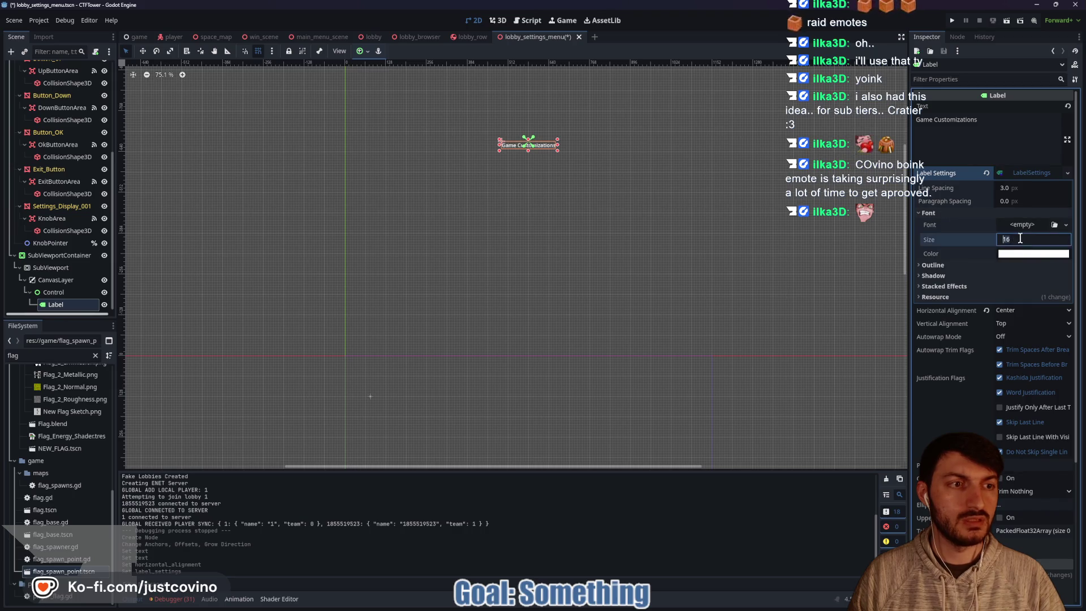
type("32")
key("Return")
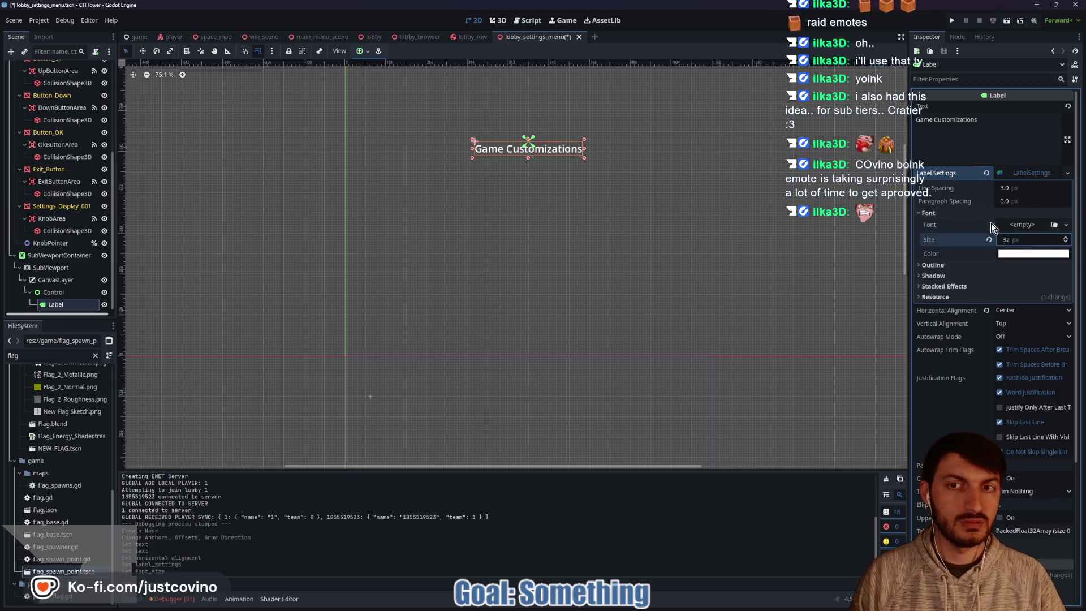
left_click_drag(723, 249, 669, 260)
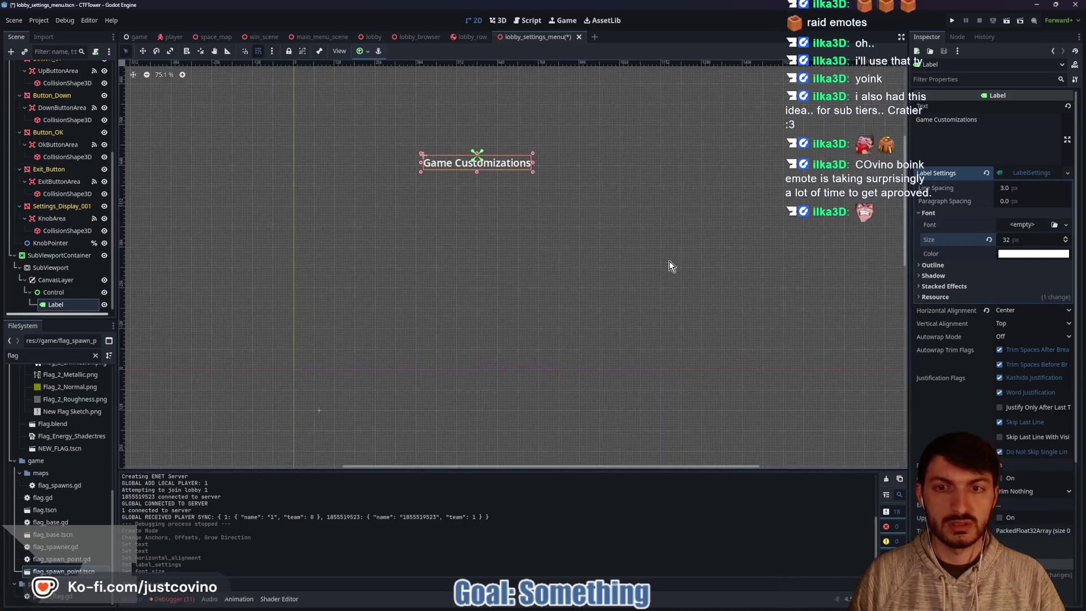
left_click(1012, 173)
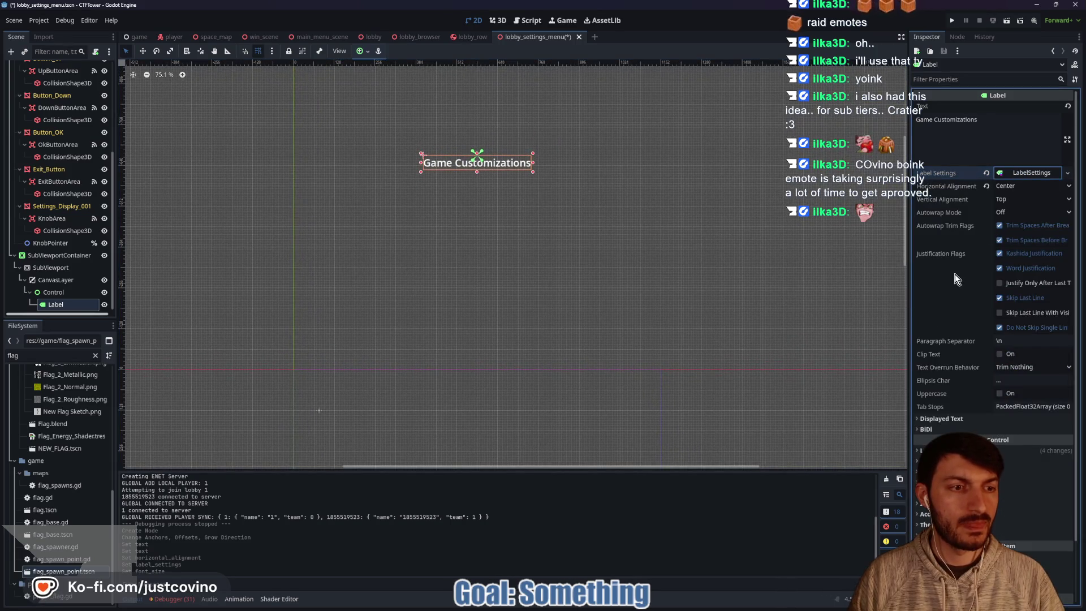
Step: Set the label's custom minimum size to 350 × 50 and save the scene
left_click(1012, 451)
scroll(1010, 407, "down", 3)
left_click(956, 378)
left_click(1028, 308)
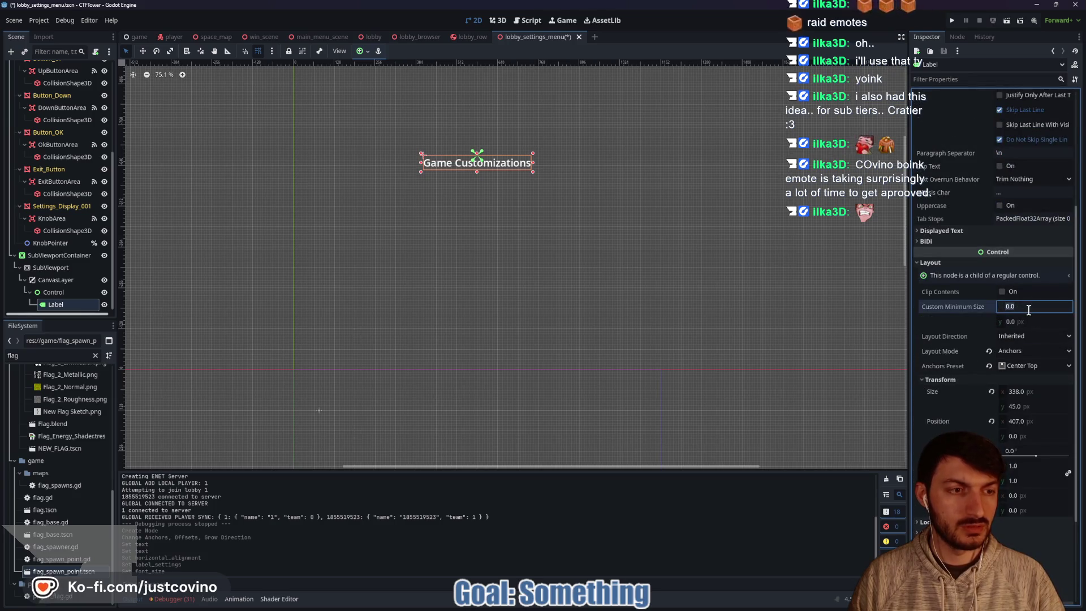
type("350")
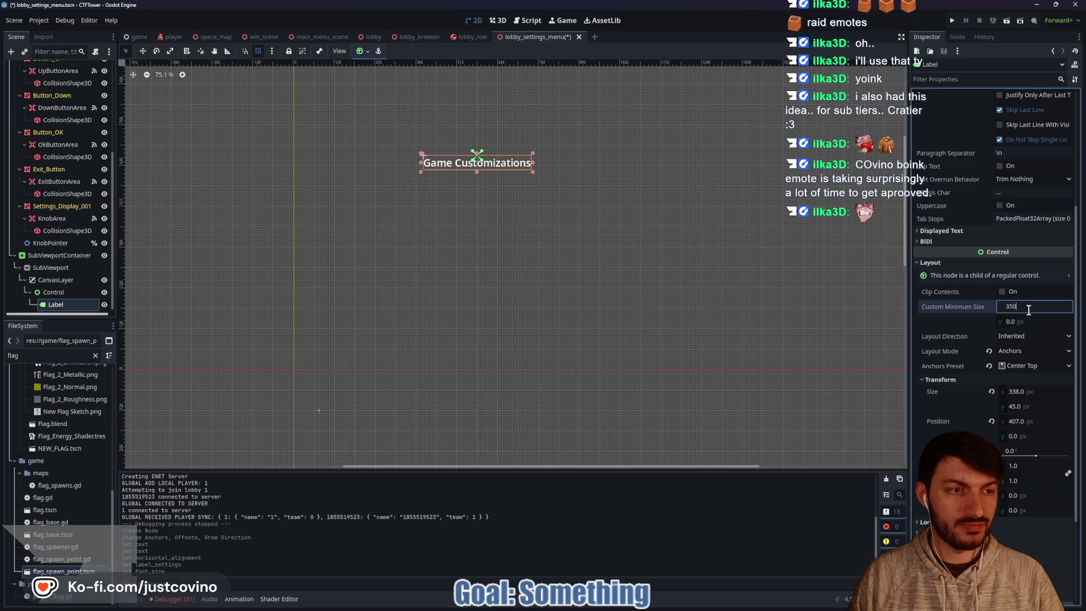
key("Tab")
type("50")
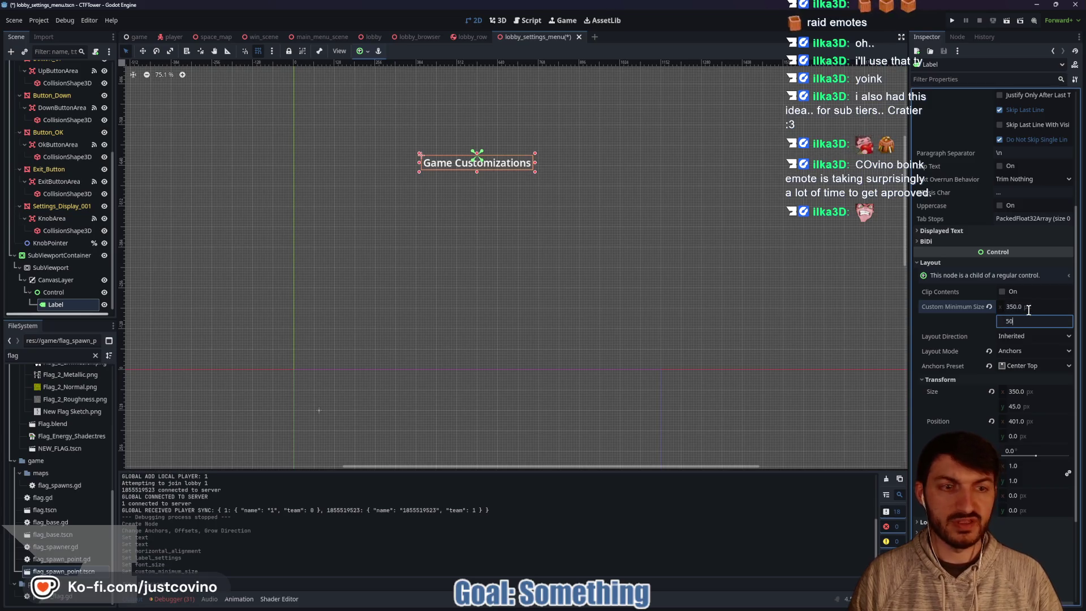
key("Return")
key("ctrl+s")
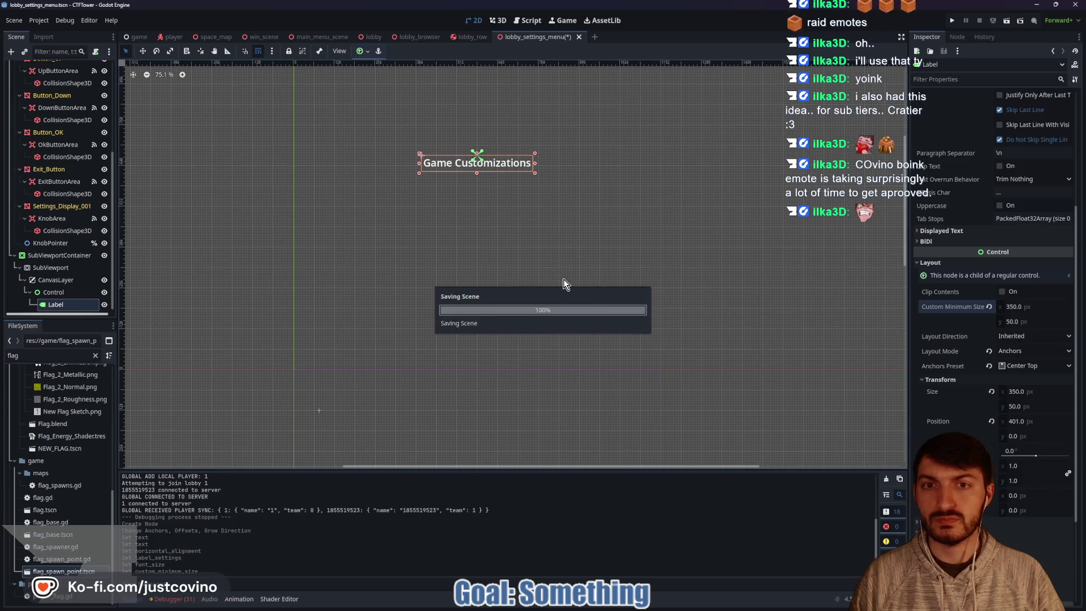
Step: Rename the label node to CustomizationsLabel and save
double_click(72, 305)
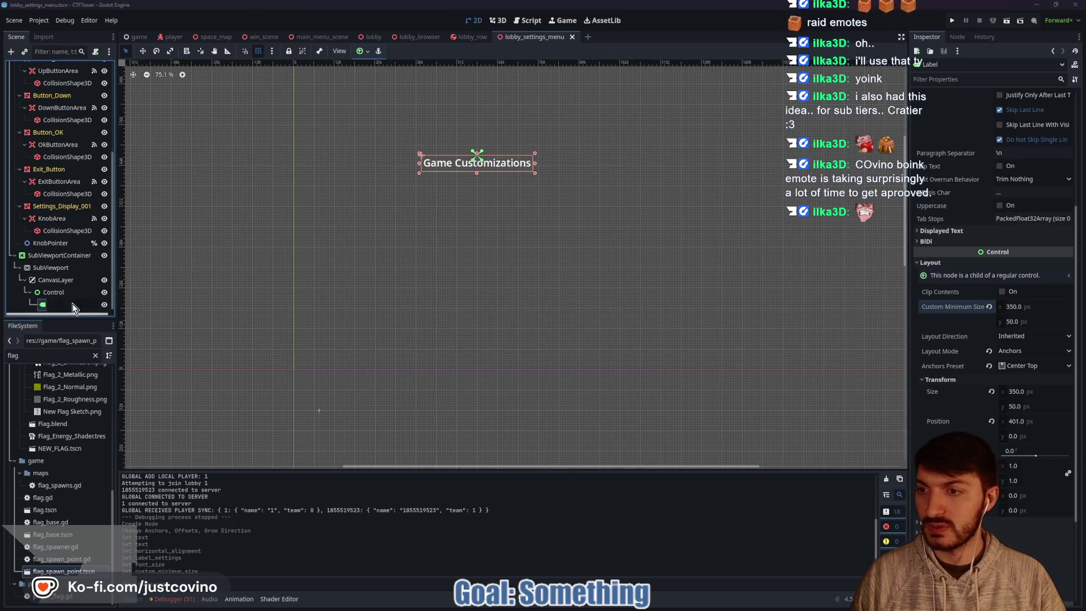
type("Customizati")
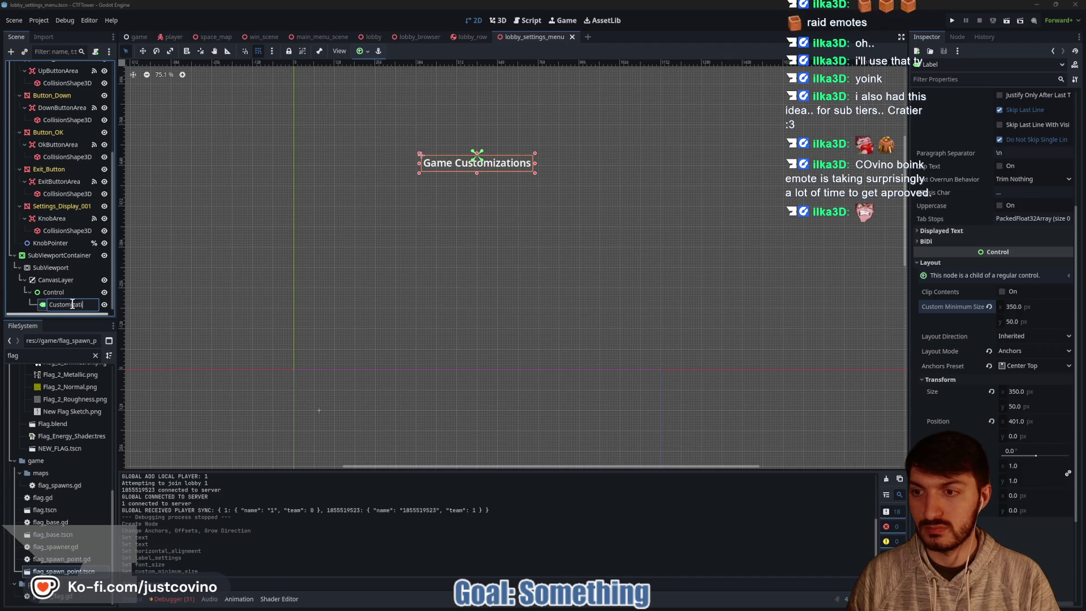
type("onsLabel")
key("Return")
key("ctrl+s")
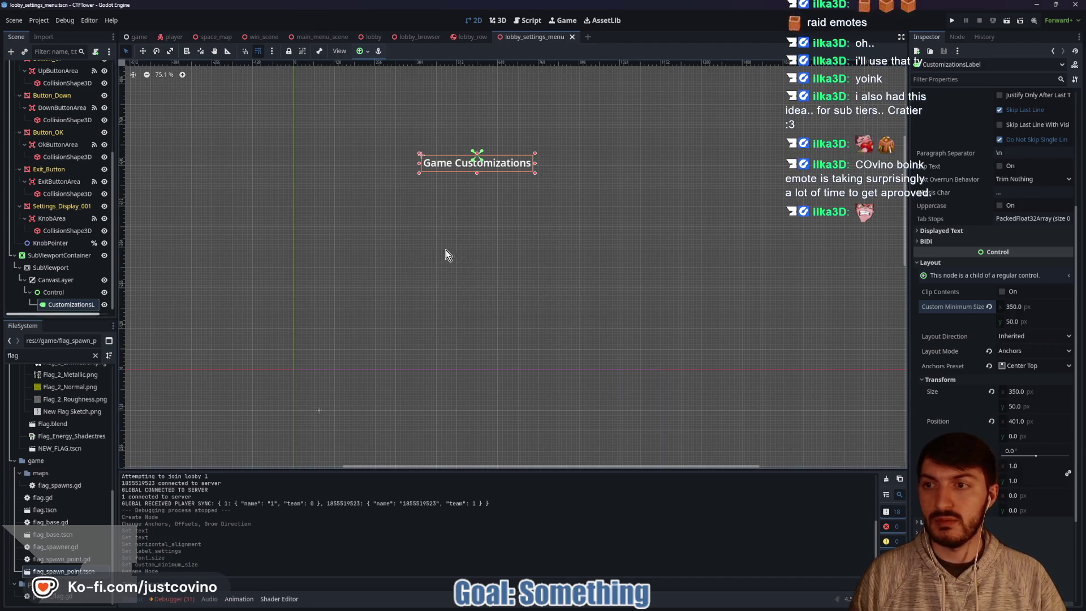
Step: Apply the Full Rect anchor preset to the SubViewportContainer
left_click(55, 254)
scroll(472, 250, "down", 2)
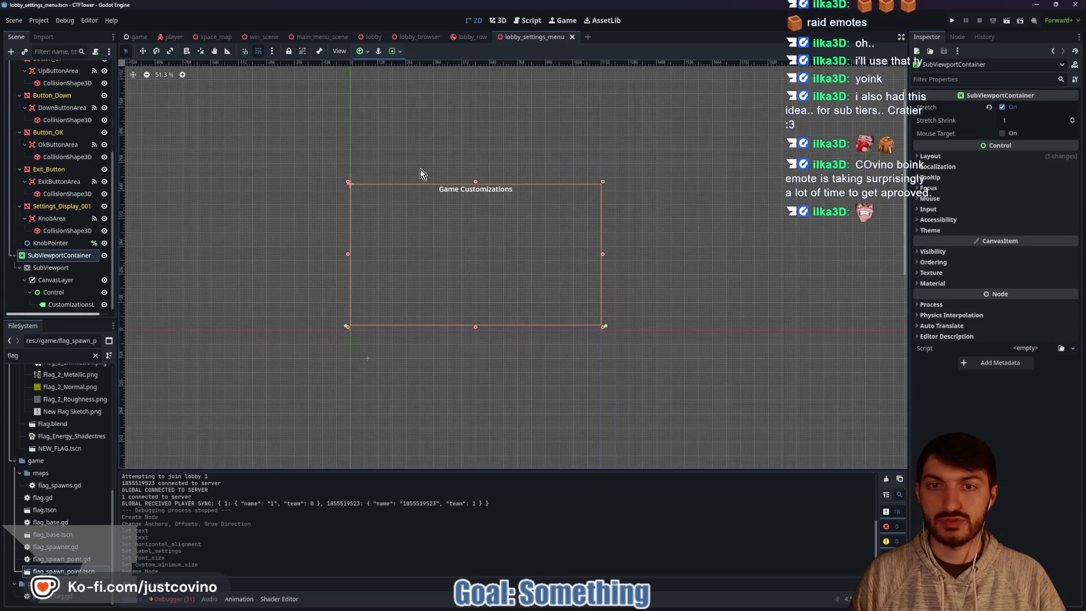
left_click(401, 51)
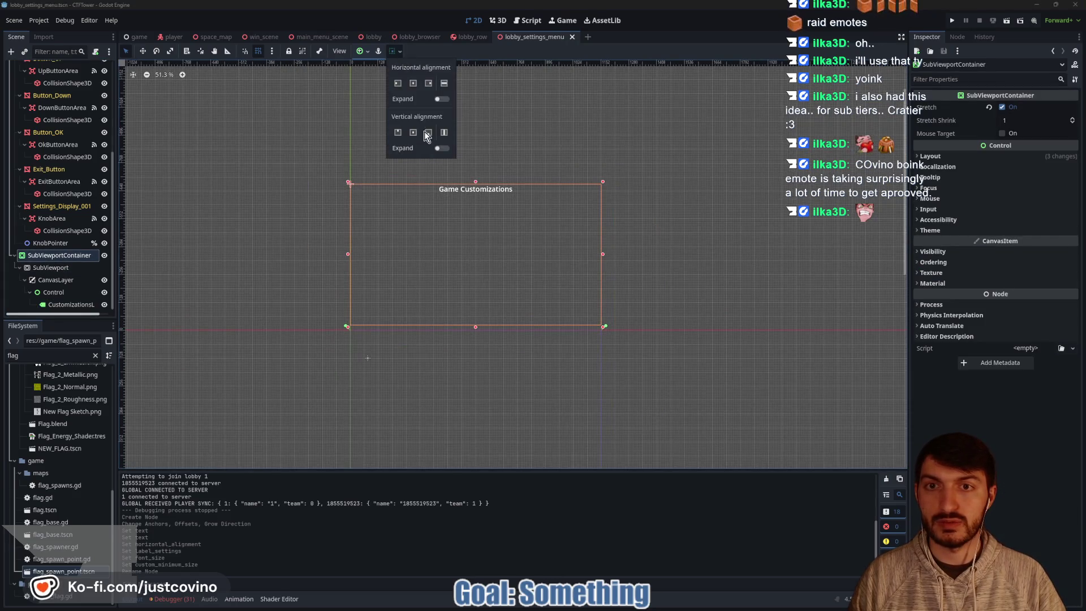
left_click(364, 51)
left_click(367, 52)
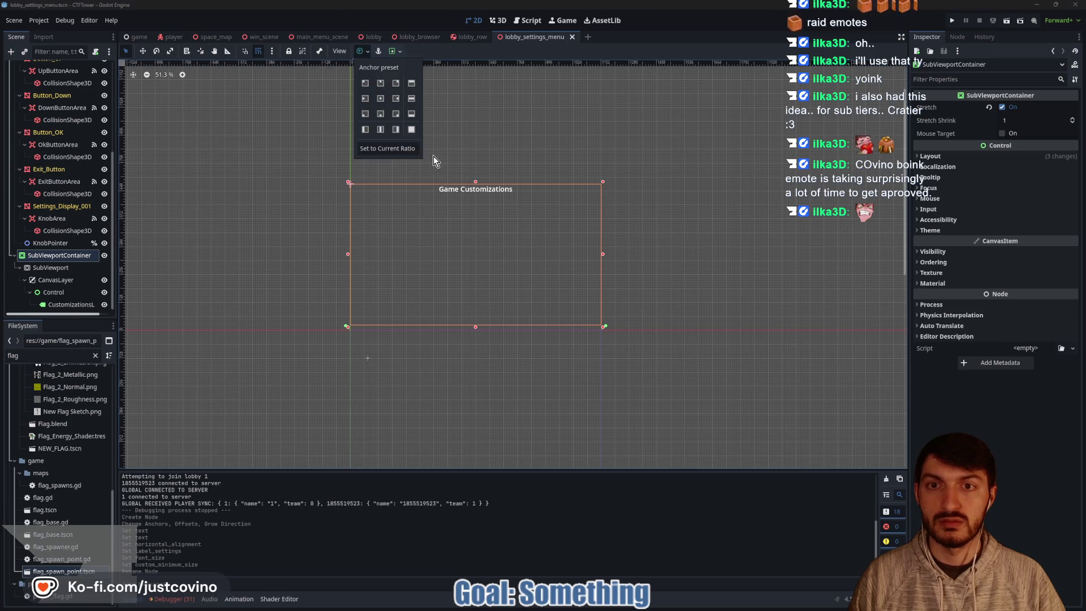
left_click(412, 131)
left_click(507, 297)
scroll(453, 282, "down", 5)
scroll(414, 281, "up", 5)
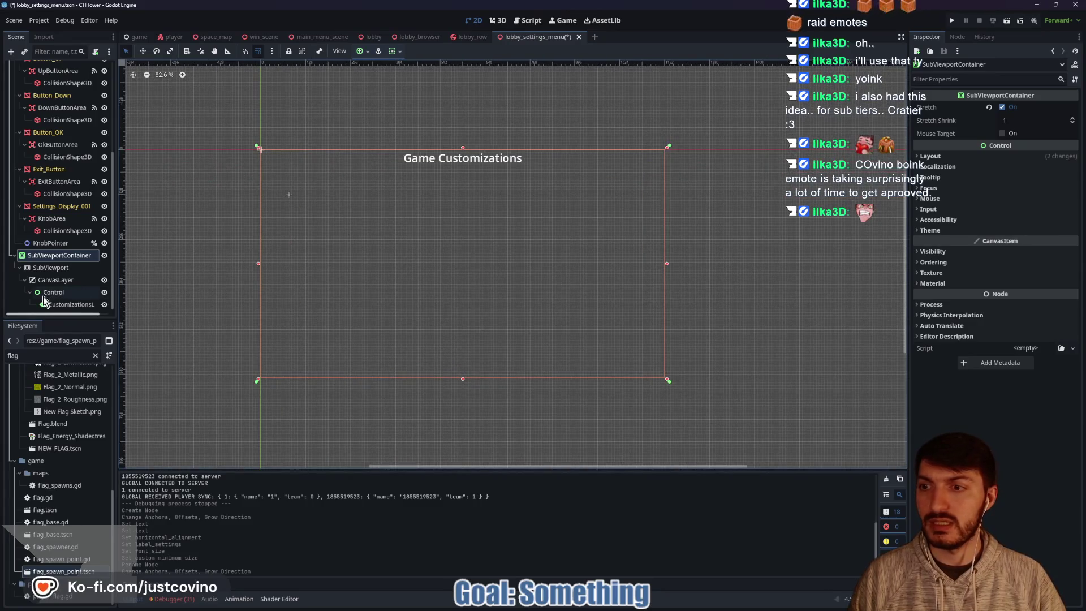
Step: Add a full-rect VBoxContainer under Control with its top edge lowered below the title
left_click(62, 290)
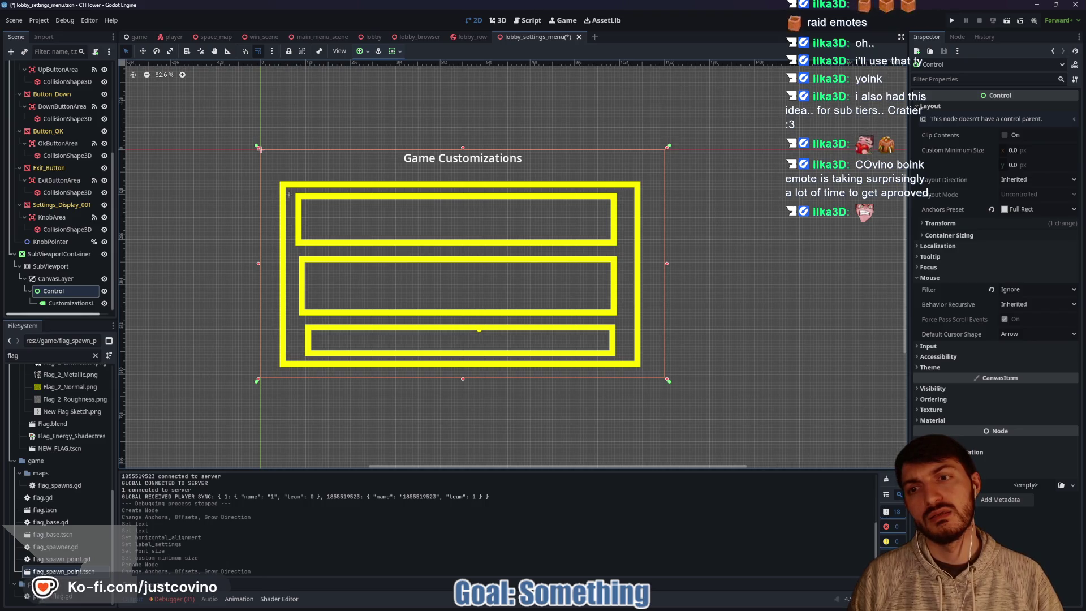
key("Escape")
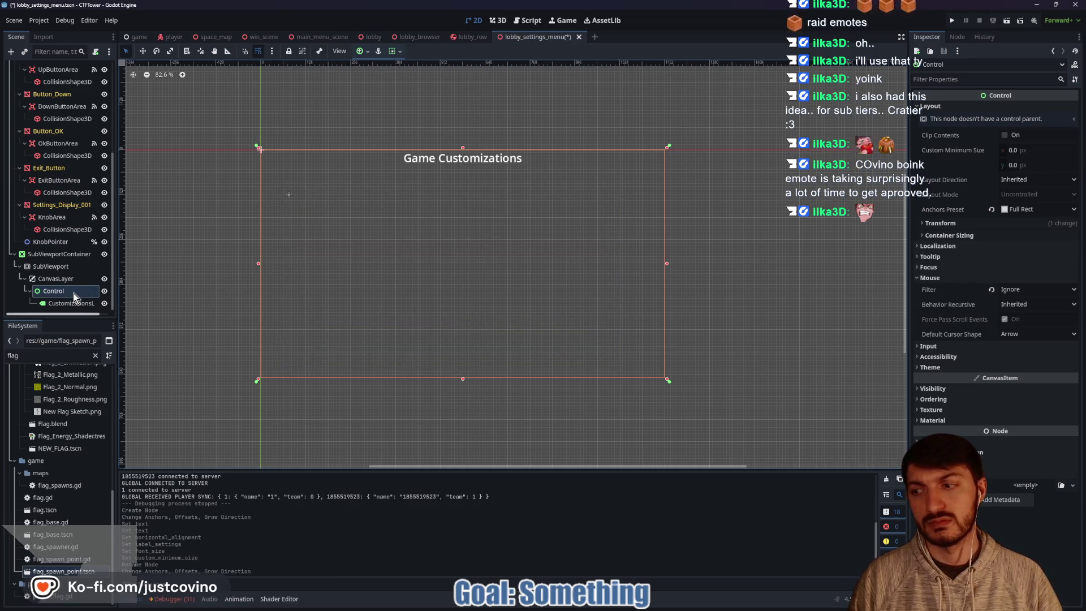
key("ctrl+a")
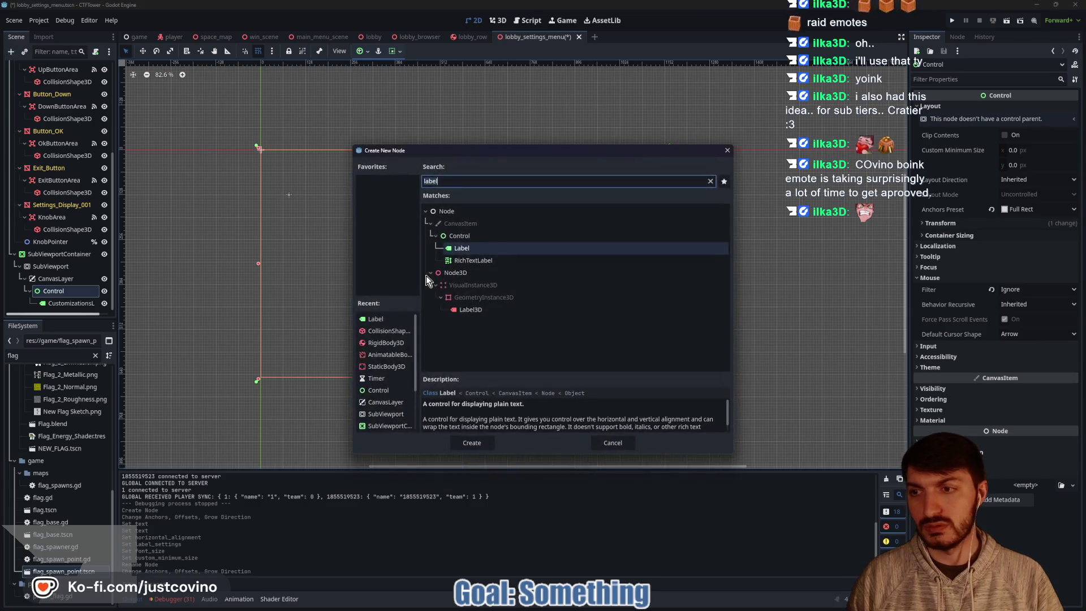
type("vbo")
key("Return")
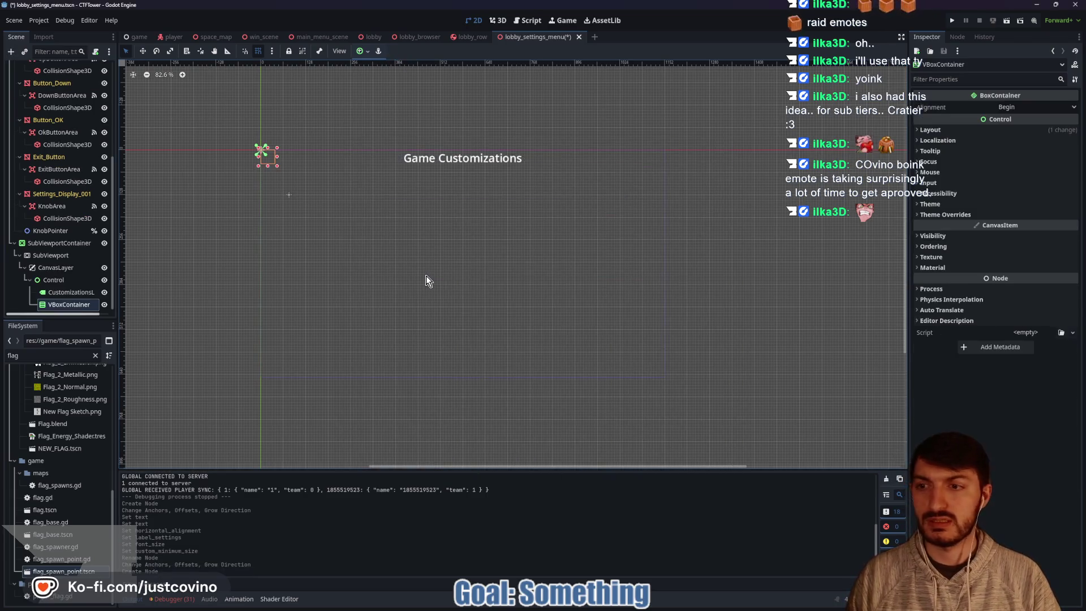
left_click(366, 52)
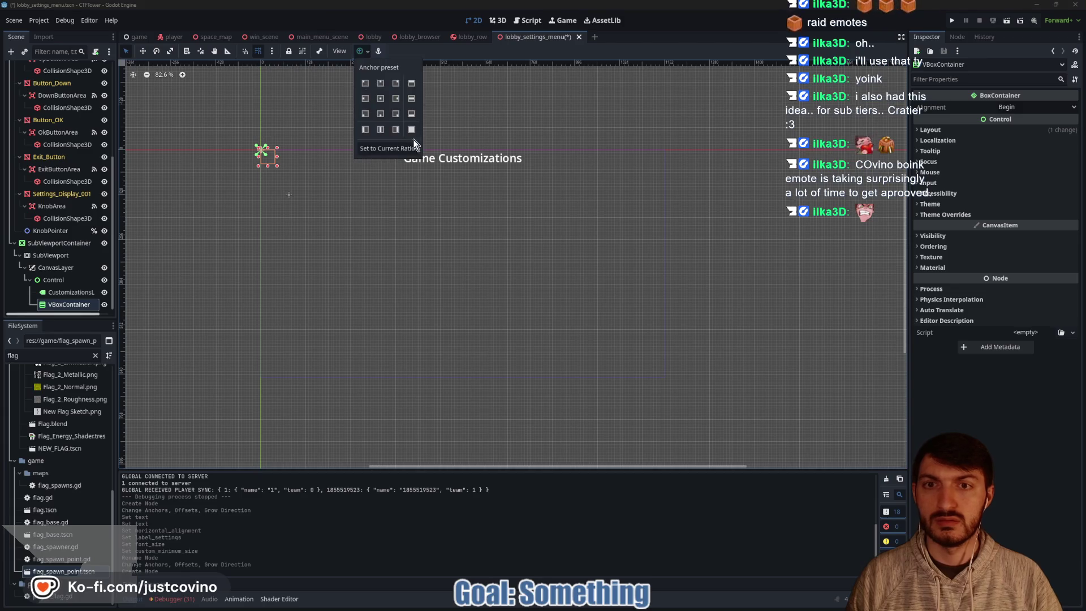
left_click(477, 118)
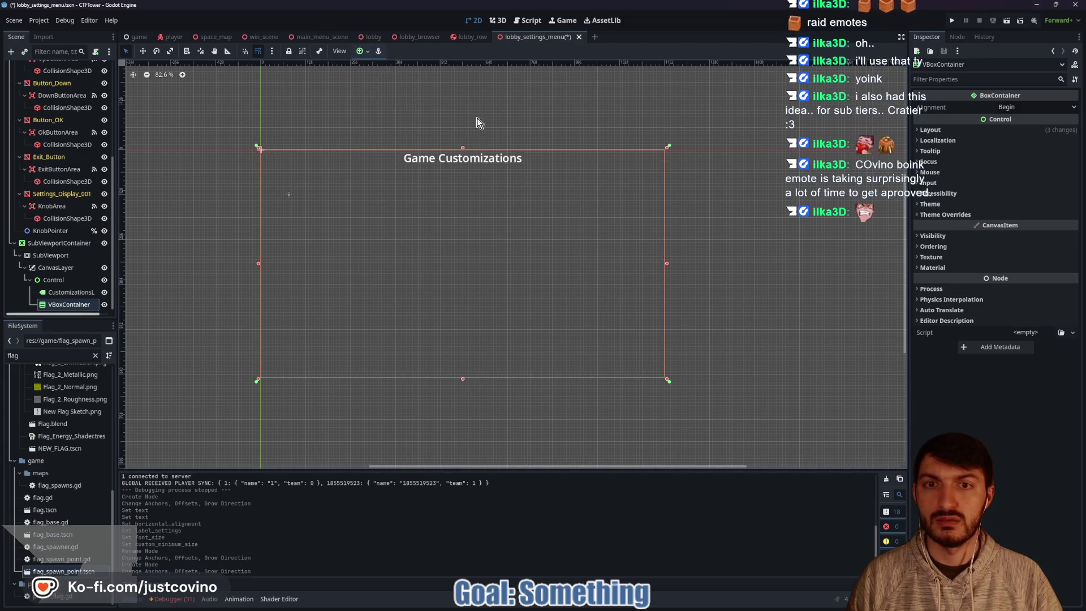
left_click_drag(461, 146, 465, 170)
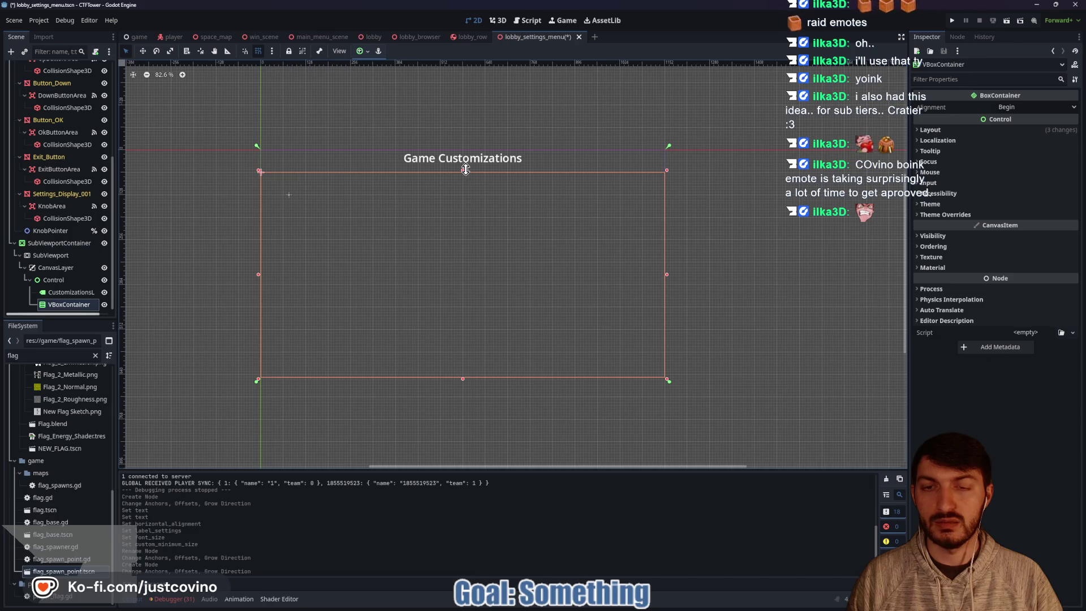
Step: Rename the vertical container to CustomizationsVBox
double_click(73, 305)
type("CustomizationsVB")
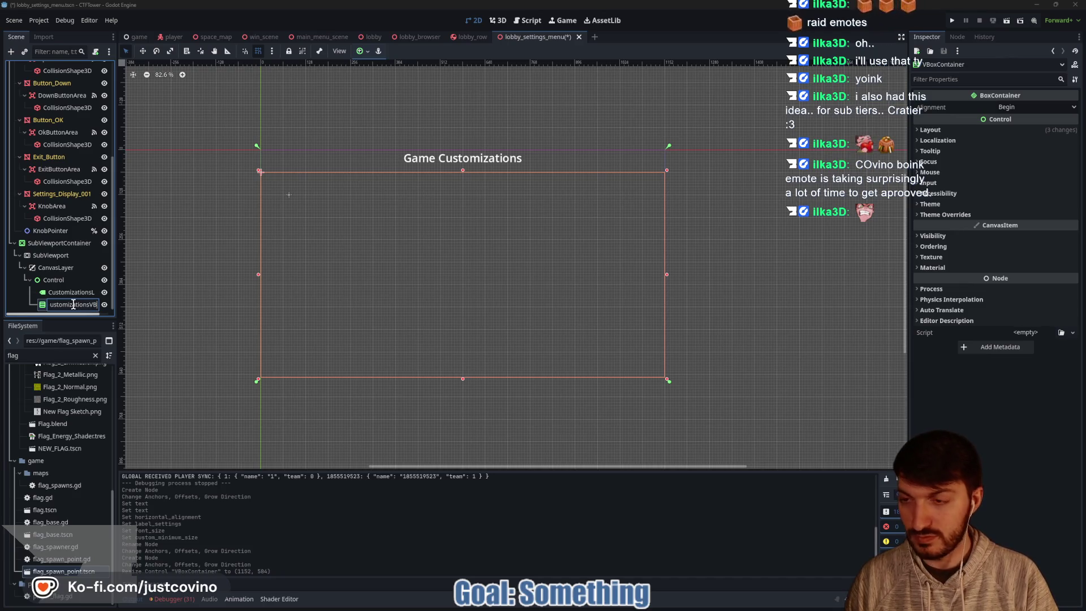
key("Return")
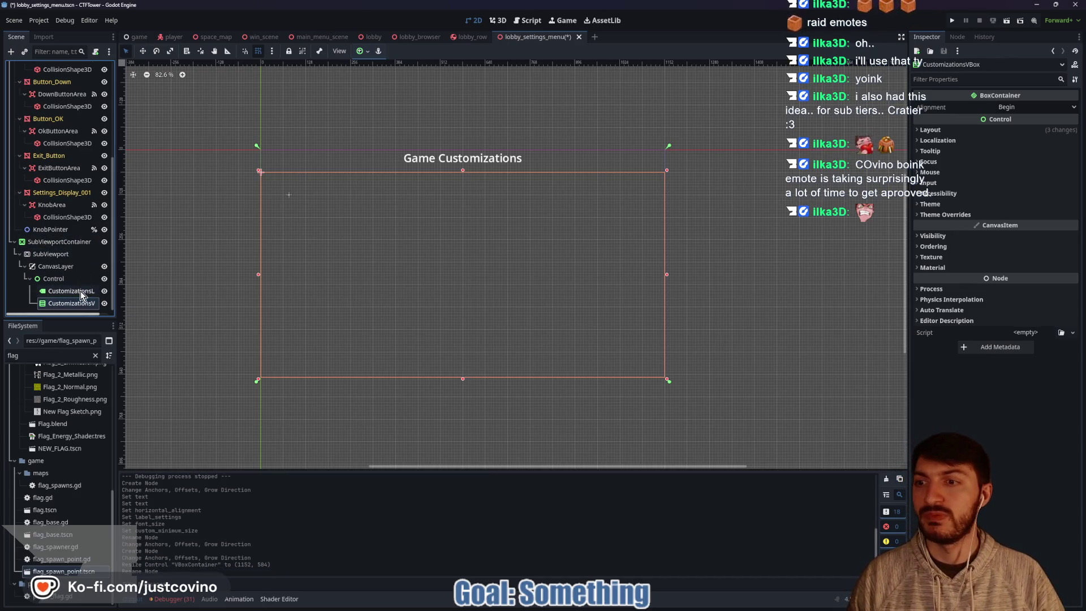
key("ctrl+a")
Step: Add an HBoxContainer row inside CustomizationsVBox with centred horizontal and vertical sizing
type("vbo")
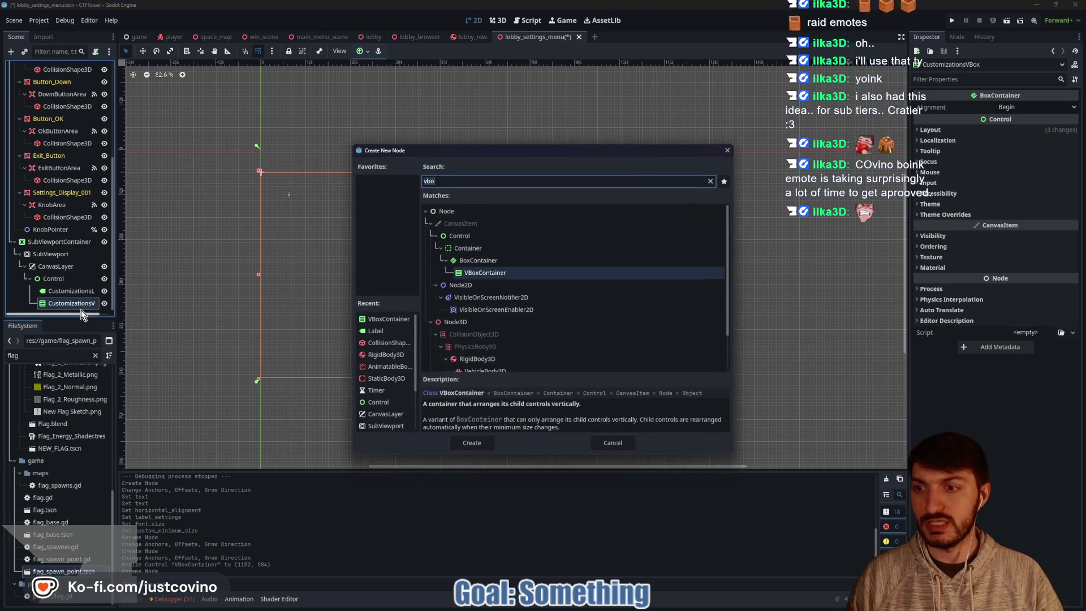
key("ctrl+a")
type("hbo")
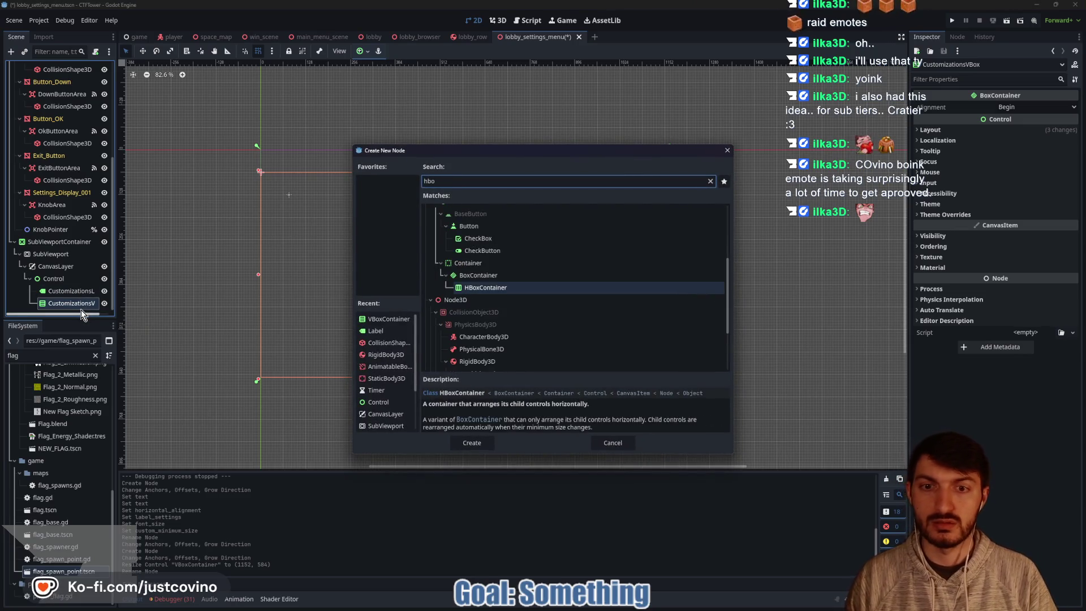
key("Return")
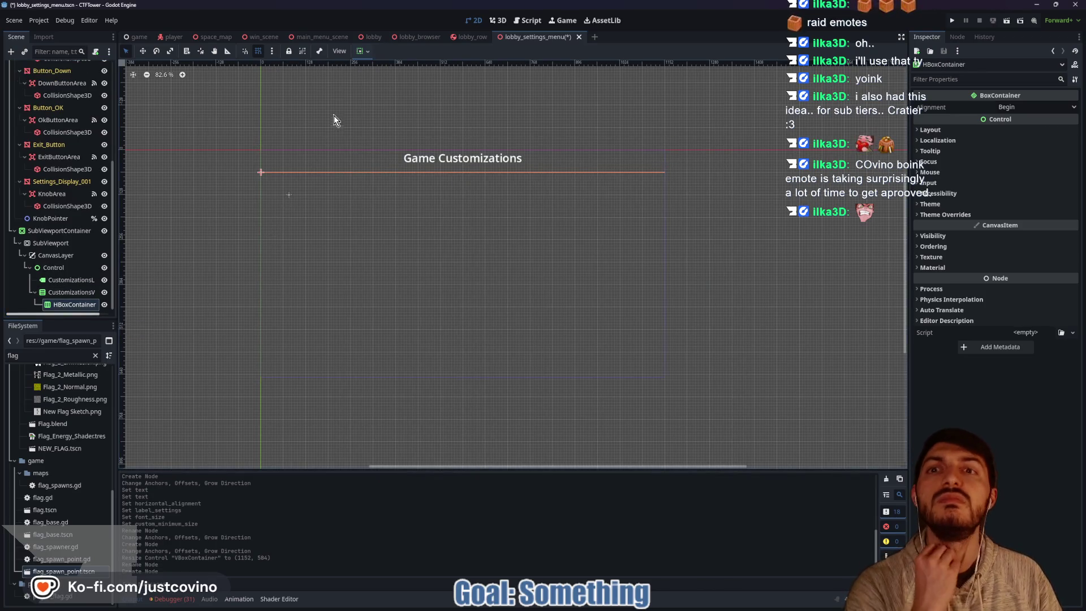
left_click(368, 52)
left_click(380, 83)
left_click(380, 132)
left_click(368, 52)
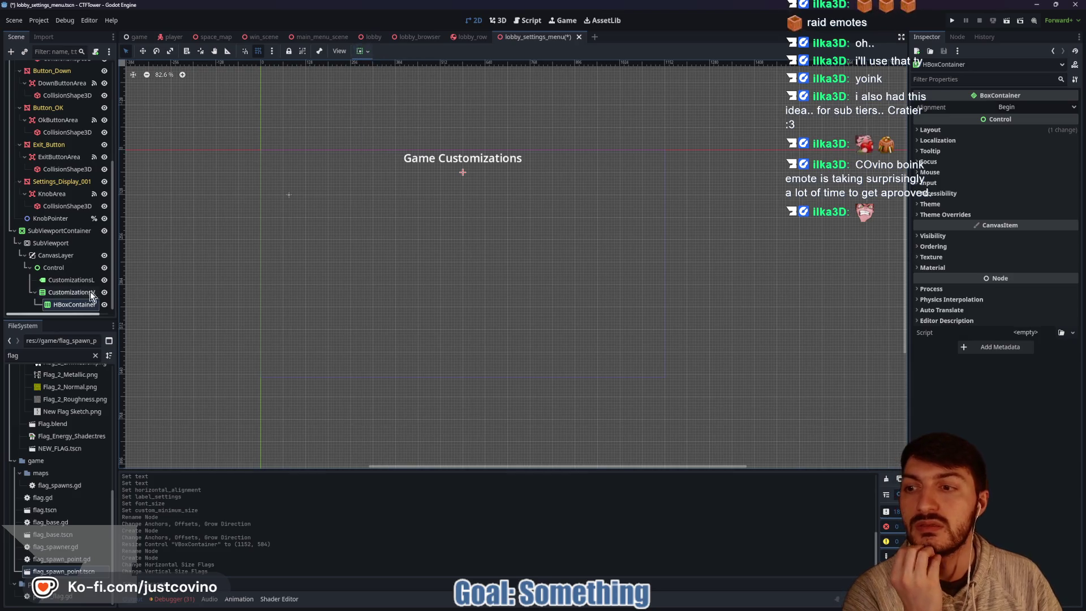
Step: Add a Label and a TextureProgressBar as children of the row
key("ctrl+a")
type("label")
key("Return")
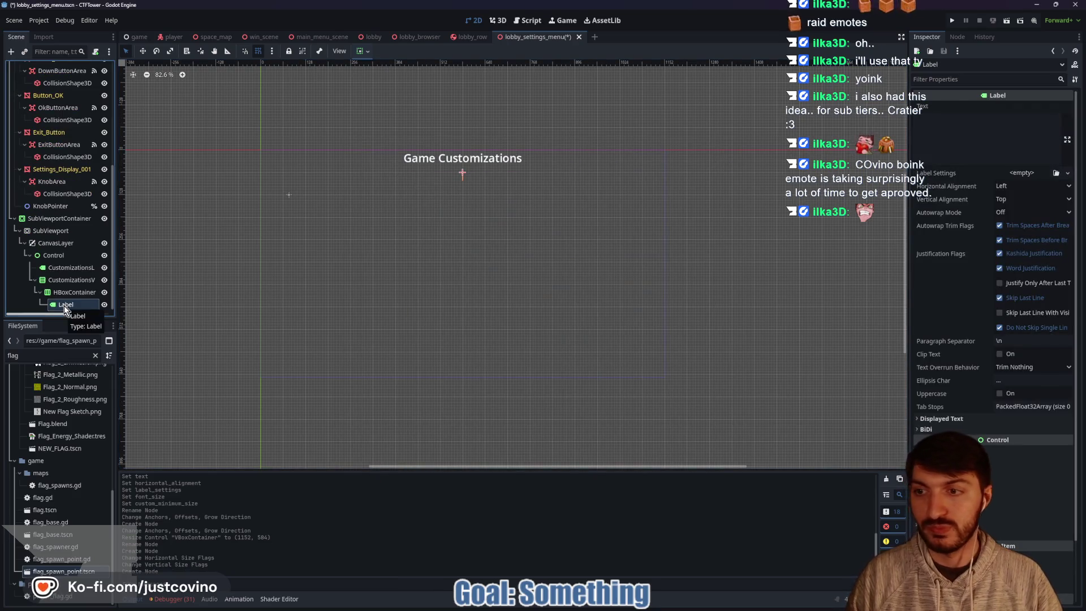
left_click(61, 299)
key("ctrl+a")
type("texture")
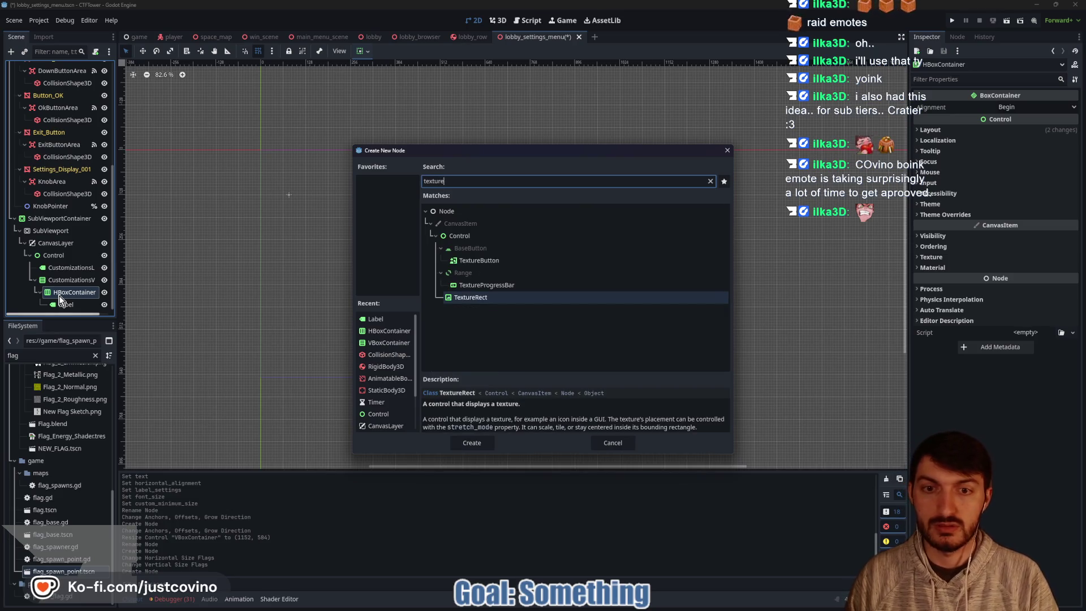
left_click(504, 285)
left_click(472, 440)
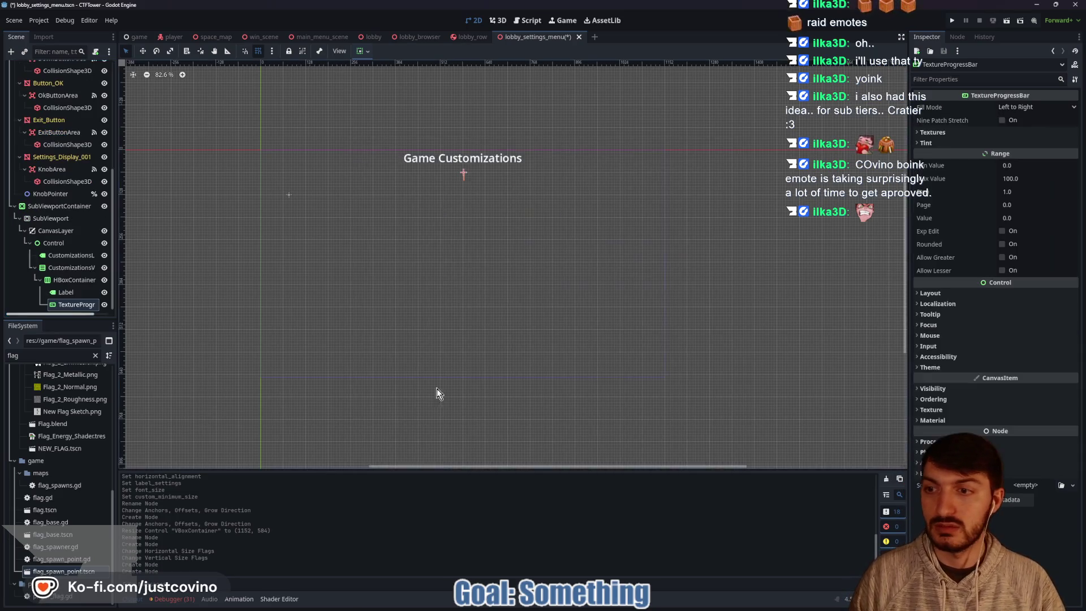
Step: Set the label text to 'This is a thing' and give the progress bar a minimum width
left_click(74, 292)
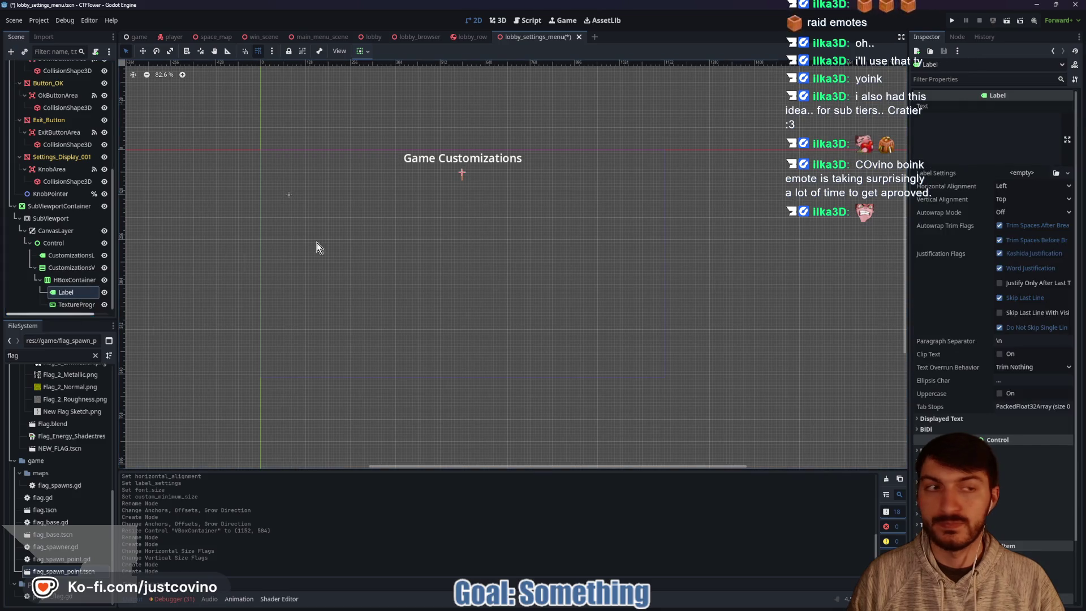
left_click(1005, 130)
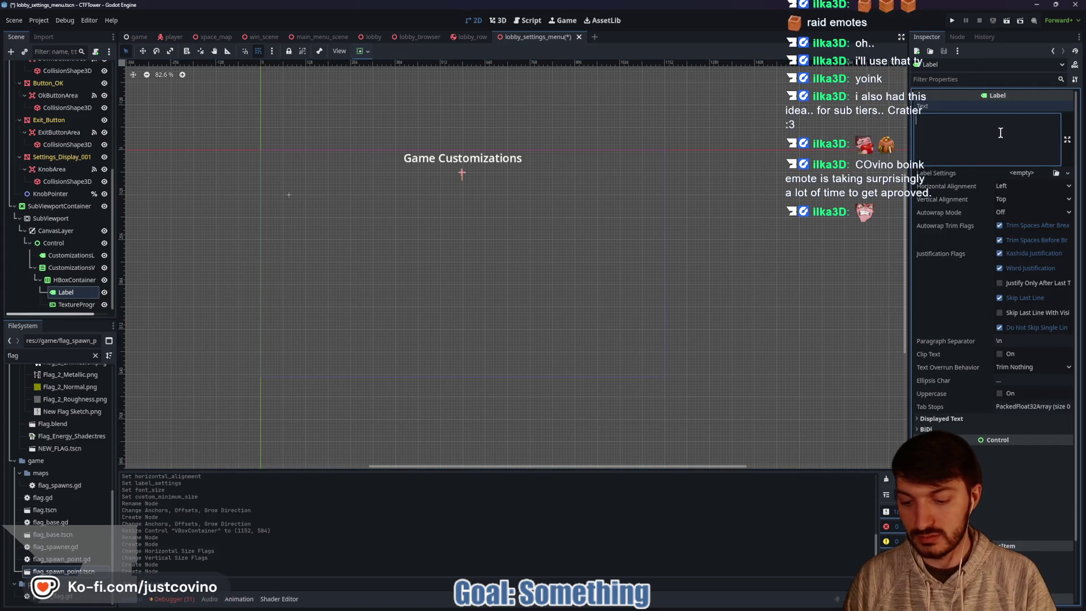
type("This is a thing")
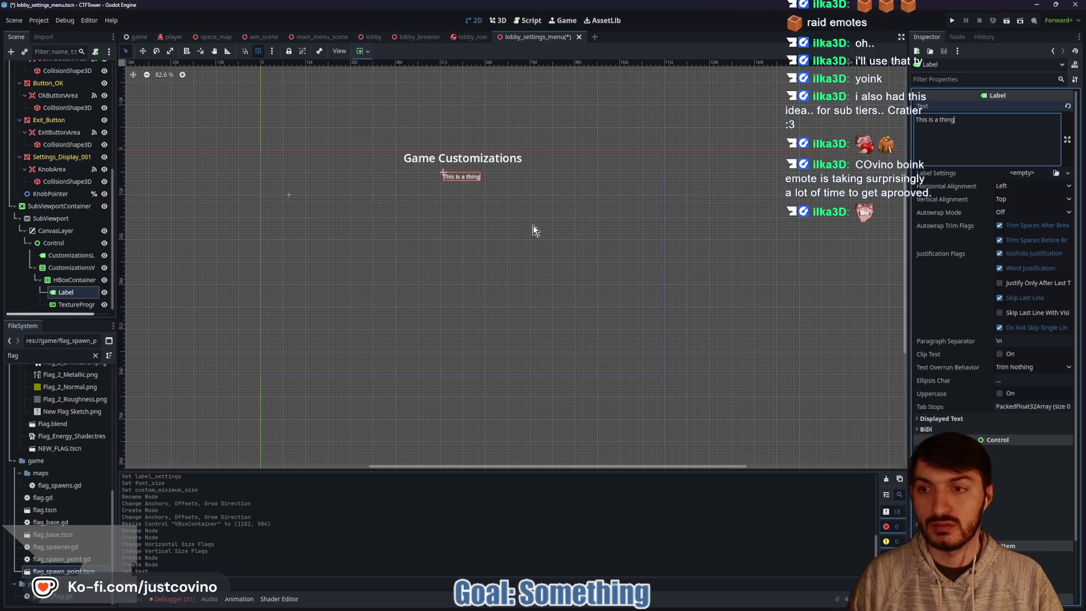
left_click(65, 304)
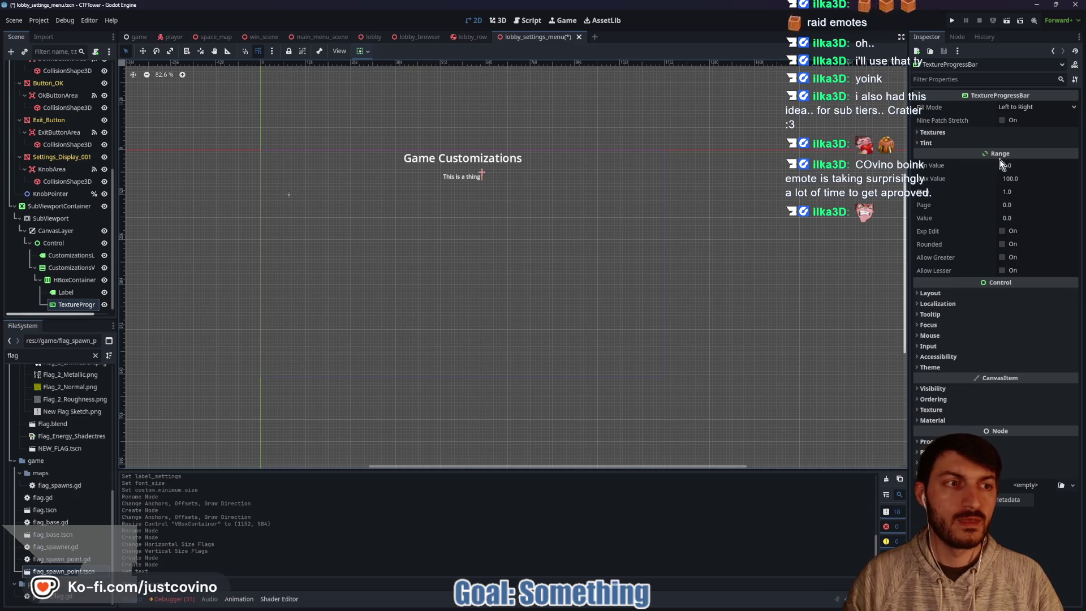
left_click(928, 293)
left_click_drag(985, 337, 994, 337)
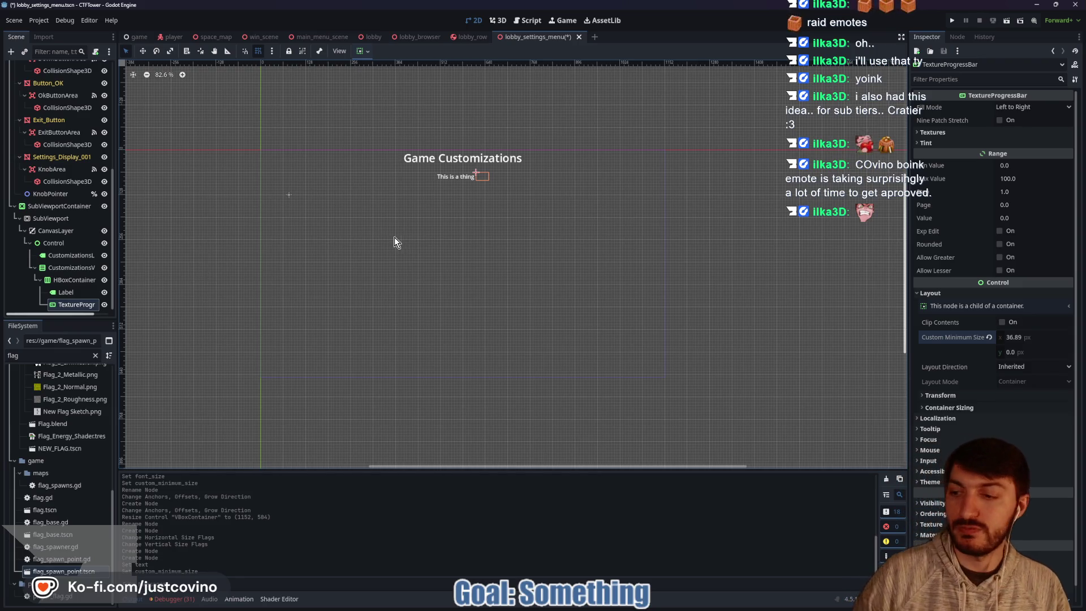
left_click(54, 282)
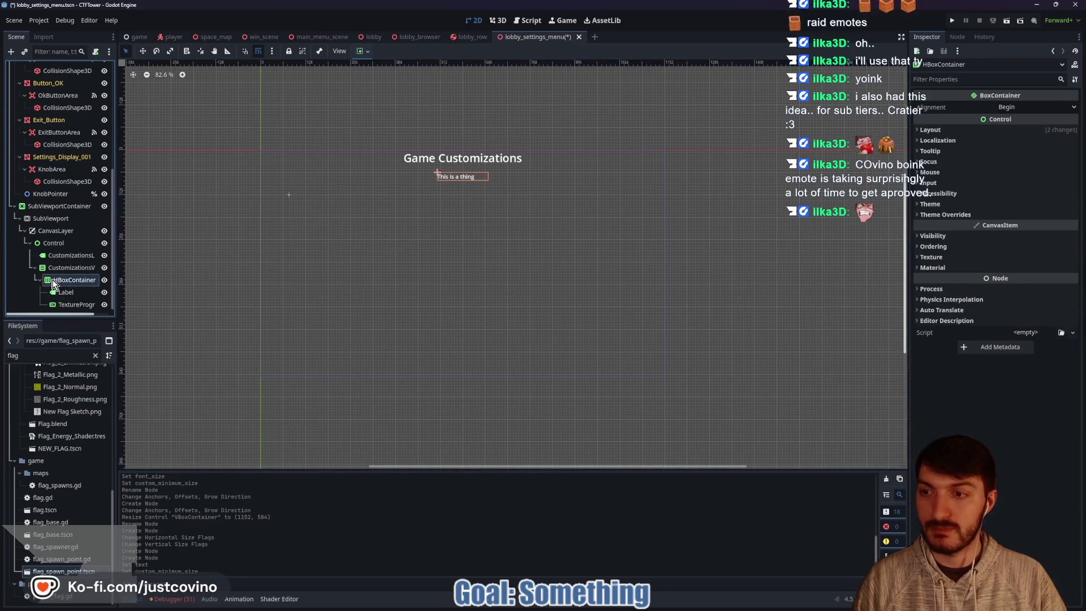
Step: Delete the HBoxContainer row and CustomizationsVBox, then open the Lobby task page in Notion
key("Delete")
left_click(512, 316)
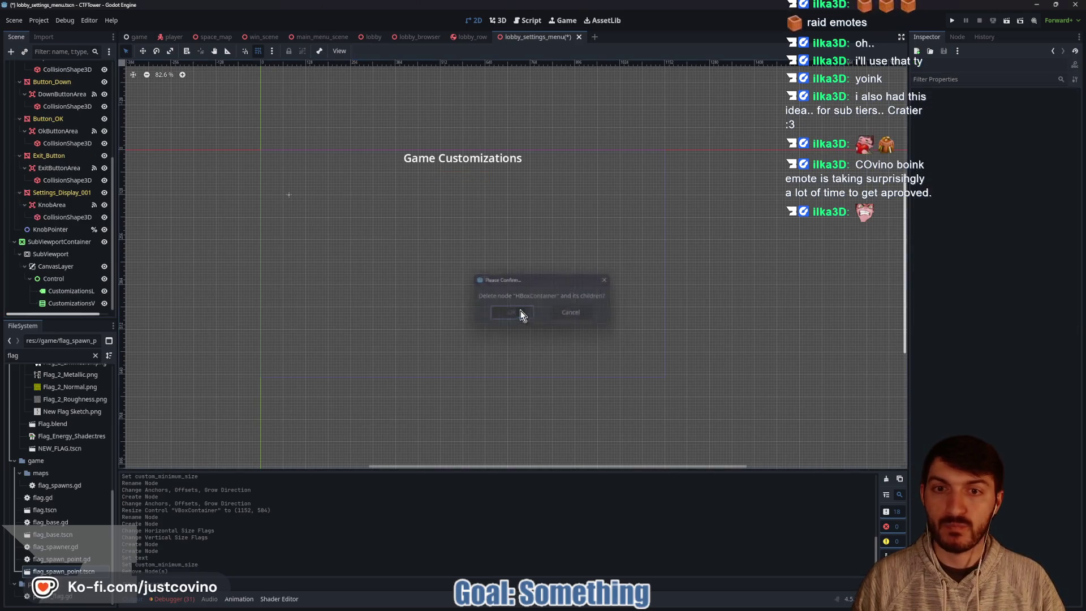
left_click(72, 303)
key("Delete")
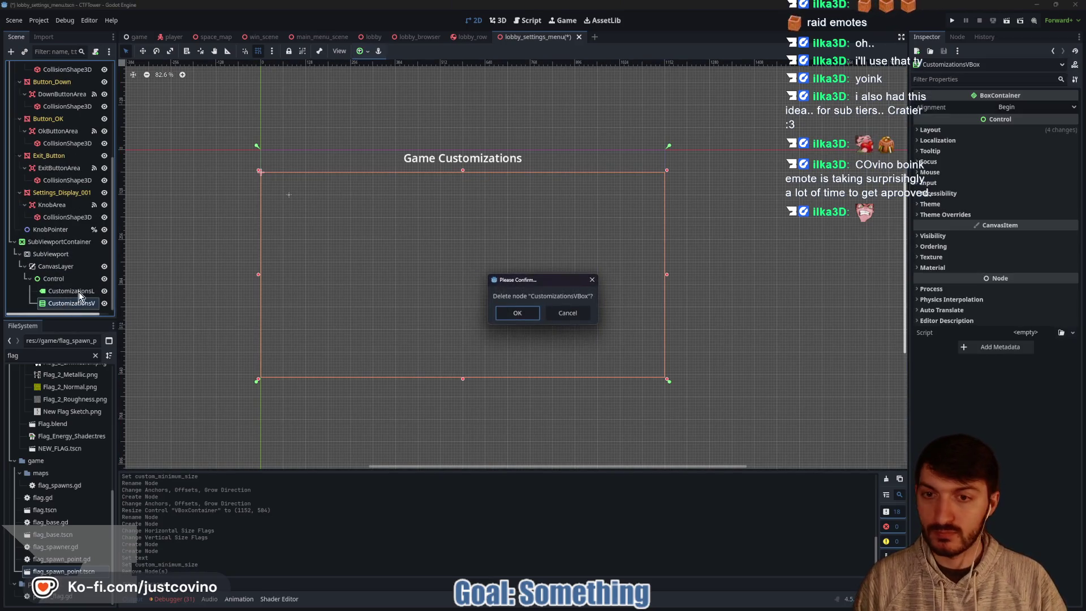
left_click(533, 318)
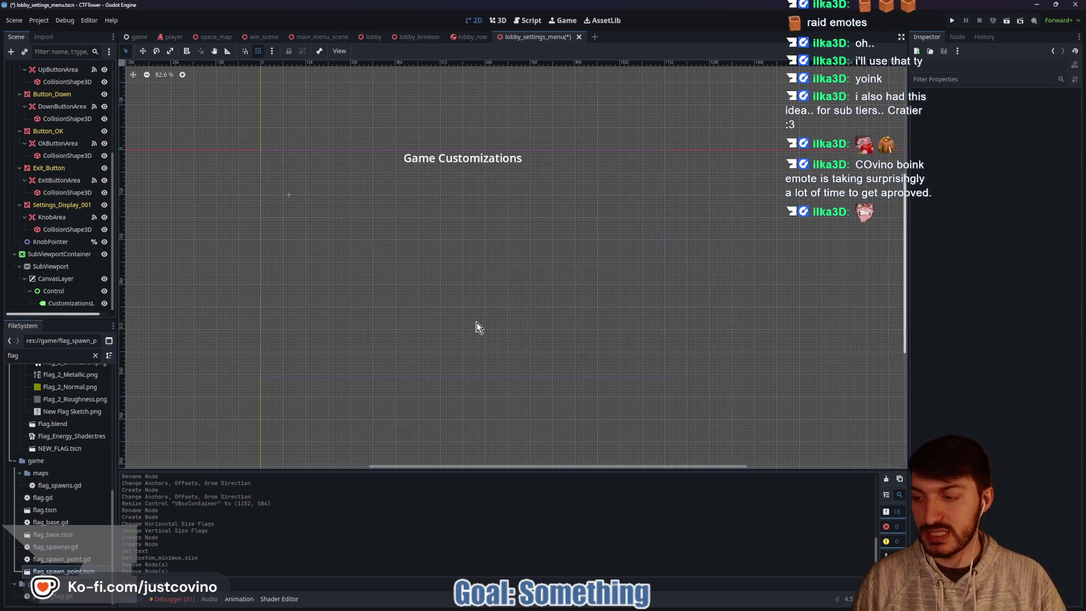
left_click(593, 607)
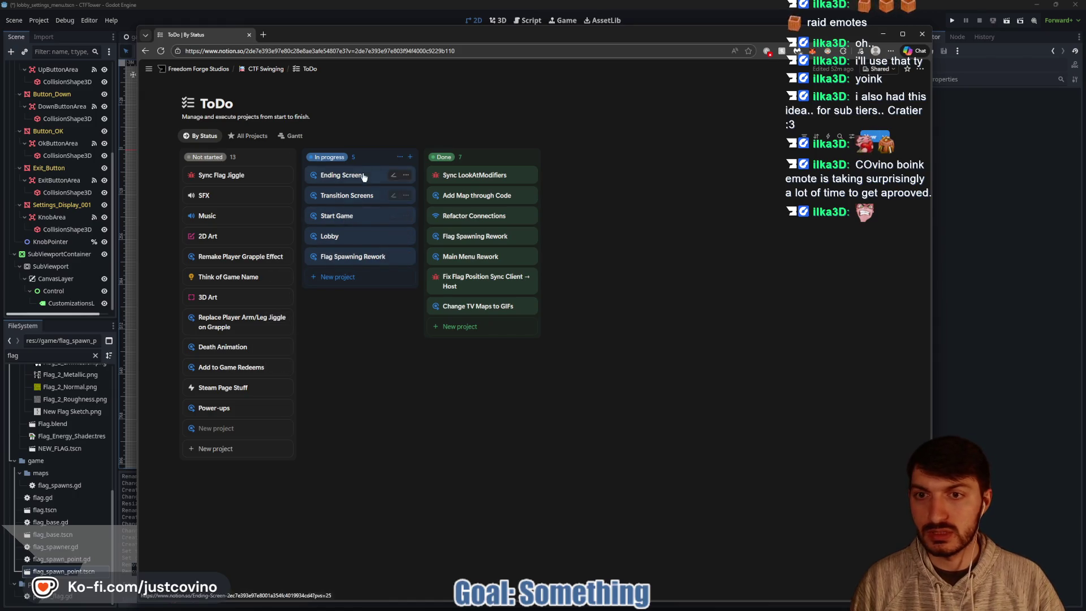
left_click(357, 237)
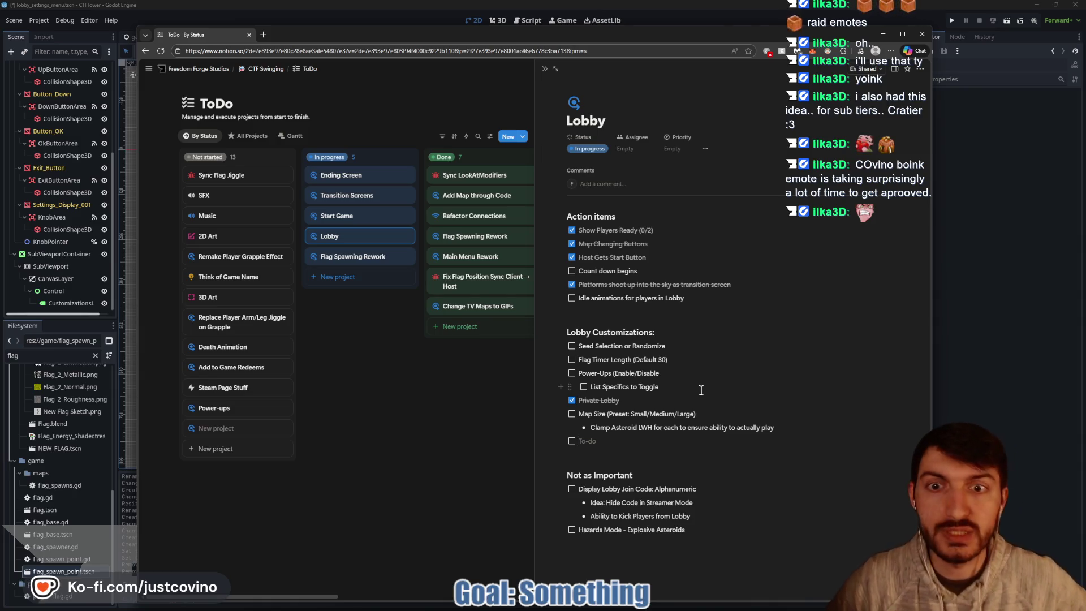
Step: Add a 'Captures Required to Win' to-do under Lobby Customizations and switch back to Godot
type("c")
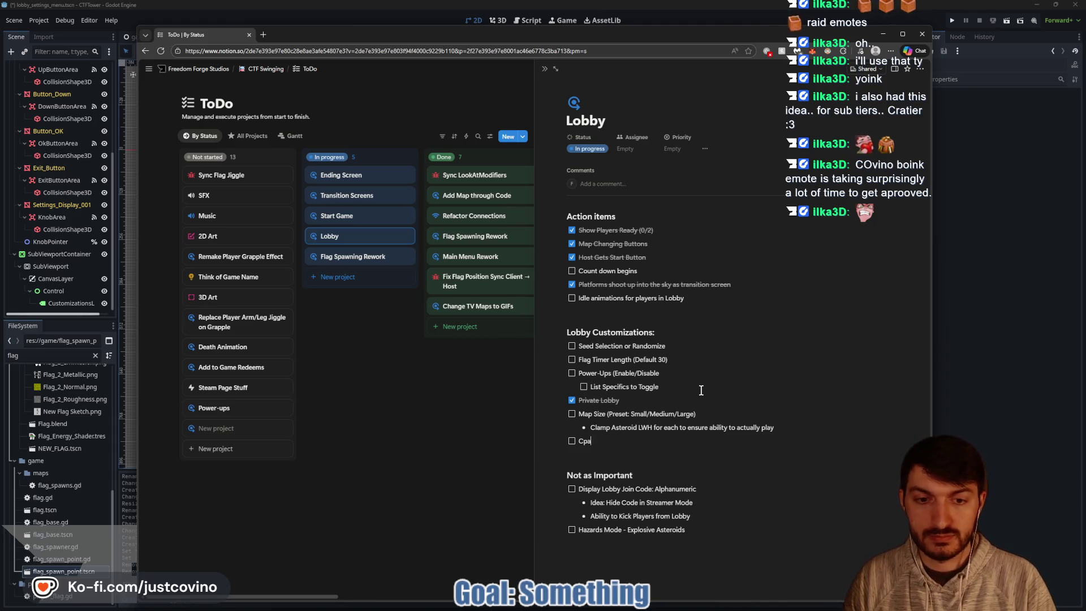
type("ures Required t")
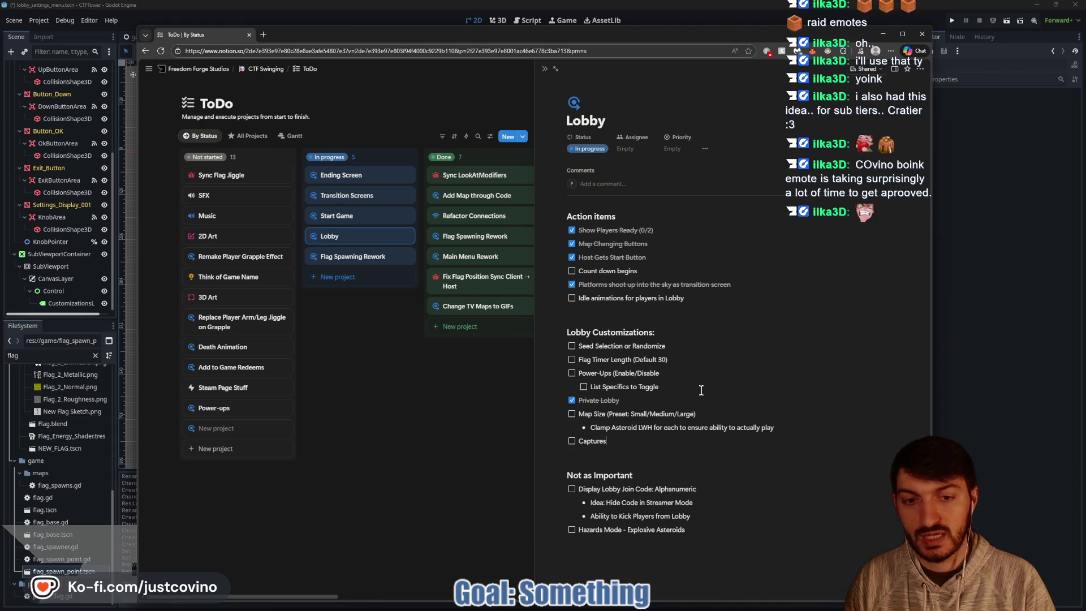
type("o Win")
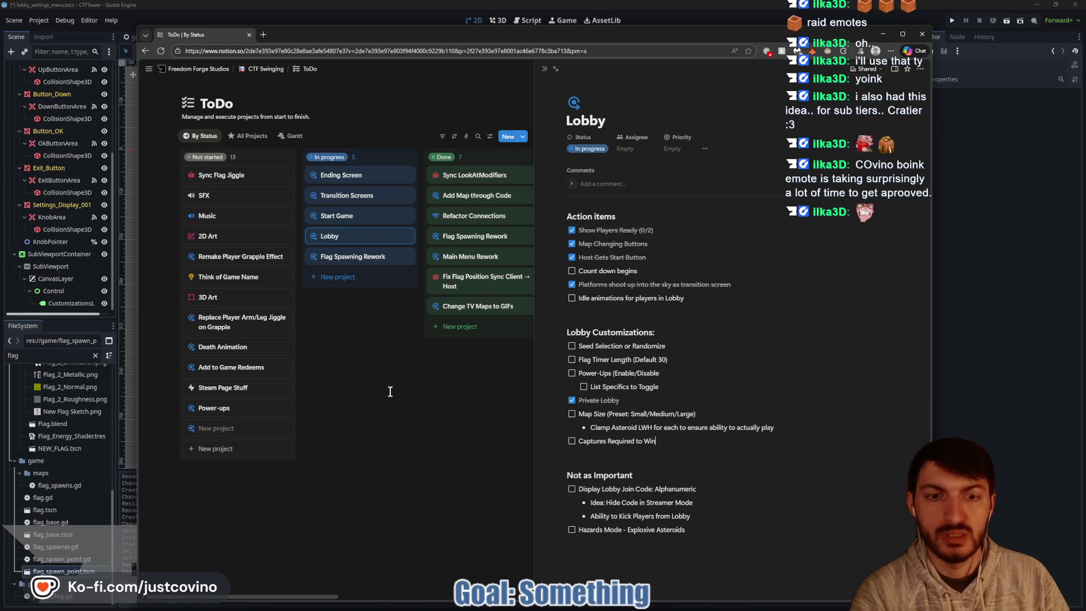
key("alt+Tab")
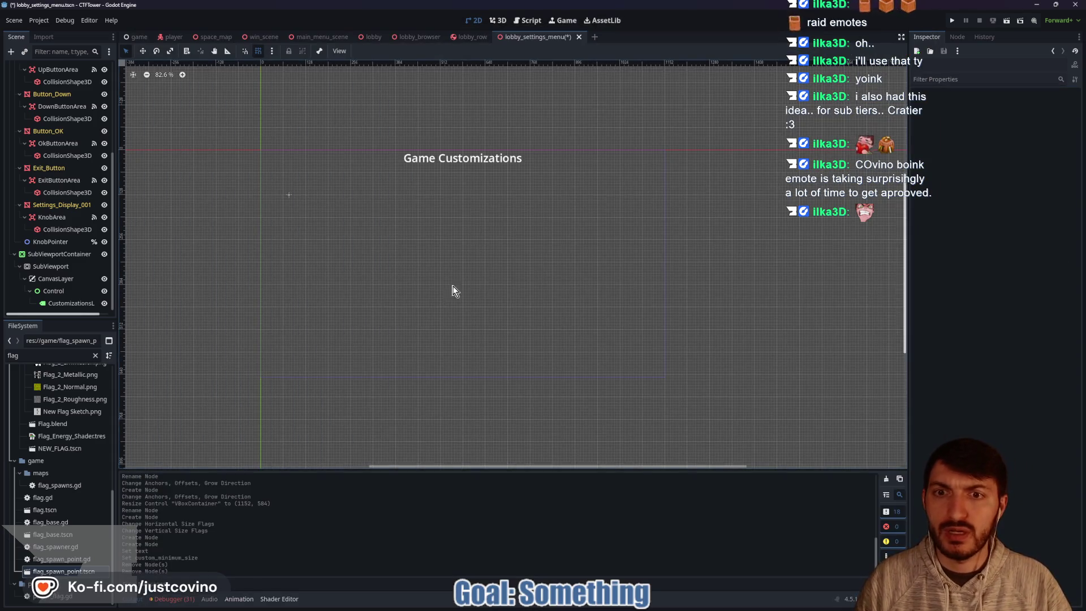
scroll(483, 280, "up", 1)
scroll(483, 280, "up", 1)
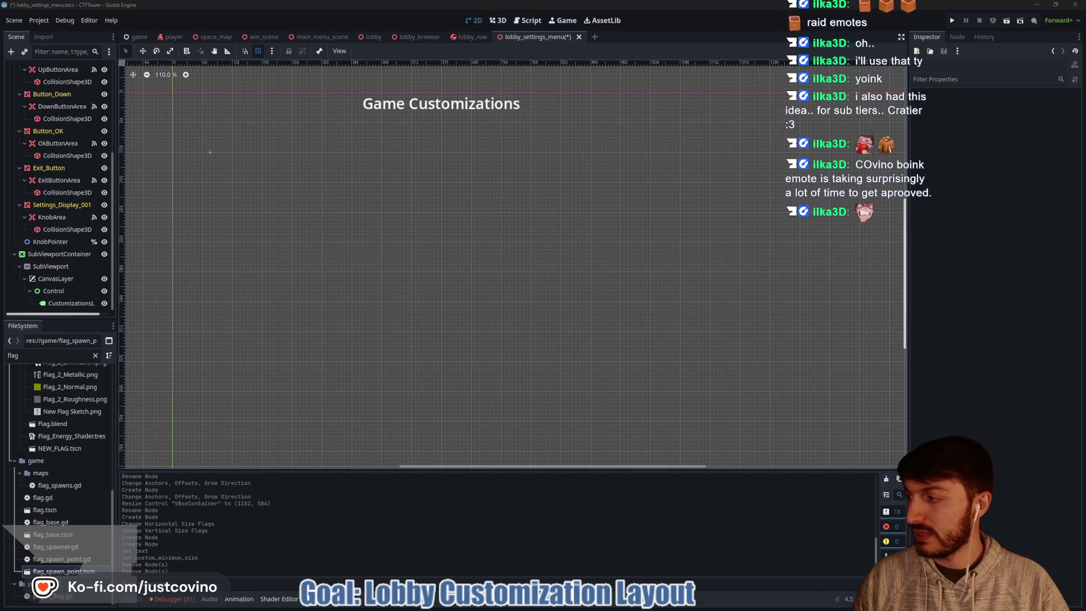
mouse_move(362, 207)
left_mouse_down()
mouse_move(369, 234)
mouse_move(378, 227)
left_mouse_up()
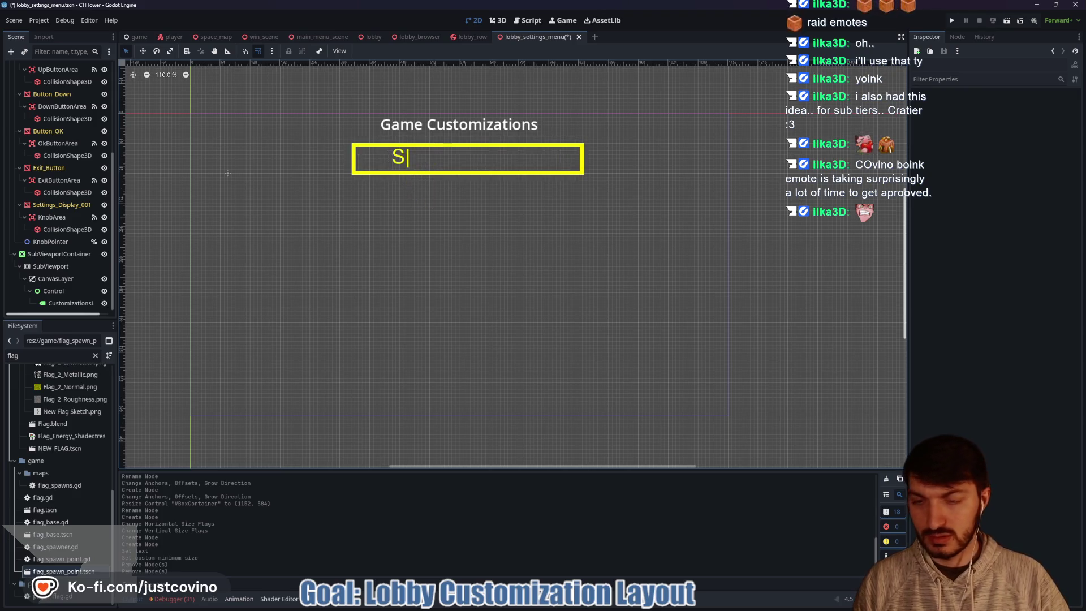
left_click_drag(589, 144, 653, 175)
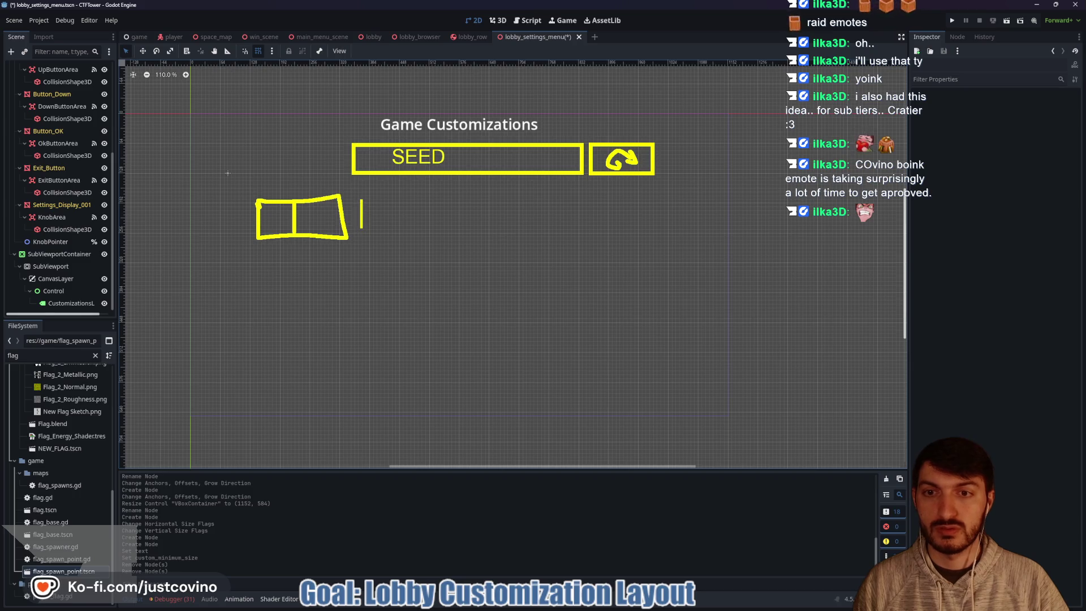
type("Hazards")
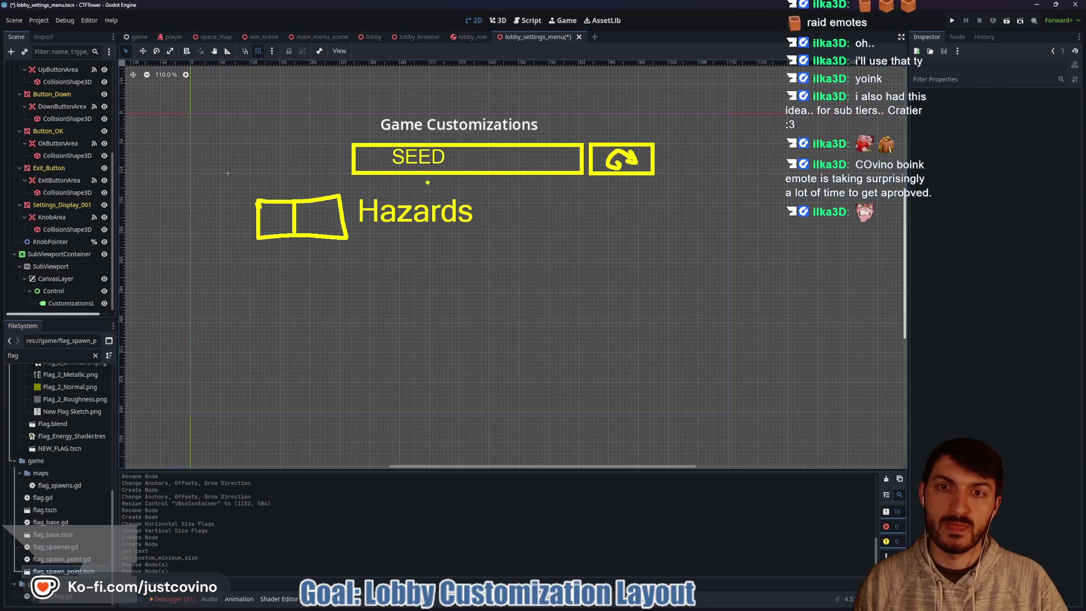
key("ctrl+z")
key("ctrl+z")
key("ctrl+z")
key("ctrl+z")
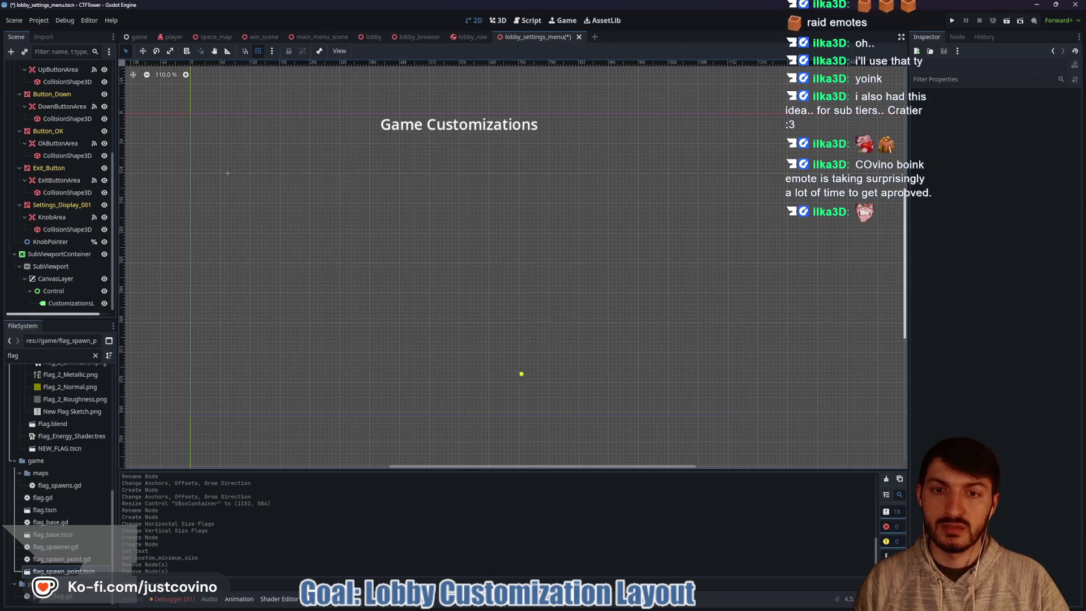
Step: Open Excalidraw in a new tab and draw a large rectangle frame for the menu
left_click(570, 604)
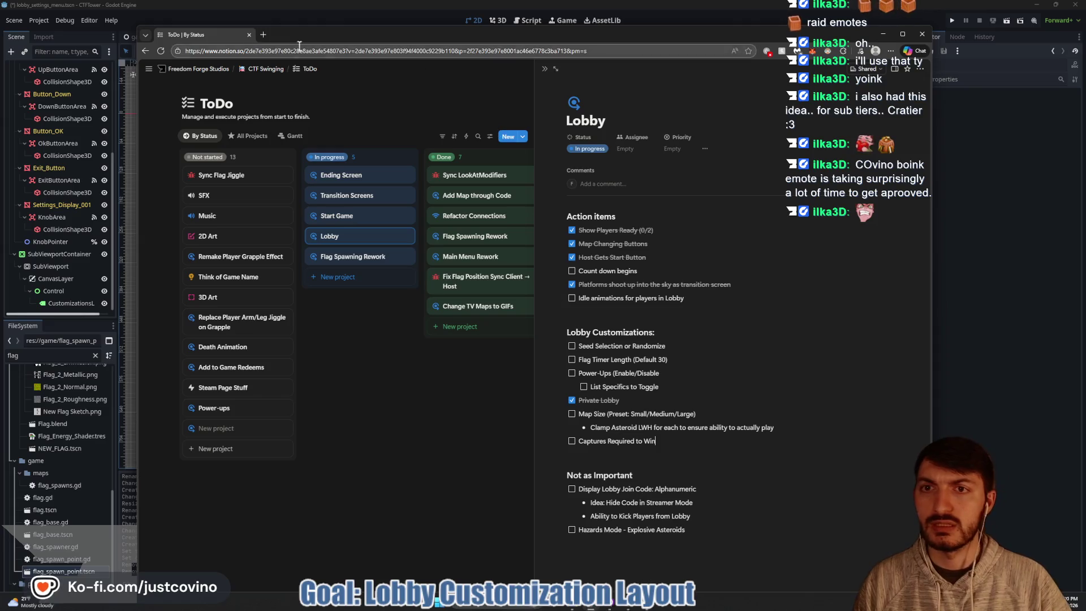
left_click(263, 34)
type("excalidraw")
key("Return")
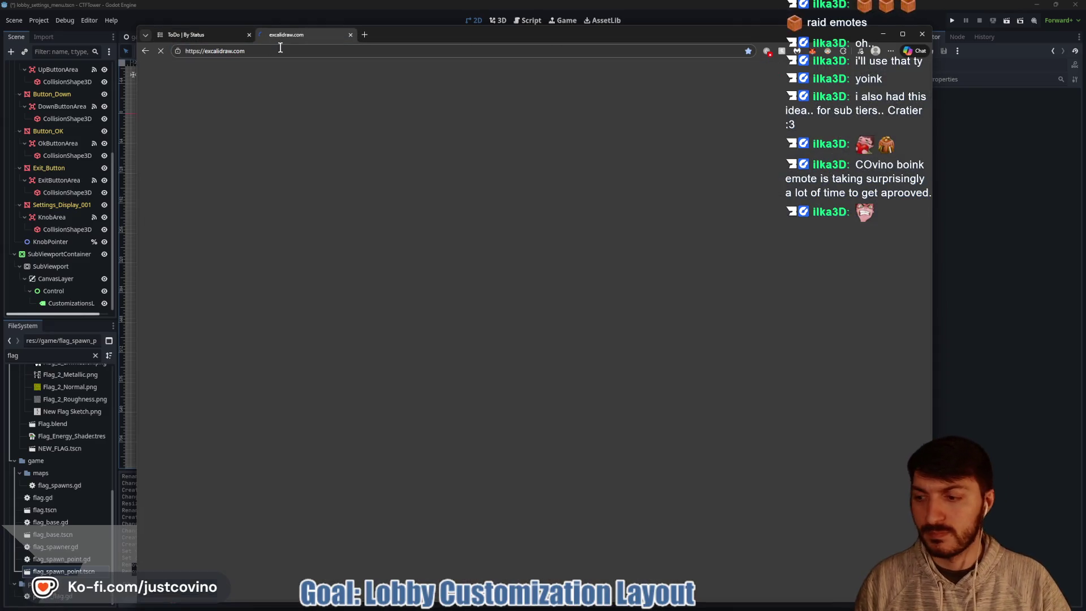
scroll(518, 383, "down", 10)
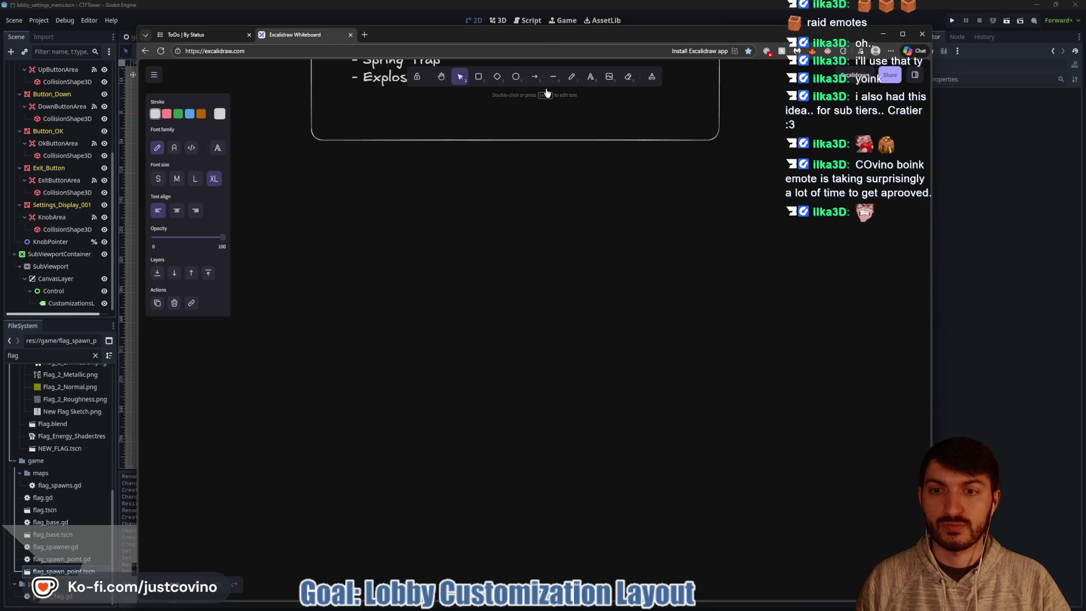
scroll(549, 169, "down", 3)
left_click(478, 76)
left_click_drag(315, 129, 888, 452)
left_click_drag(714, 310, 672, 310)
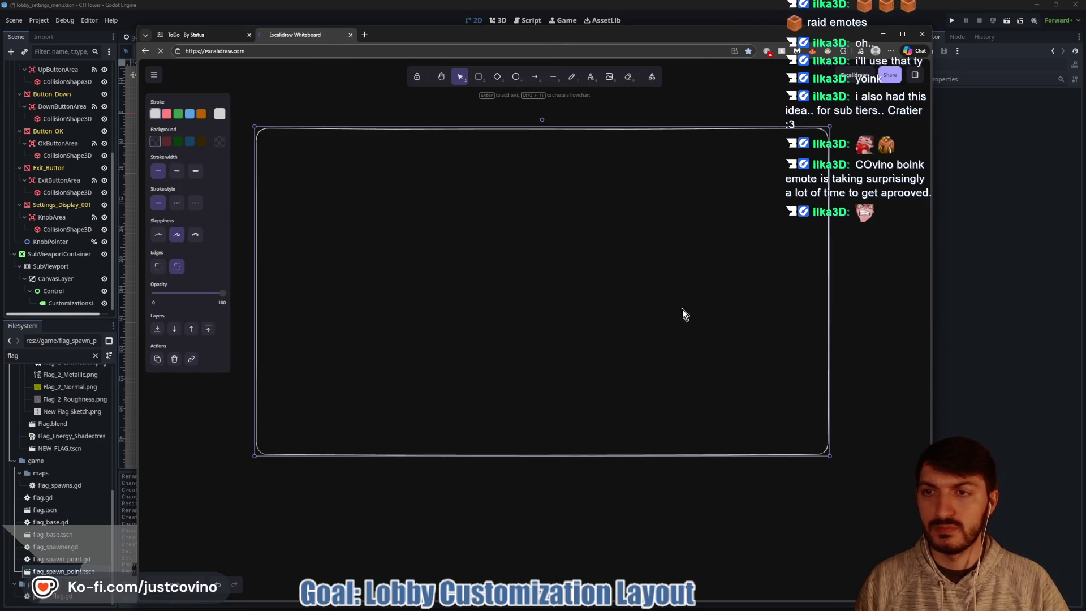
Step: Add the typed title 'Customization Settings' at the top of the frame
left_click(572, 76)
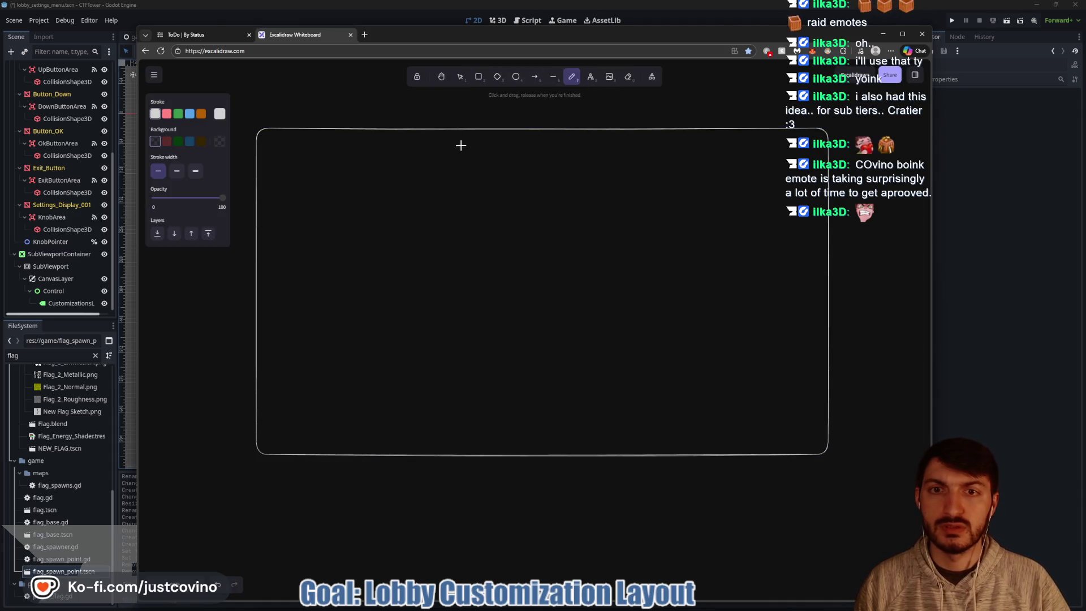
mouse_move(463, 138)
left_mouse_down()
mouse_move(464, 151)
mouse_move(472, 138)
left_mouse_up()
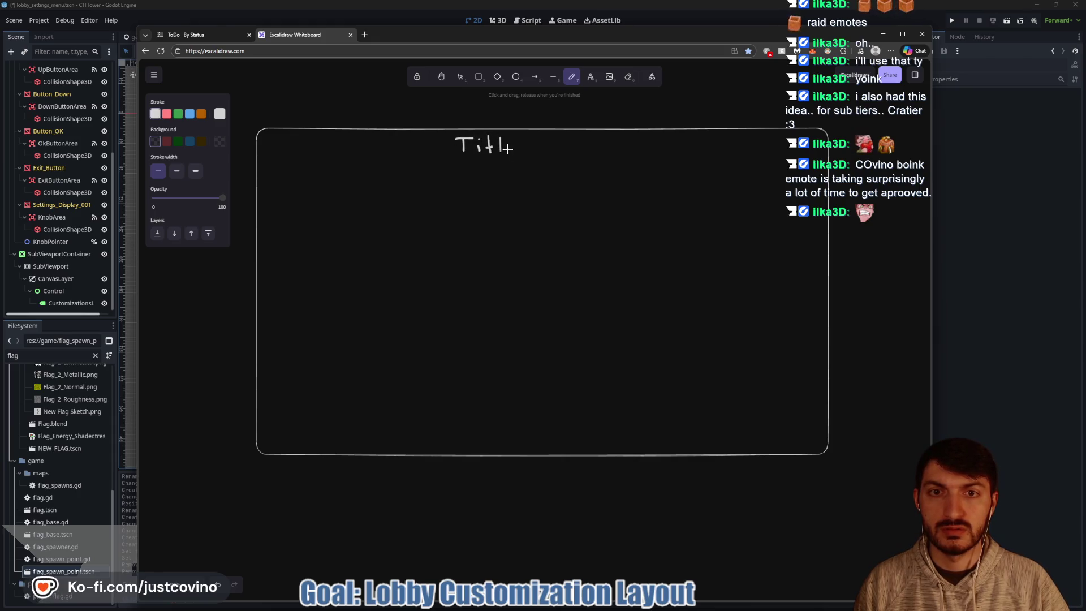
key("ctrl+z")
key("ctrl+z")
key("ctrl+z")
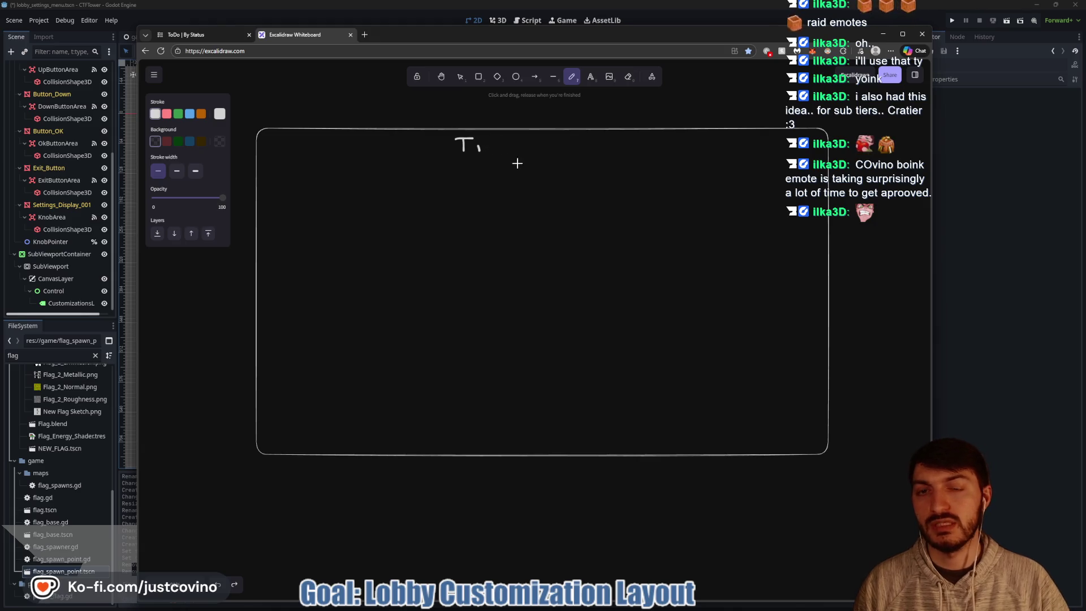
key("t")
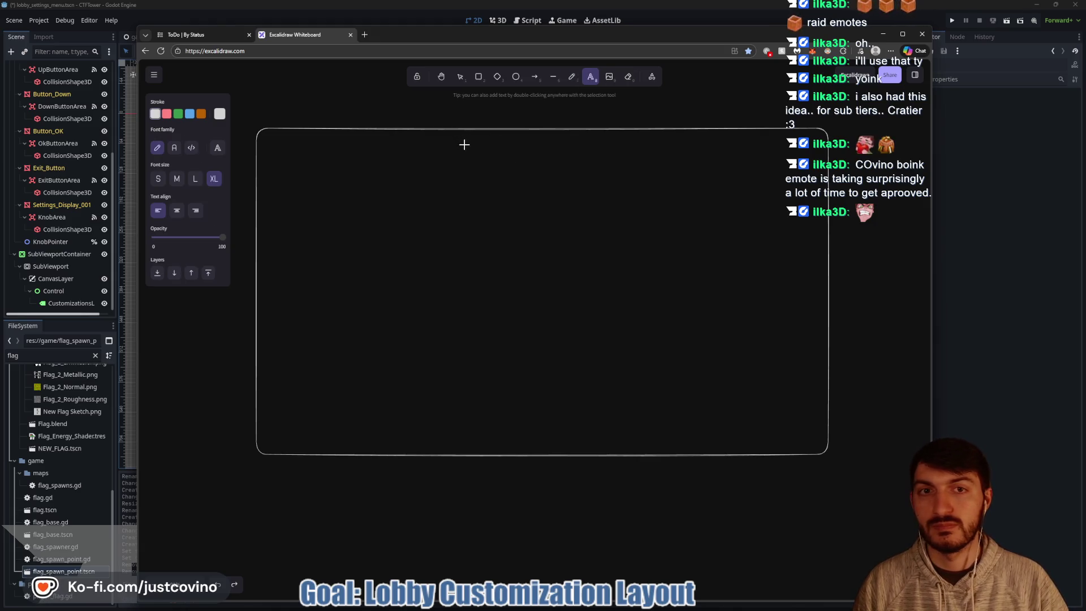
left_click(467, 144)
type("Customization S")
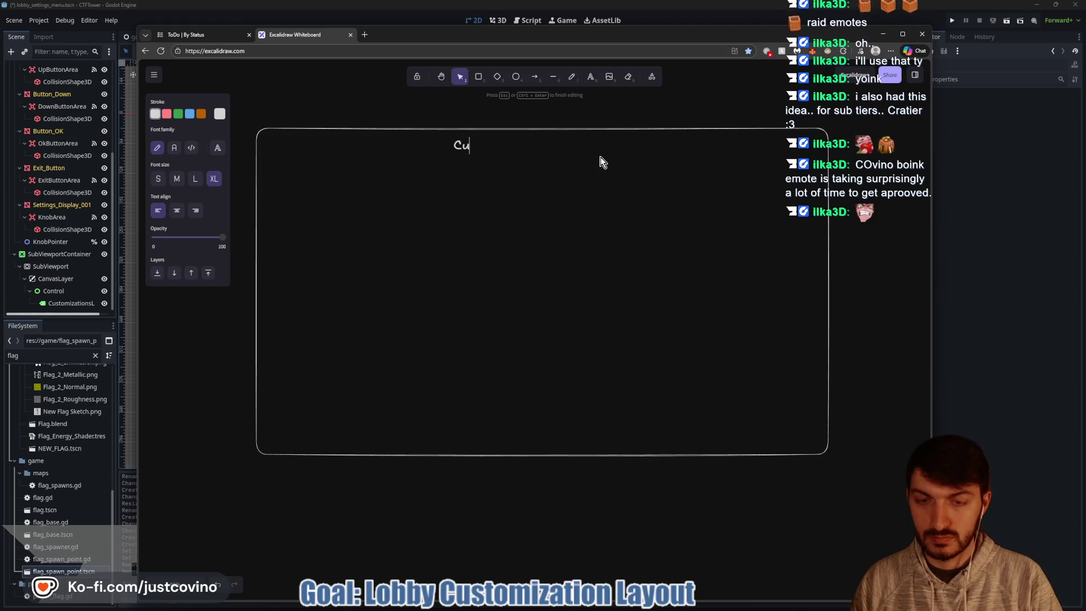
type("ettings")
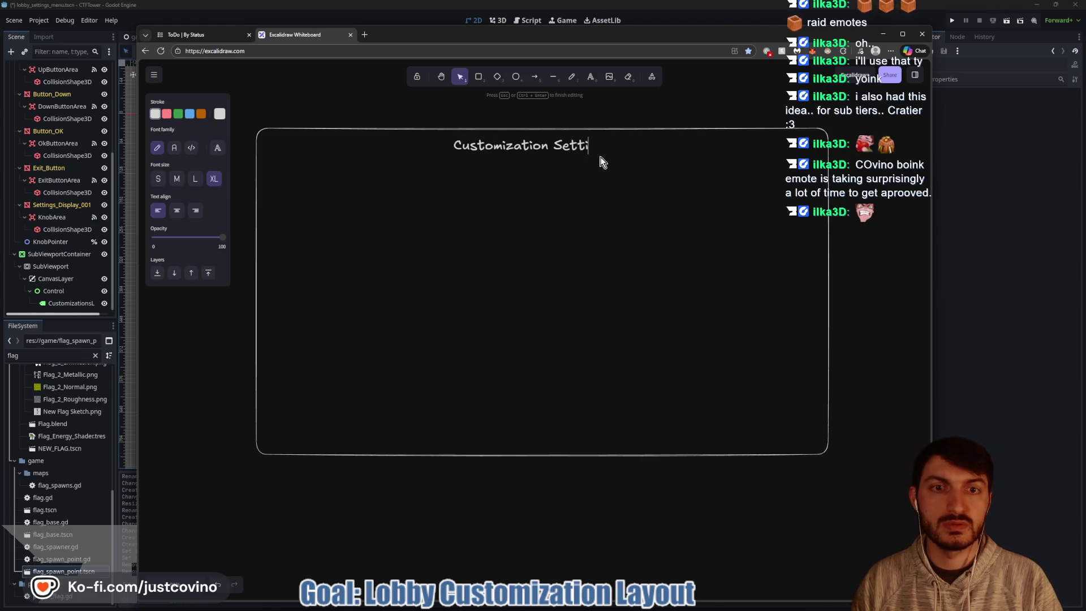
left_click(592, 158)
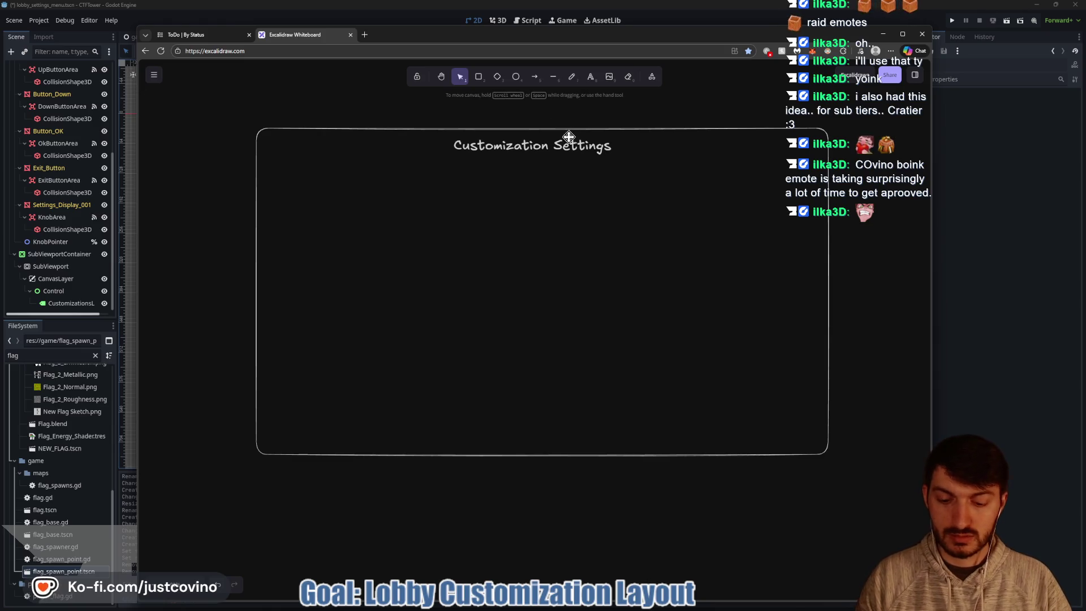
Step: Underline the Customization Settings title with a freehand pencil stroke
key("p")
left_click_drag(453, 157, 602, 155)
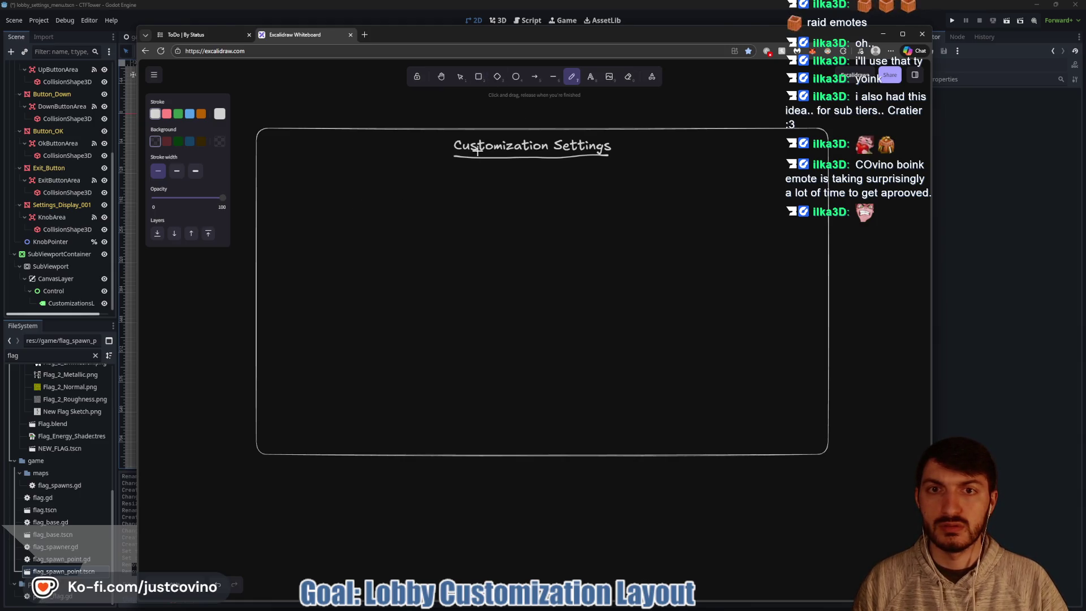
key("r")
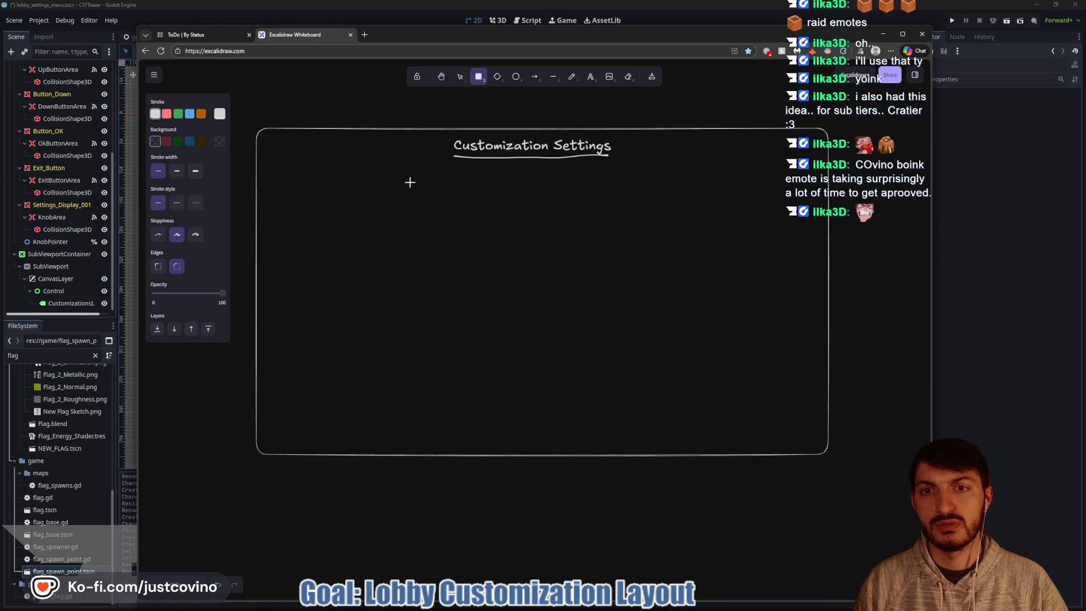
Step: Draw three option boxes side by side below the Customization Settings title
left_click_drag(370, 175, 450, 230)
key("r")
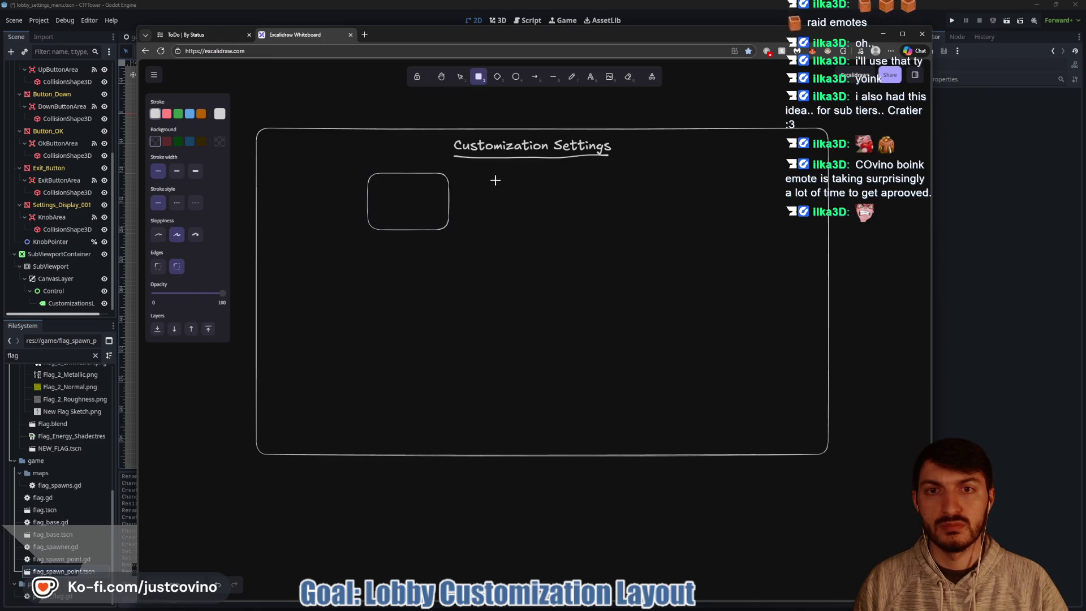
left_click_drag(488, 180, 570, 238)
key("r")
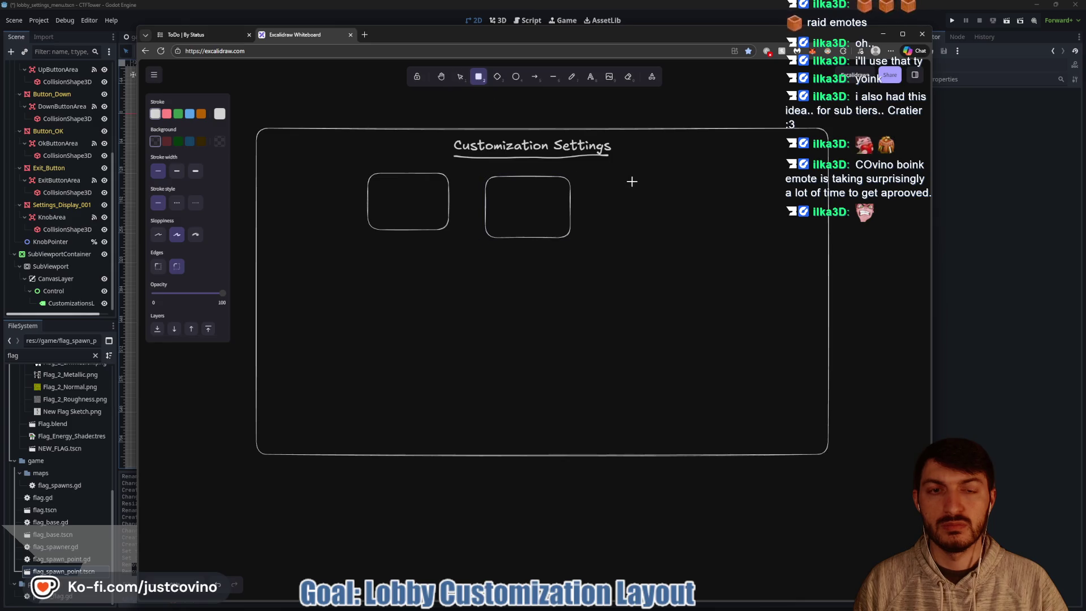
left_click_drag(624, 173, 718, 239)
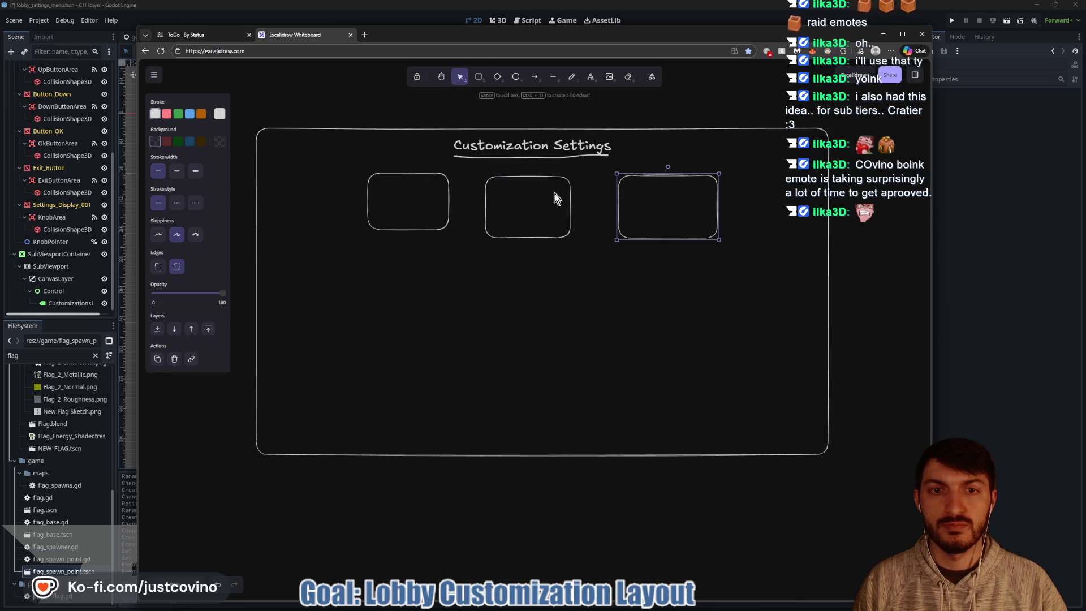
Step: Add a 'Map Size:' label left of the boxes and nudge it into place
double_click(276, 192)
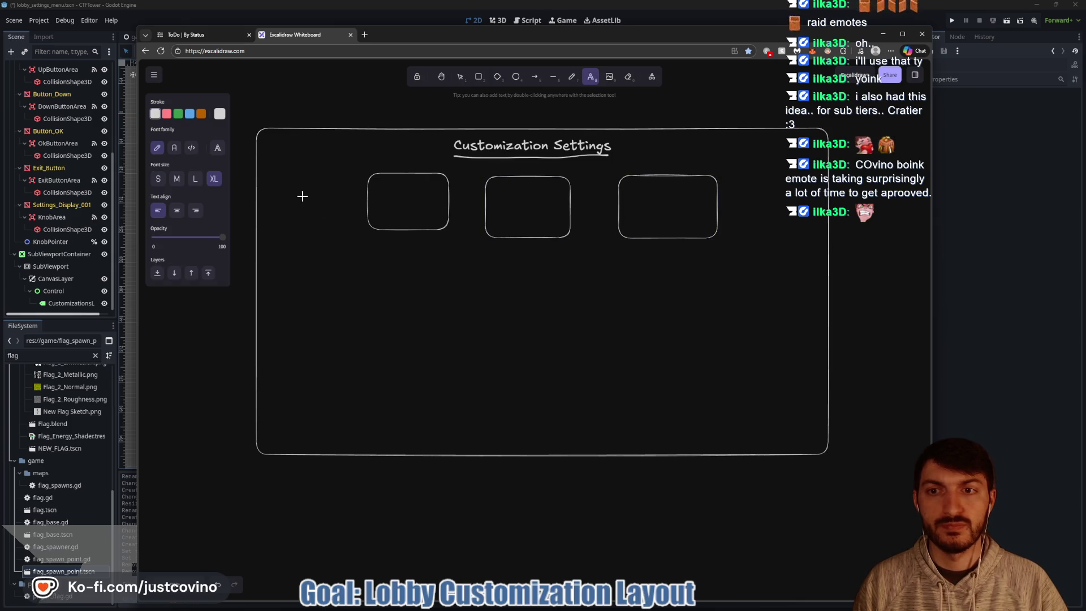
type("Map Size:")
left_click(334, 210)
left_click_drag(336, 198, 347, 211)
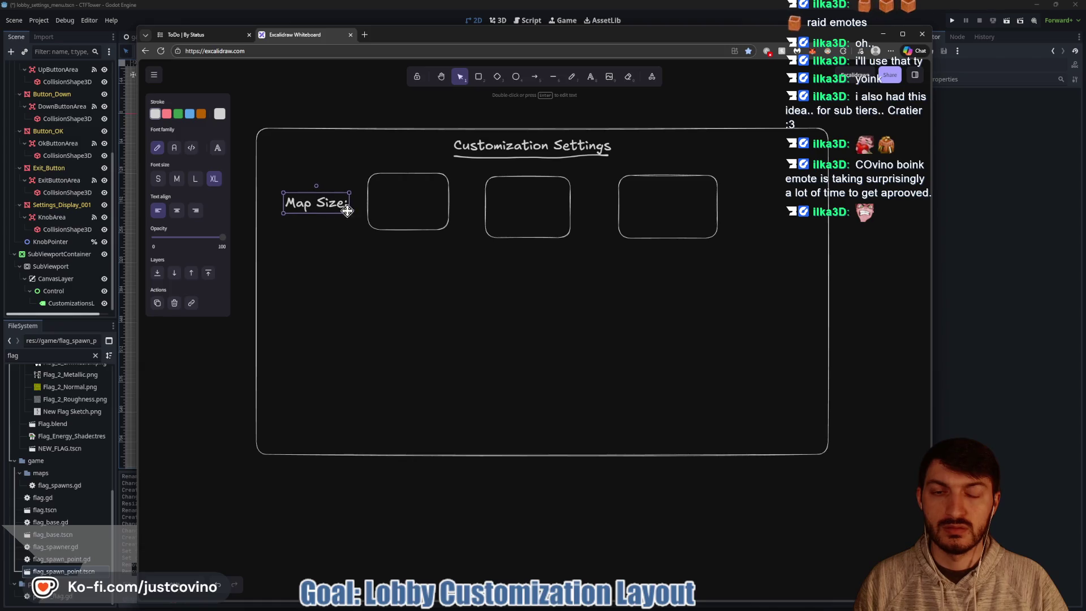
left_click(440, 213)
Step: Align the three boxes, shrinking the third slightly, then bring the Godot editor forward
left_click(445, 207)
left_click_drag(430, 205, 437, 210)
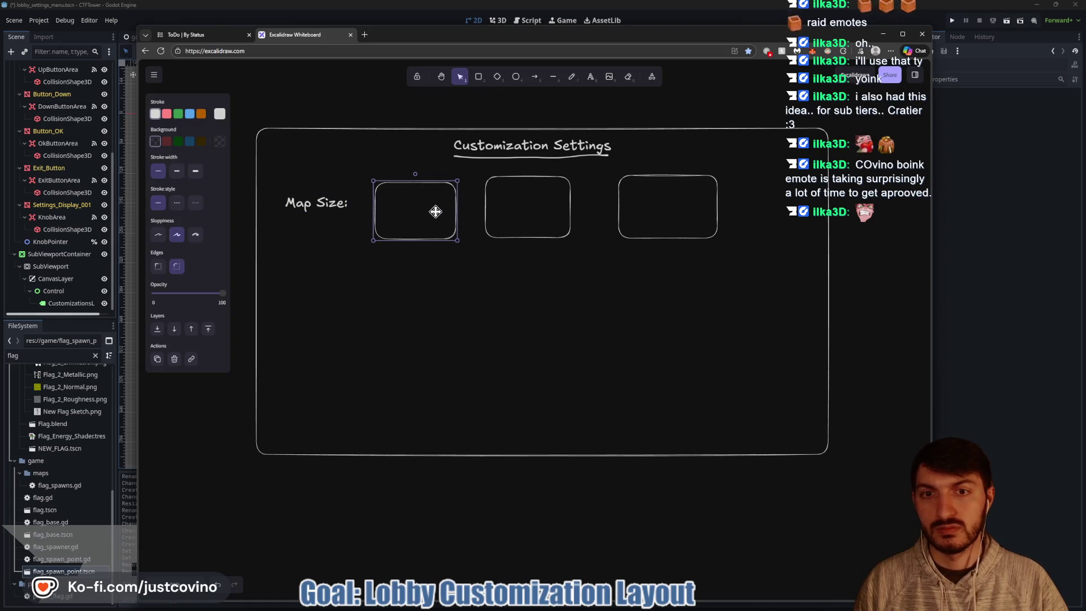
left_click(585, 205)
left_click(570, 204)
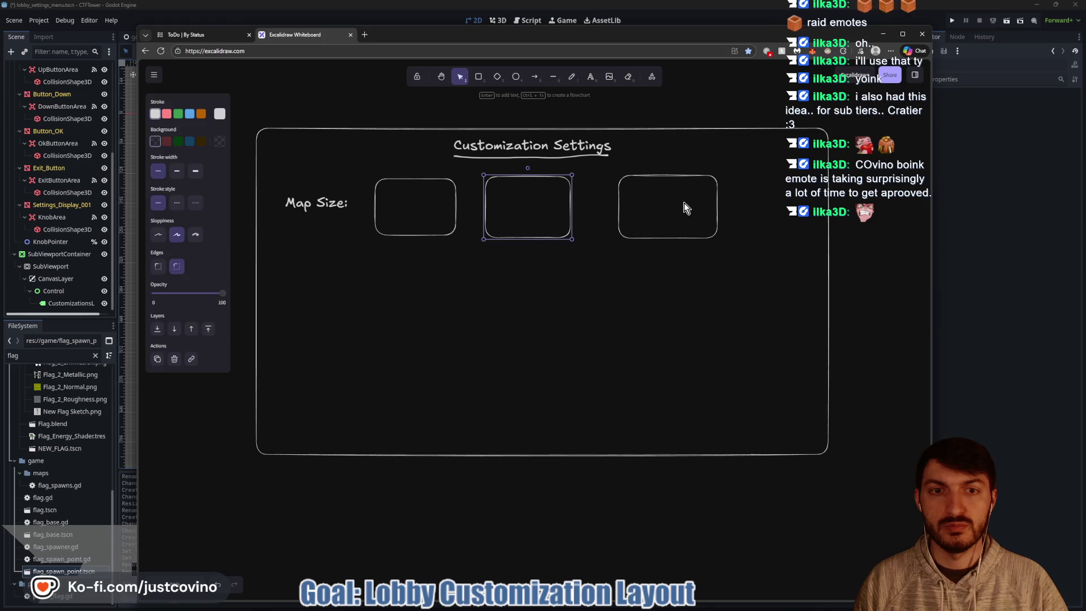
left_click(664, 208)
left_click(716, 204)
left_click_drag(712, 202, 697, 203)
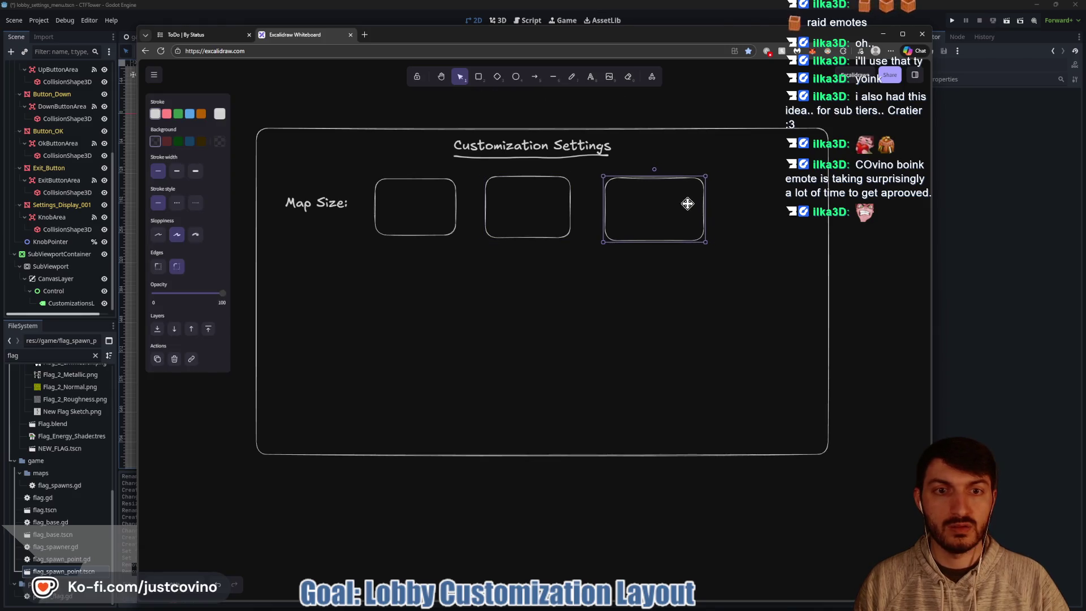
left_click_drag(707, 242, 699, 238)
left_click_drag(644, 208, 641, 208)
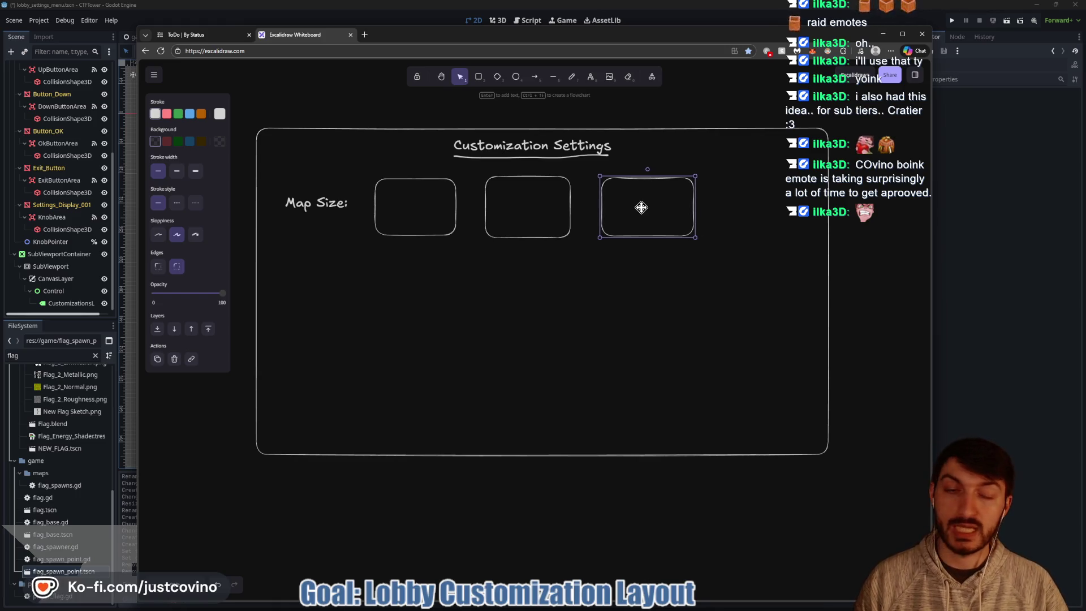
mouse_move(395, 35)
left_mouse_down()
mouse_move(456, 256)
mouse_move(408, 224)
mouse_move(387, 308)
left_mouse_up()
left_click(453, 169)
Step: Zoom the Godot 3D display view, then bring the Excalidraw window back up top
left_click(500, 21)
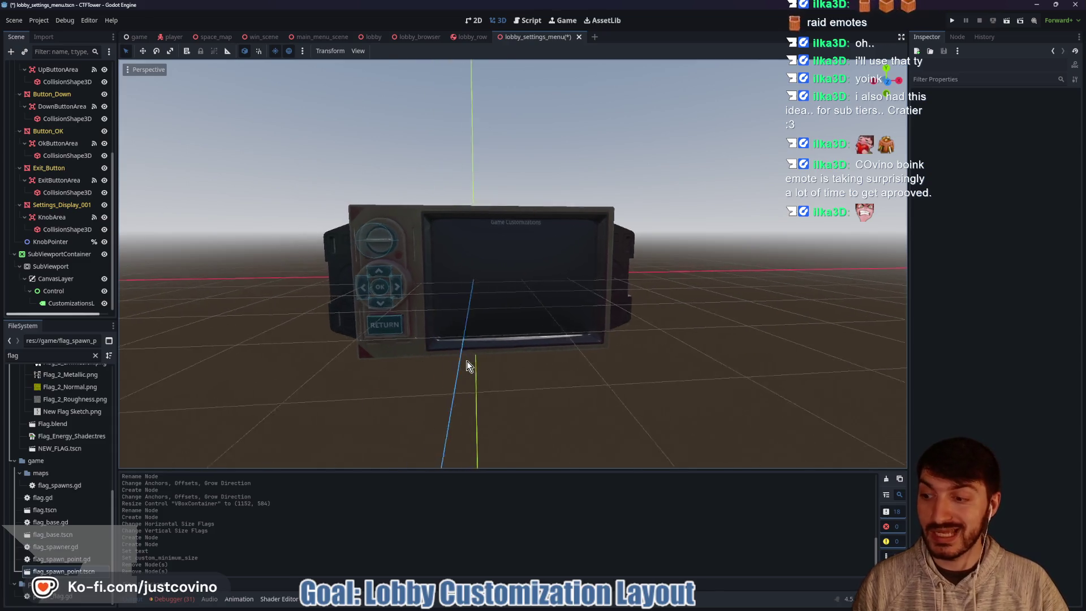
scroll(432, 354, "up", 3)
scroll(444, 369, "down", 2)
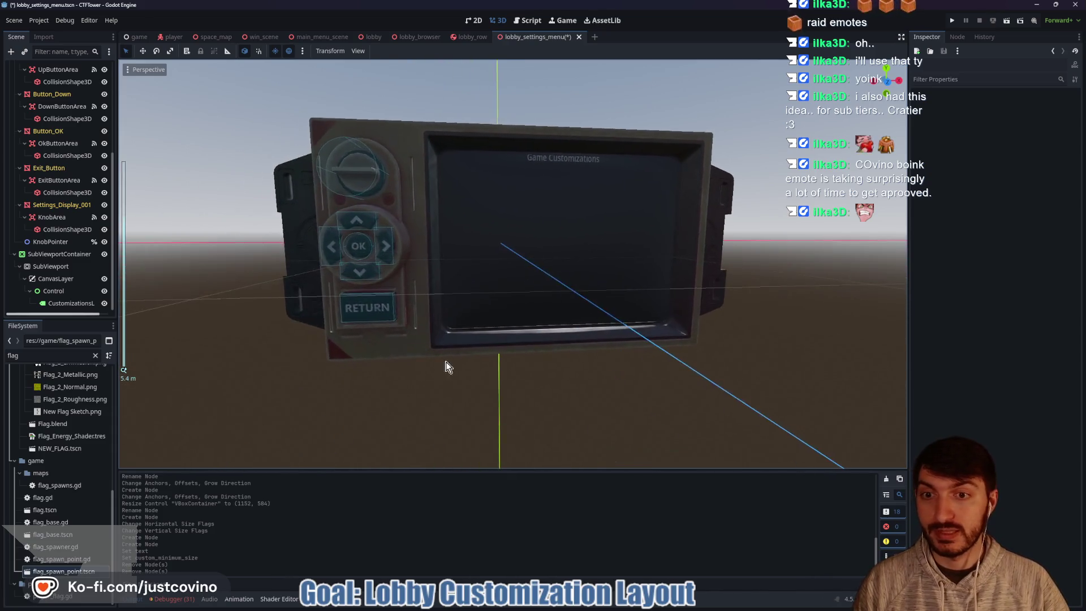
scroll(484, 371, "down", 3)
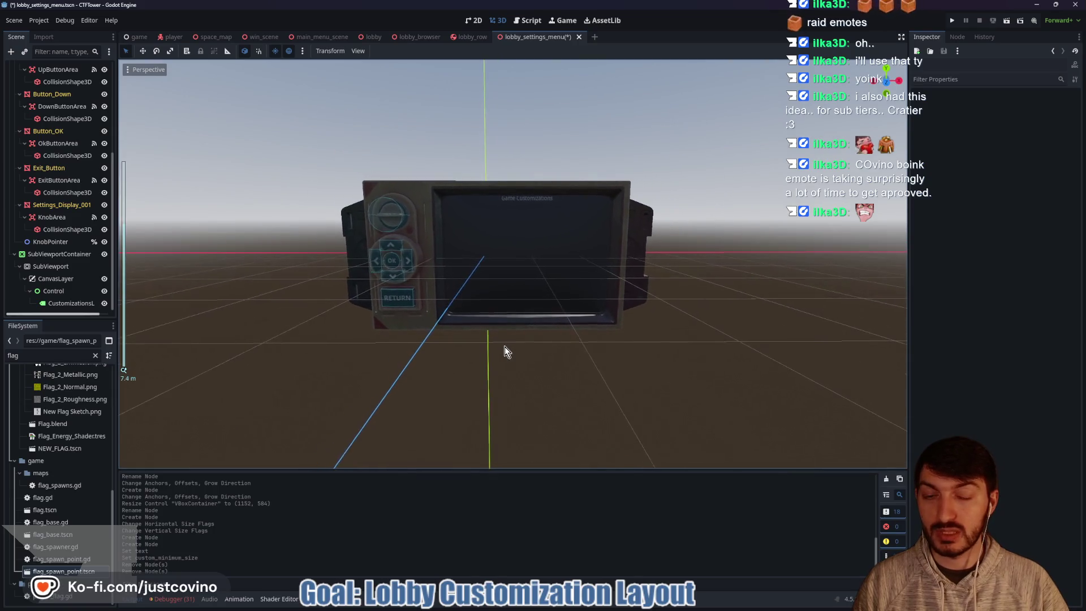
left_click(628, 606)
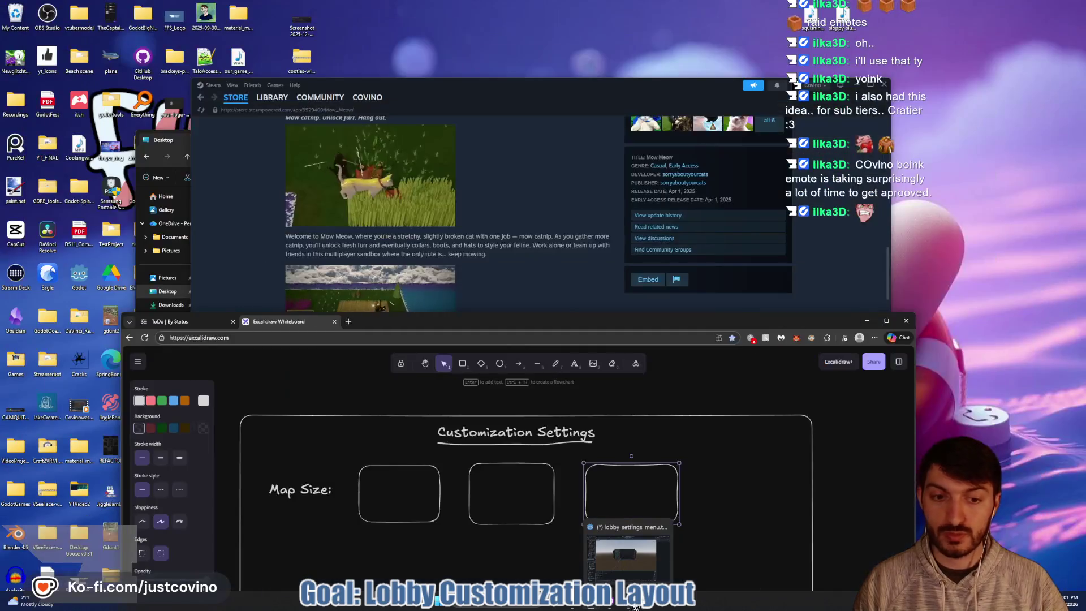
left_click(622, 605)
left_click(591, 605)
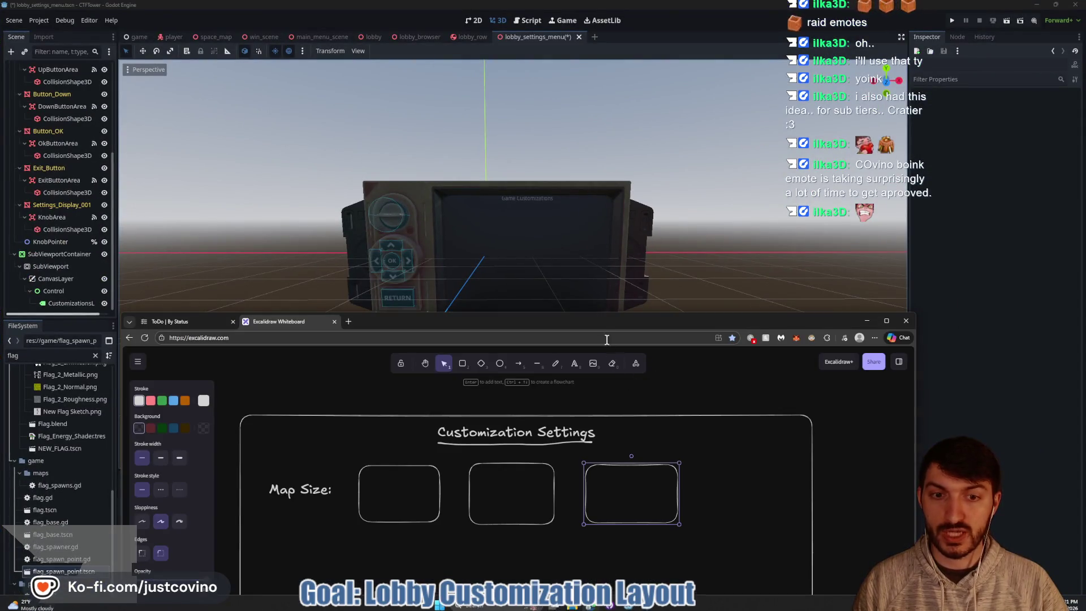
left_click_drag(590, 320, 594, 49)
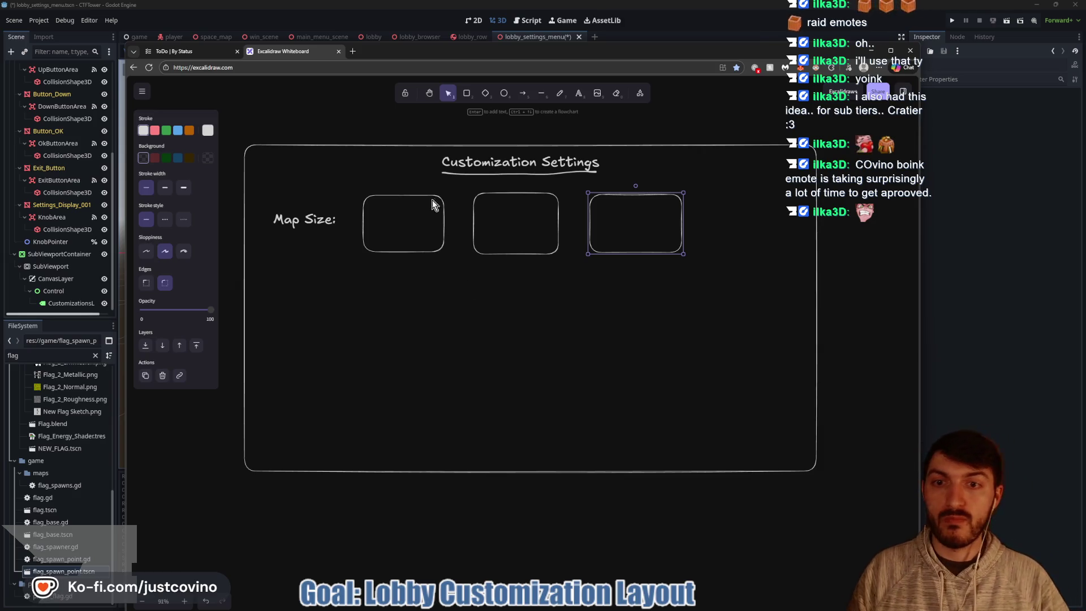
Step: Start a text label inside the first Map Size option box
key("t")
left_click(371, 216)
Step: Label the three Map Size boxes Small, Medium and Large
type("Small")
key("Escape")
key("t")
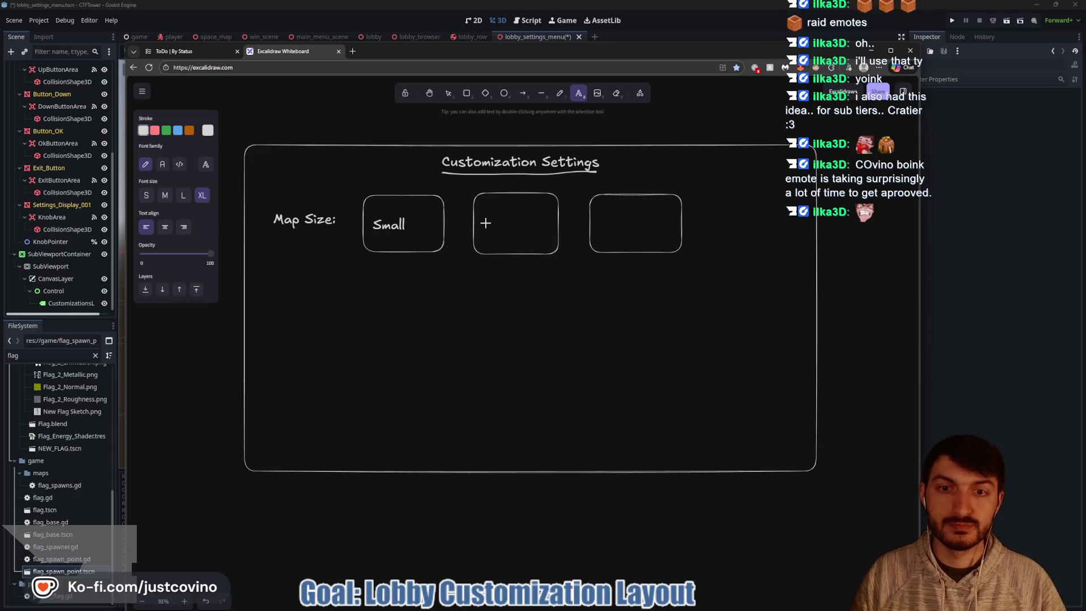
left_click(482, 221)
type("Medium")
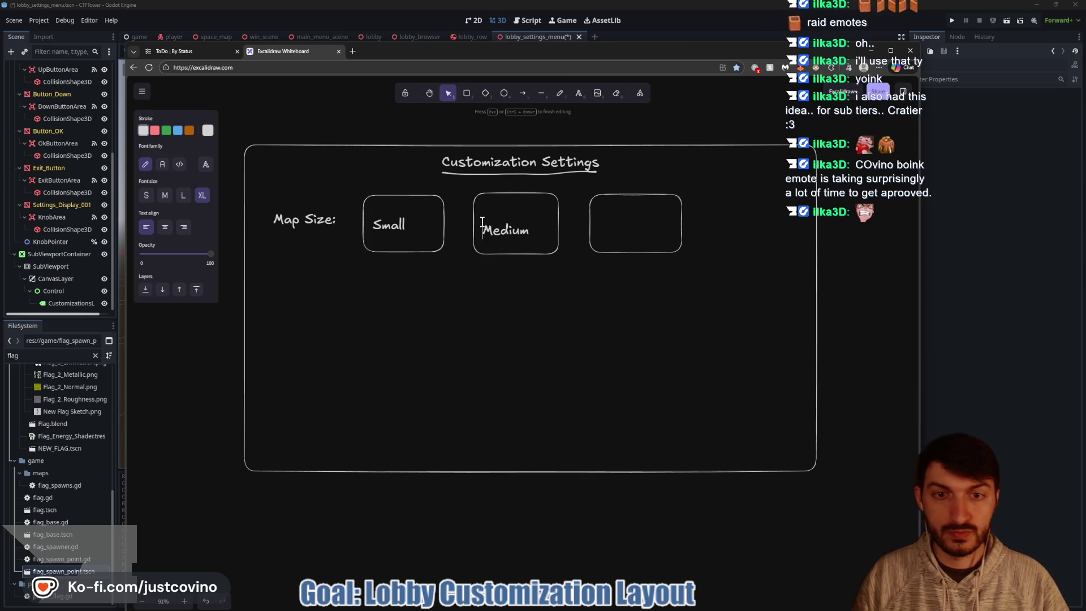
key("Escape")
left_click(603, 222)
double_click(602, 222)
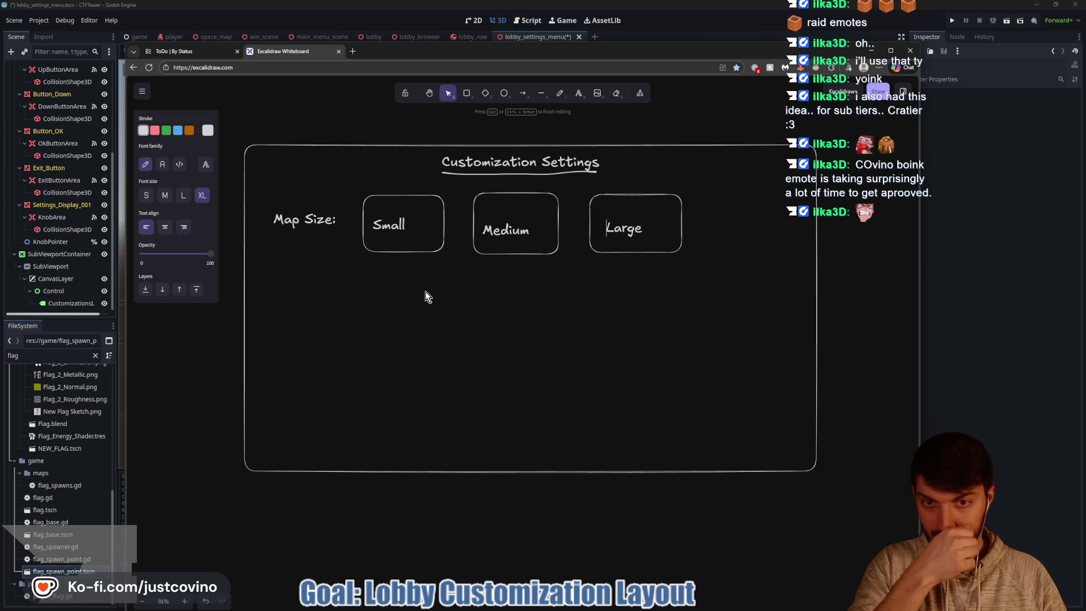
Step: Shift the whole Map Size row, label and boxes, slightly to the right
mouse_move(264, 189)
left_mouse_down()
mouse_move(491, 260)
mouse_move(695, 271)
left_mouse_up()
mouse_move(577, 235)
left_mouse_down()
mouse_move(601, 273)
mouse_move(594, 229)
left_mouse_up()
left_click(521, 297)
left_click(467, 94)
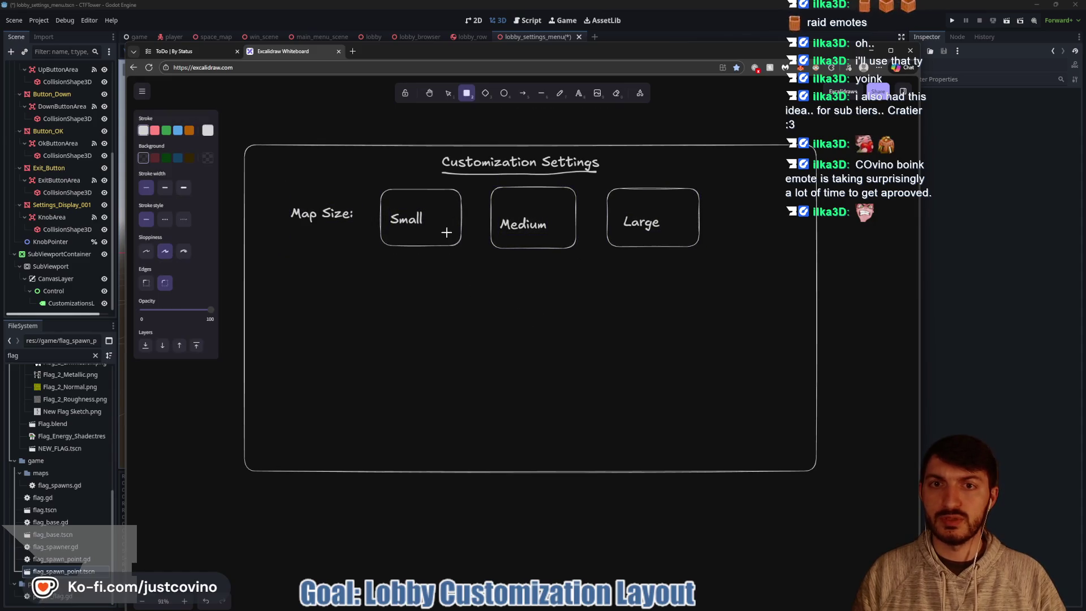
Step: Draw a long seed field below the size options and label it 'Map Seed:'
left_click_drag(395, 259, 658, 289)
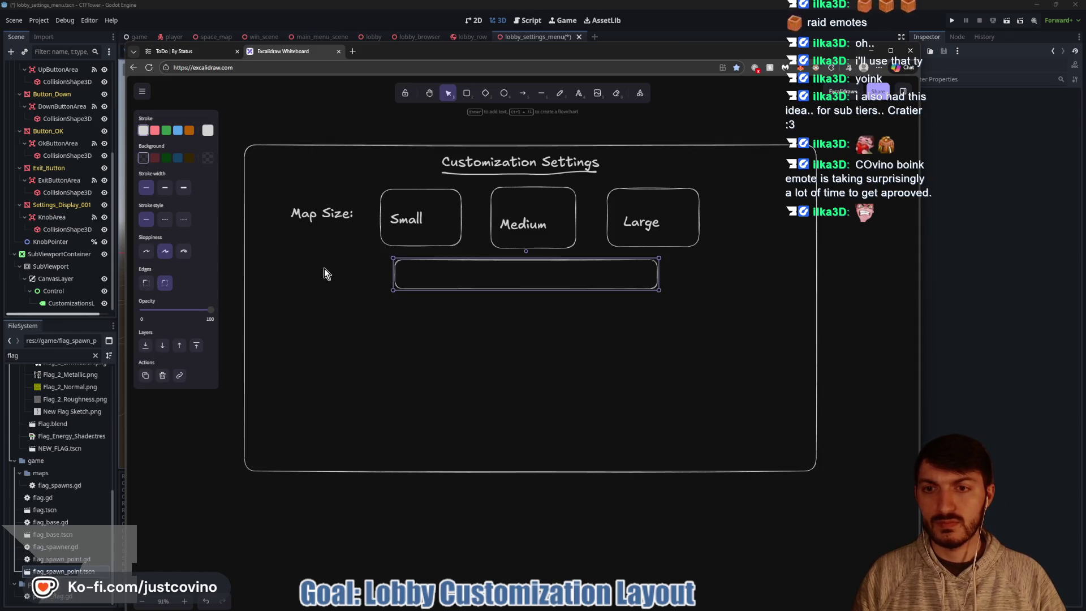
key("t")
left_click(307, 263)
type("S")
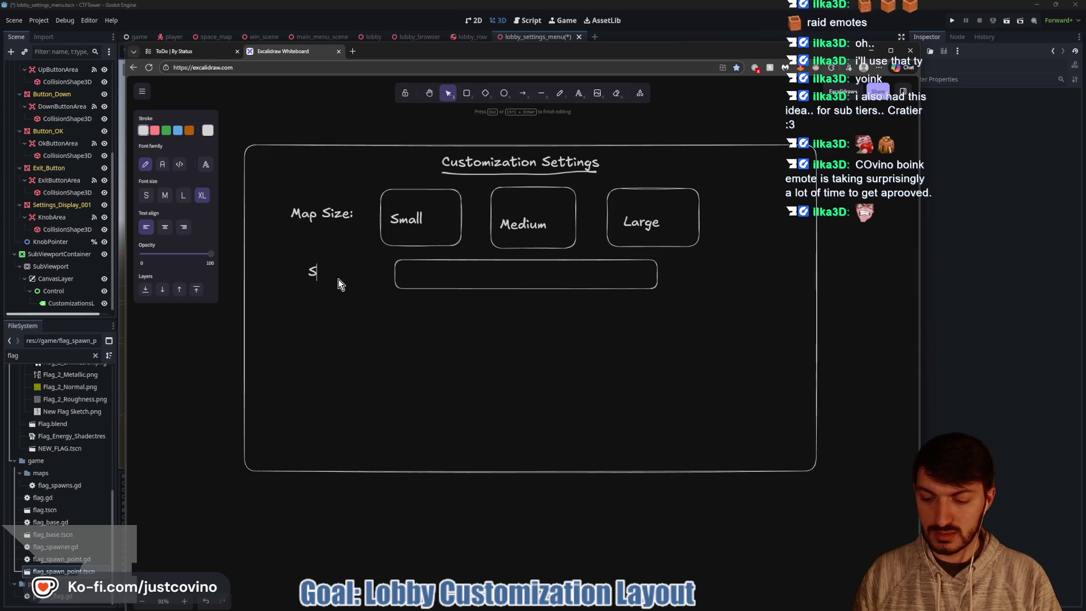
type("Map Seed:")
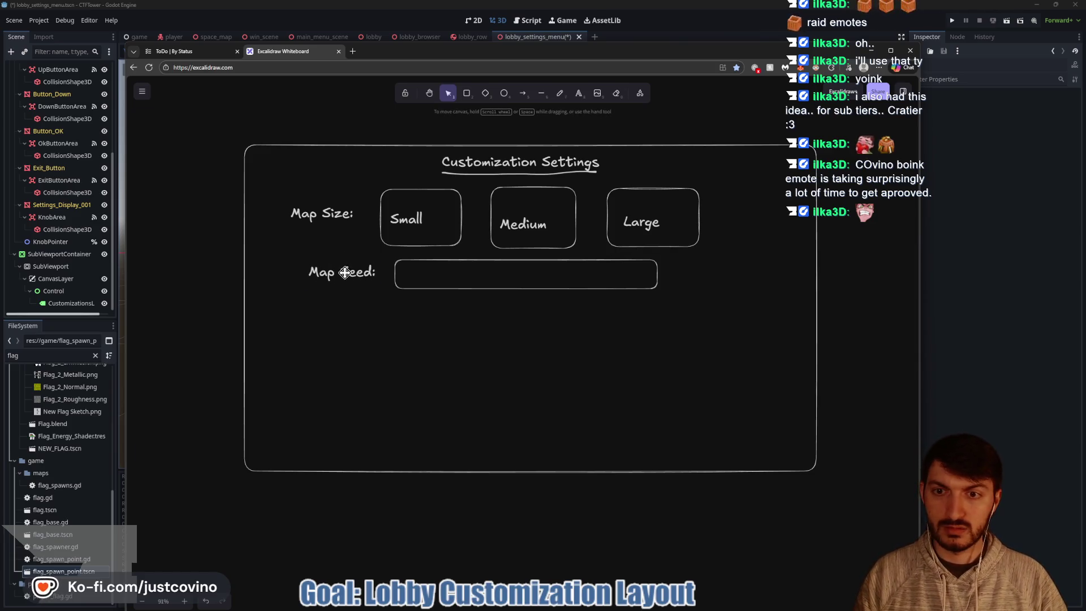
key("Escape")
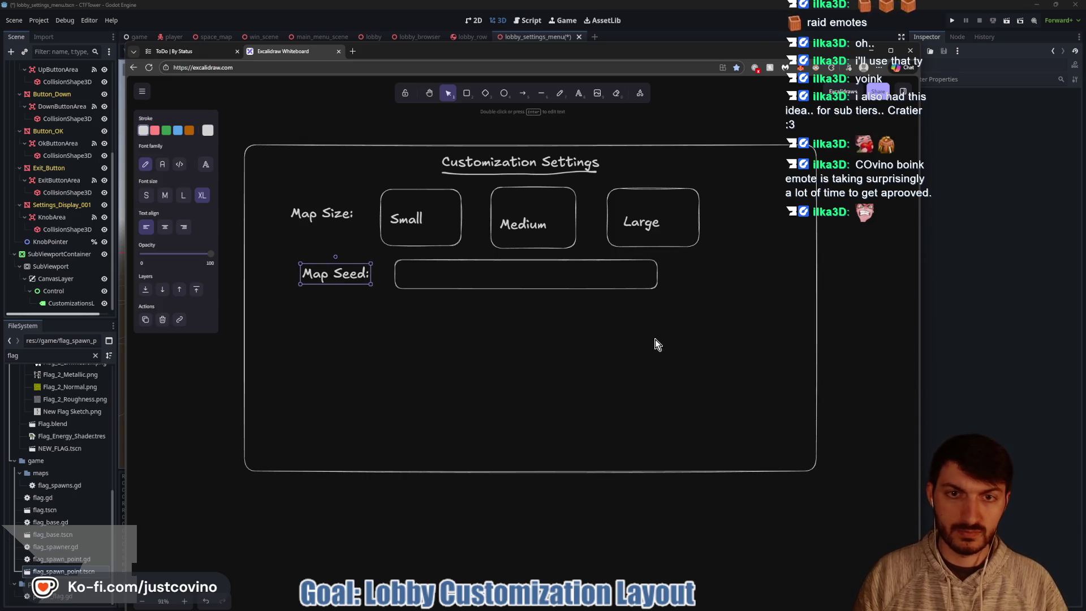
left_click(656, 344)
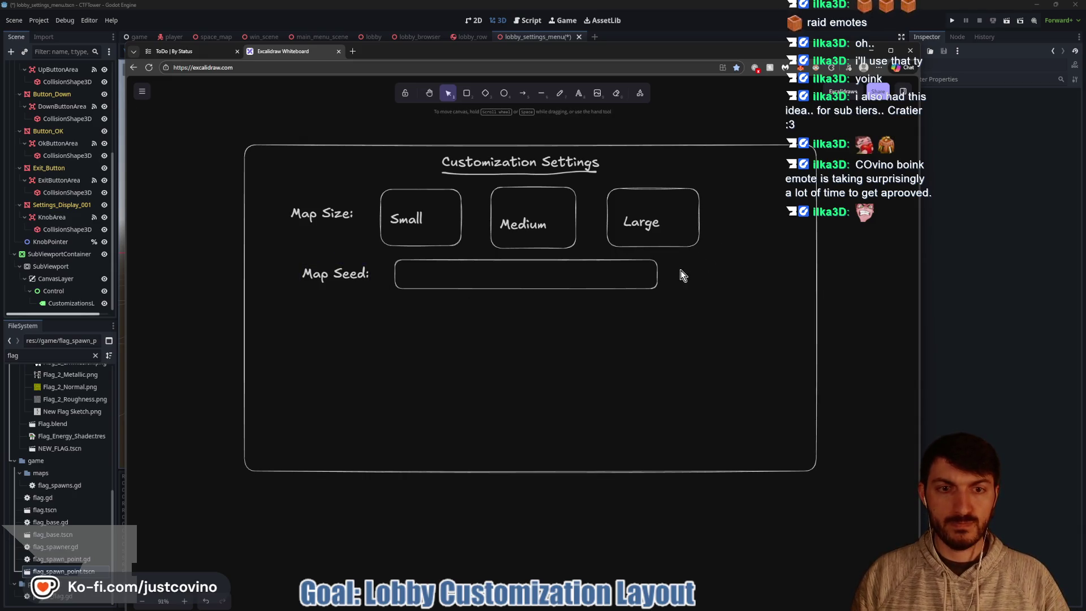
Step: Draw a small refresh button right of the seed field with a sketched circular arrow
key("r")
left_click_drag(664, 264, 704, 291)
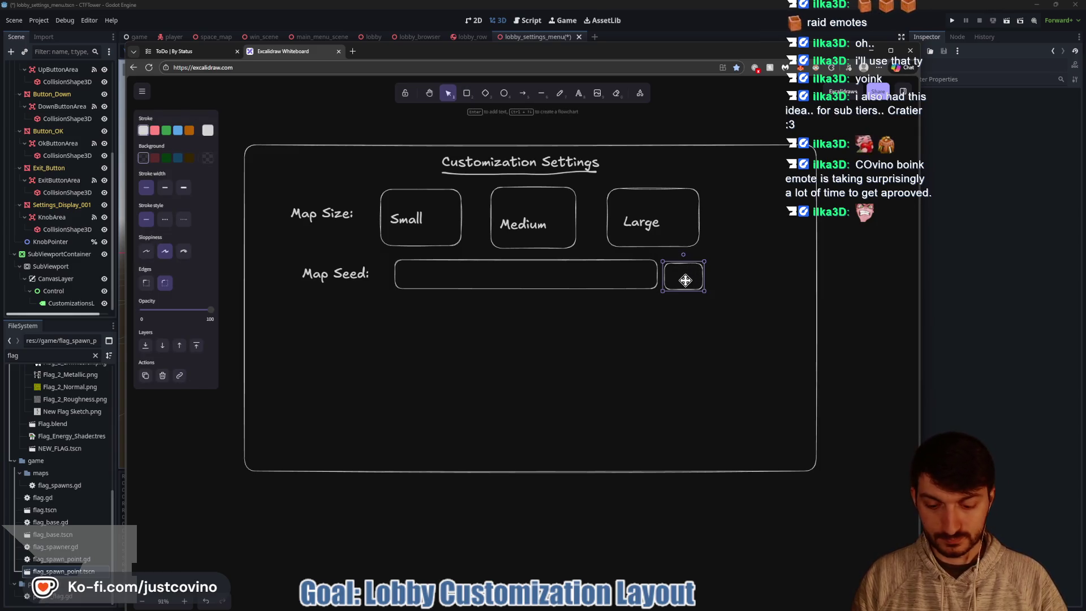
key("p")
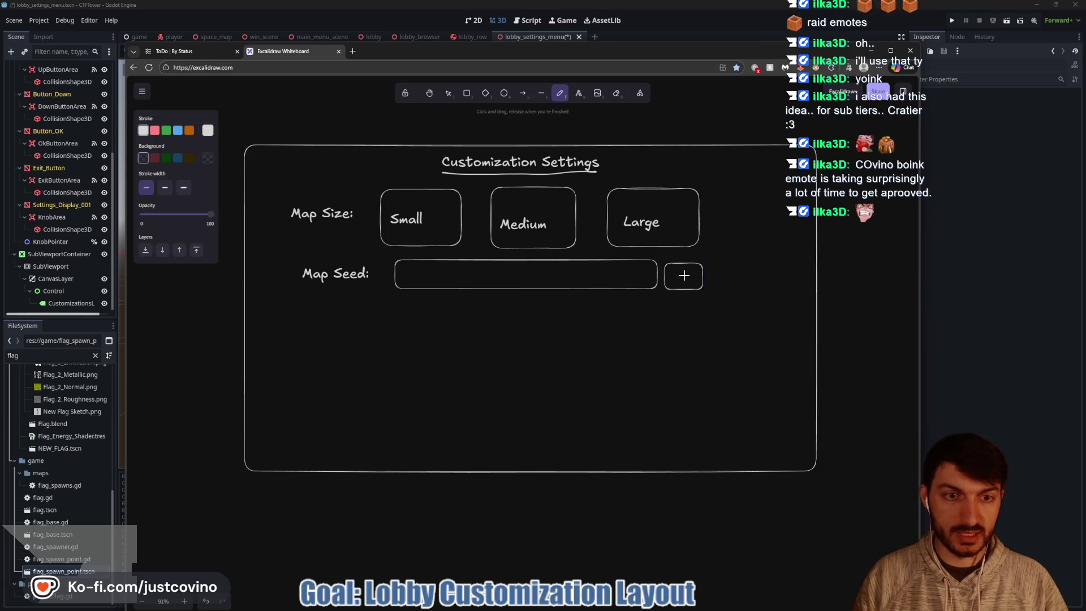
mouse_move(689, 272)
left_mouse_down()
mouse_move(679, 284)
mouse_move(692, 276)
left_mouse_up()
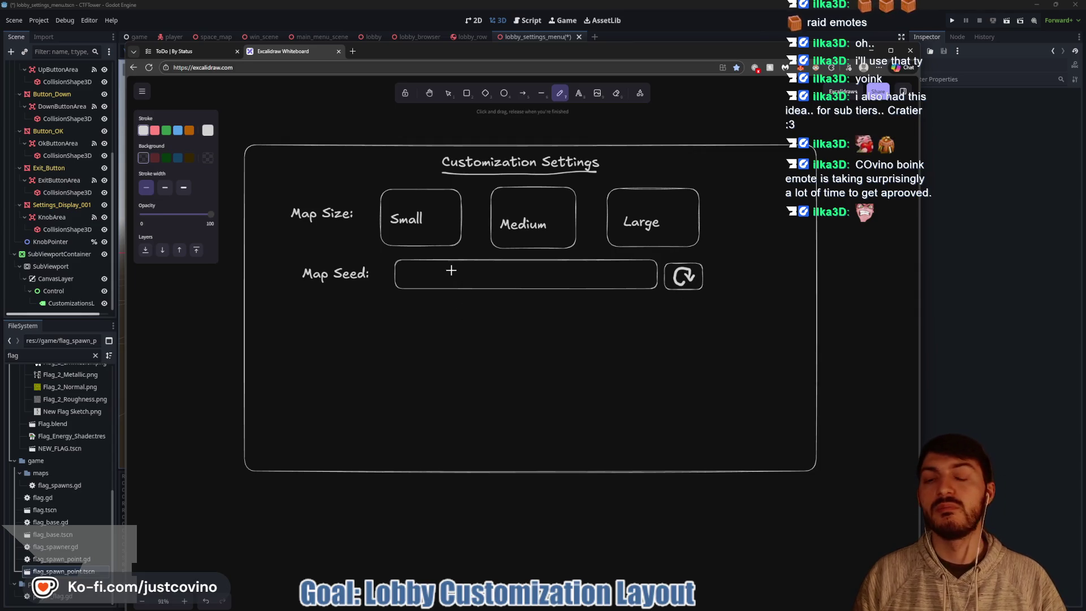
Step: Fill the seed field with a row of zeros and draw a toggle box below it
key("t")
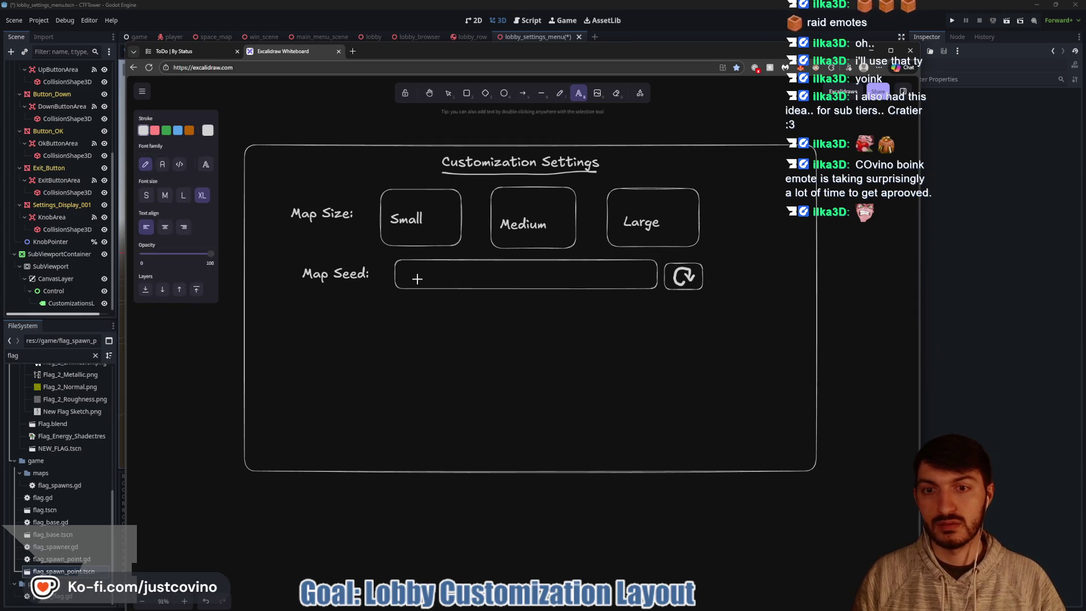
left_click(417, 271)
type("0000000000000000000000")
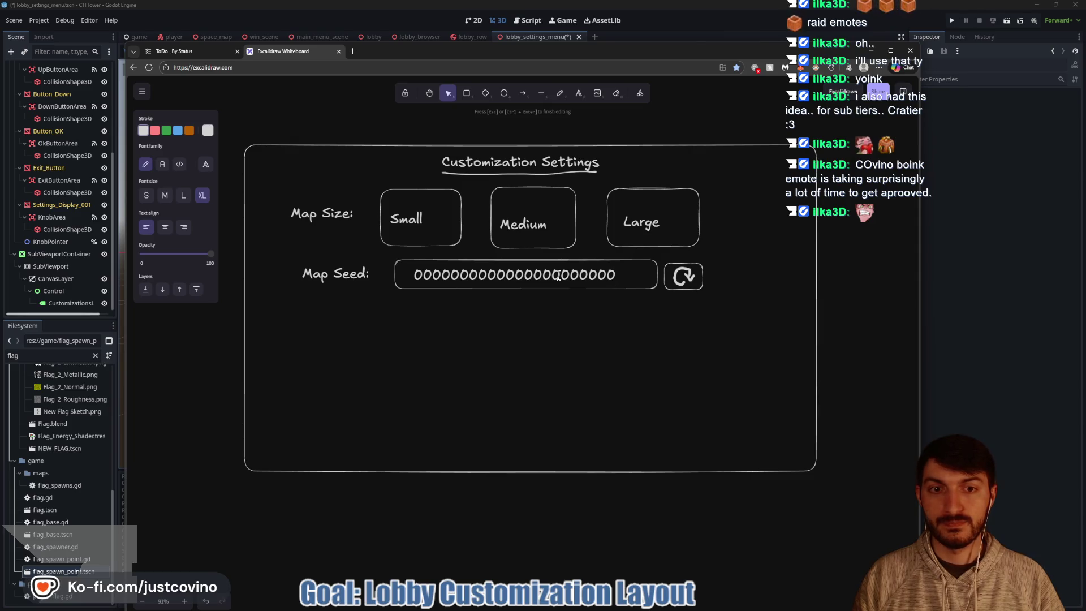
left_click(291, 309)
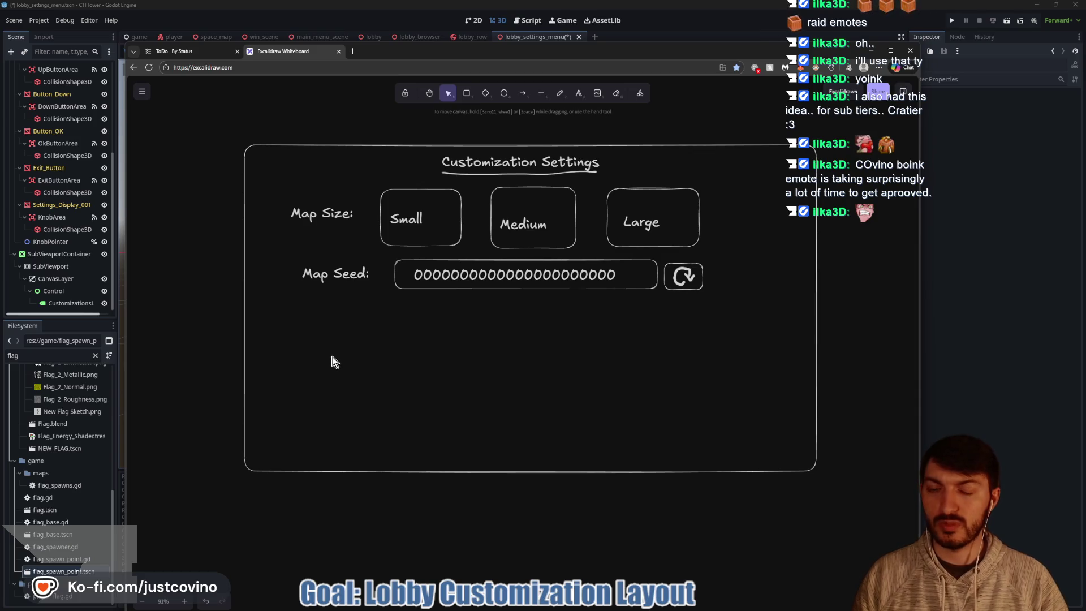
key("r")
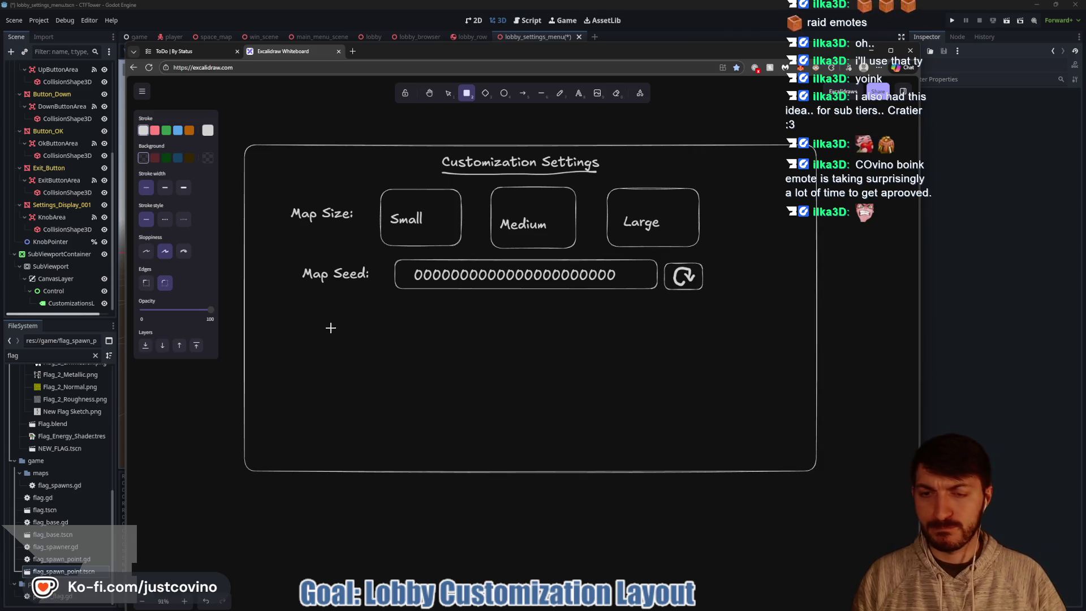
mouse_move(307, 321)
left_mouse_down()
mouse_move(392, 356)
mouse_move(384, 351)
left_mouse_up()
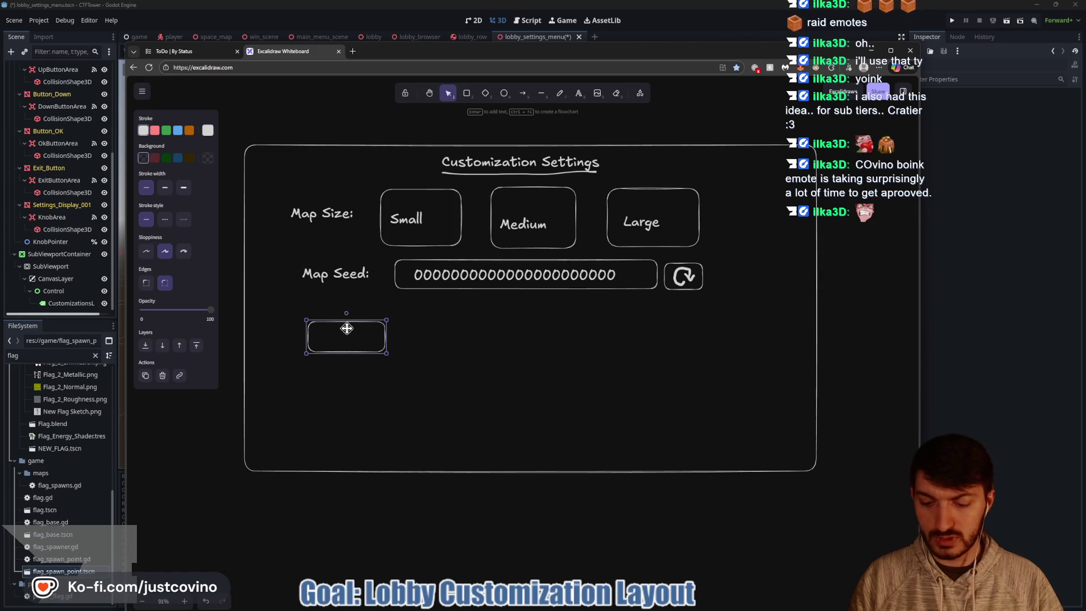
Step: Split the toggle box into two halves with a vertical line
key("l")
left_click_drag(345, 321, 344, 351)
left_click(390, 374)
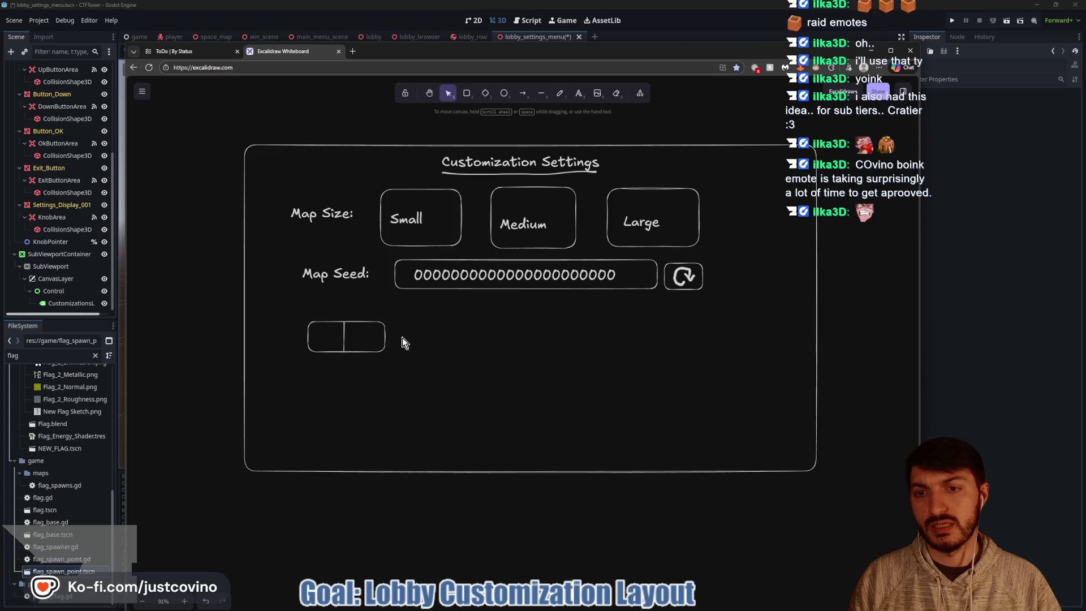
Step: Add a 'Hazards' label beside the toggle, then check the Notion lobby to-do list
key("t")
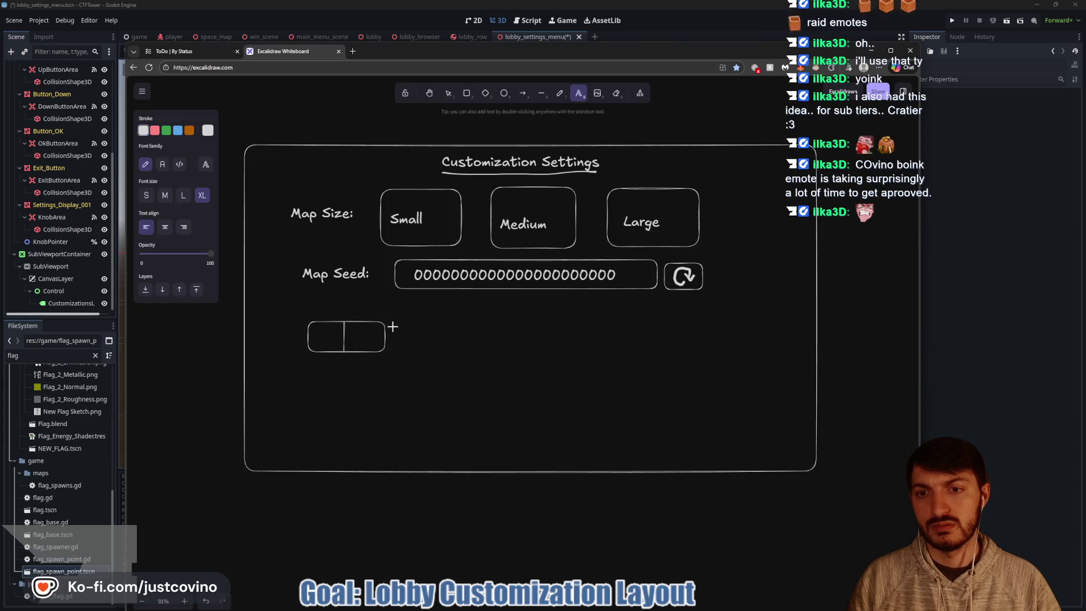
left_click(394, 339)
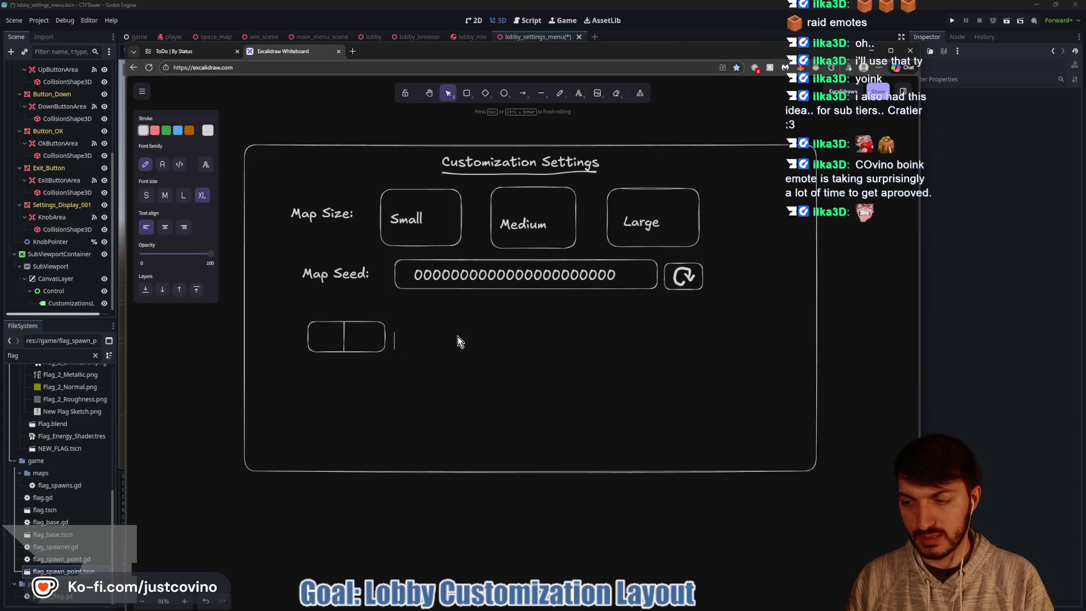
type("zards")
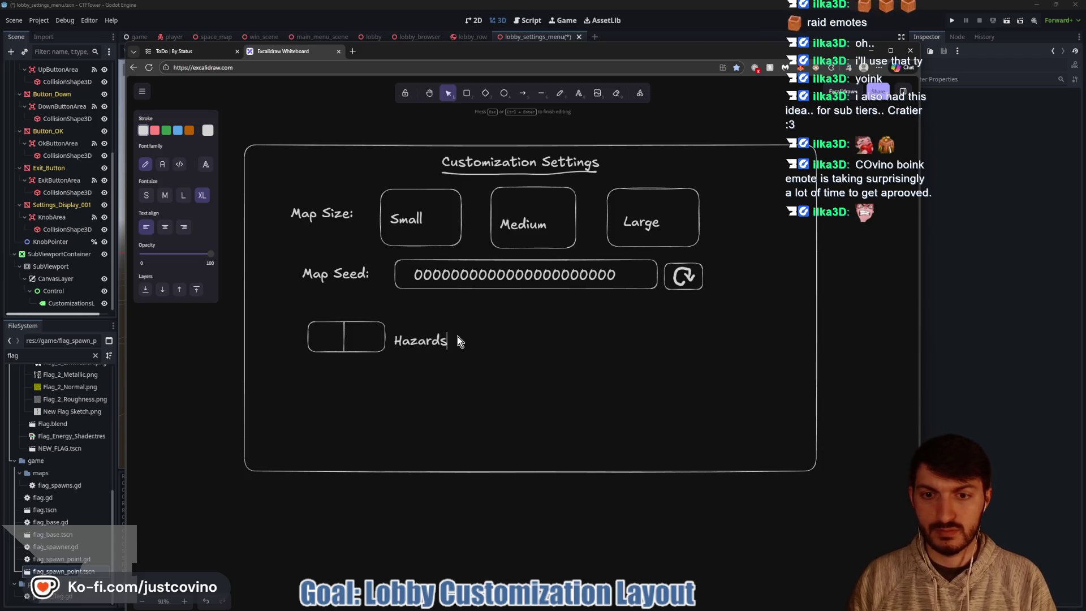
left_click(454, 322)
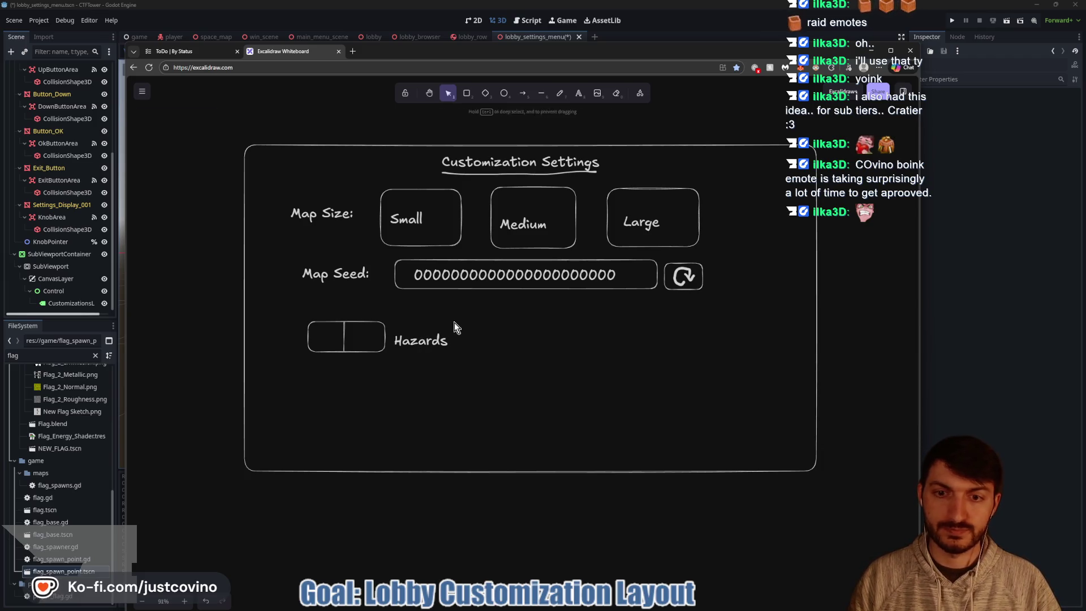
left_click(419, 338)
left_click(492, 361)
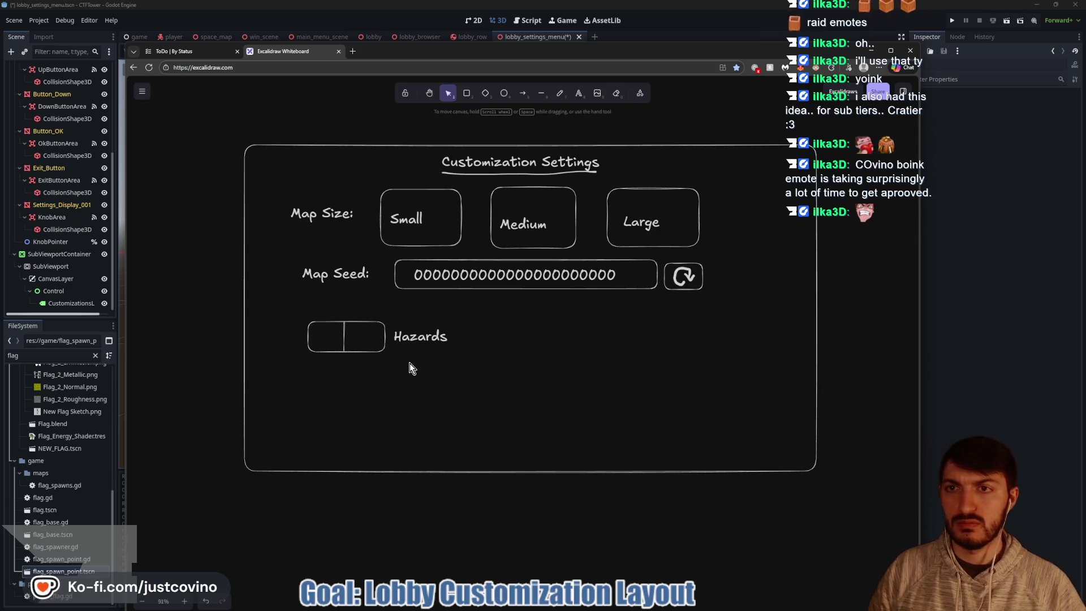
left_click(188, 52)
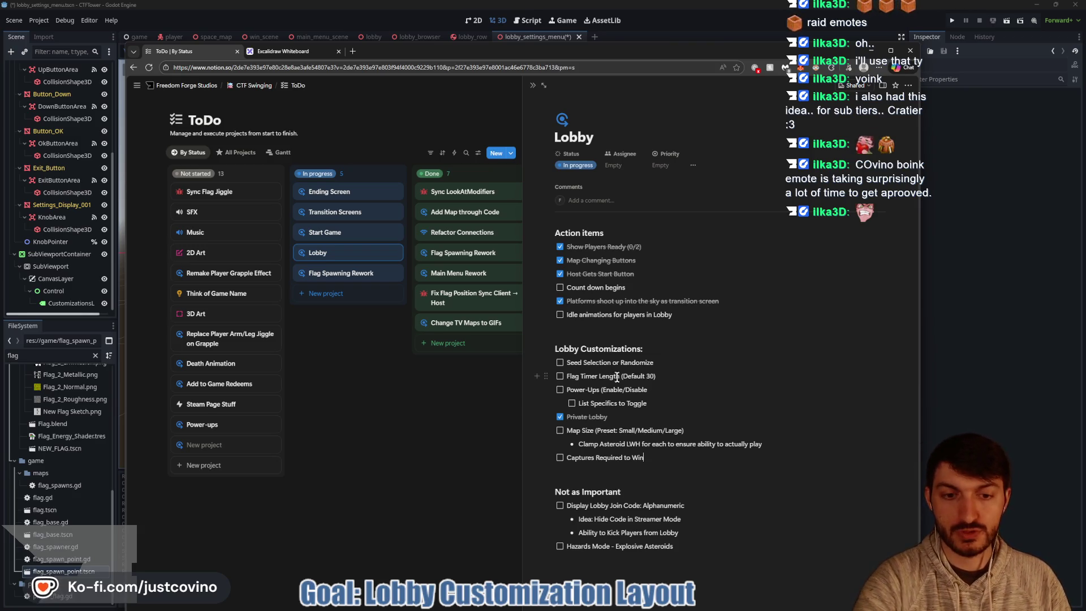
Step: Select both parts of the Hazards toggle, glancing at the Notion list and Godot meanwhile
left_click(293, 52)
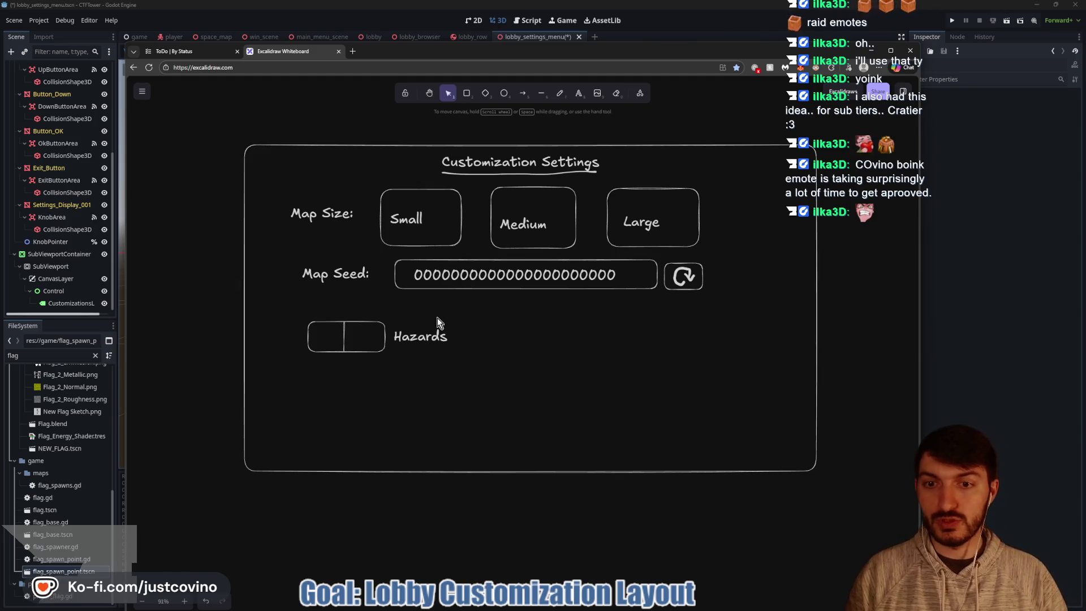
left_click(467, 93)
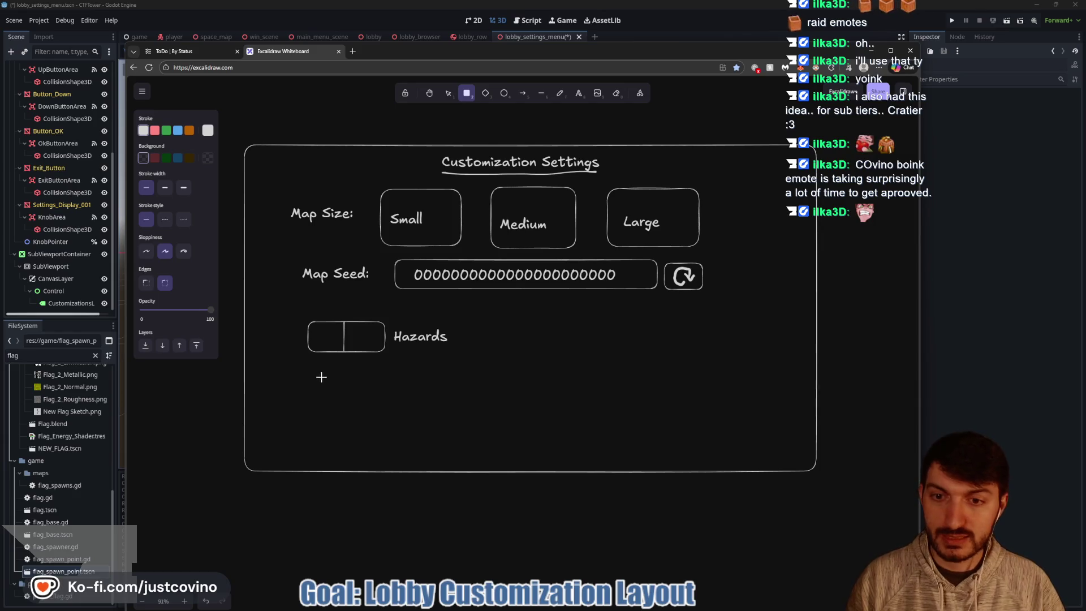
left_click(448, 93)
mouse_move(288, 308)
left_mouse_down()
mouse_move(396, 370)
mouse_move(359, 382)
left_mouse_up()
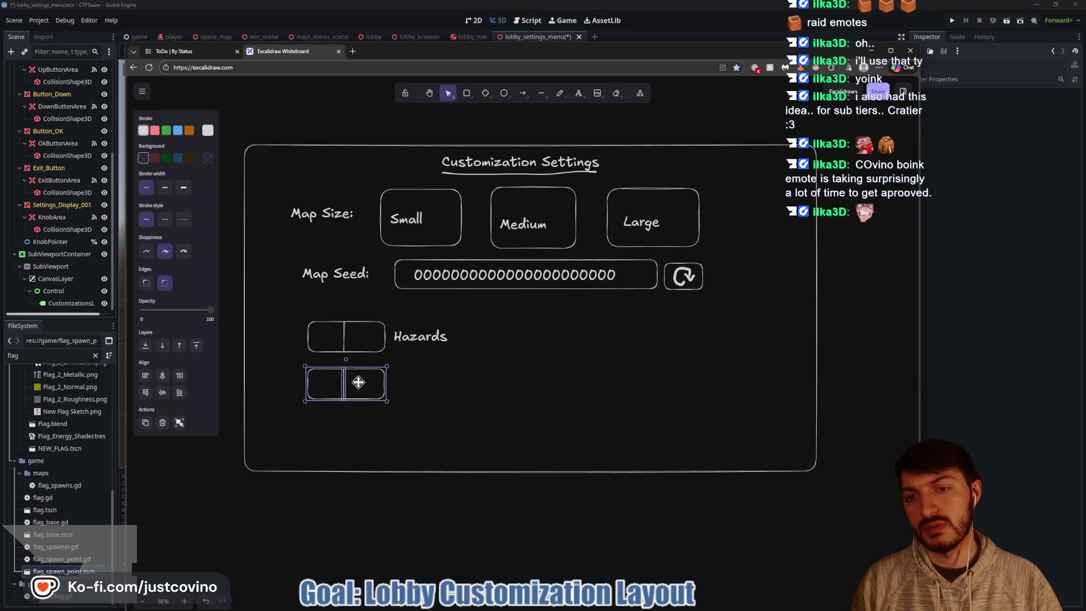
left_click(202, 52)
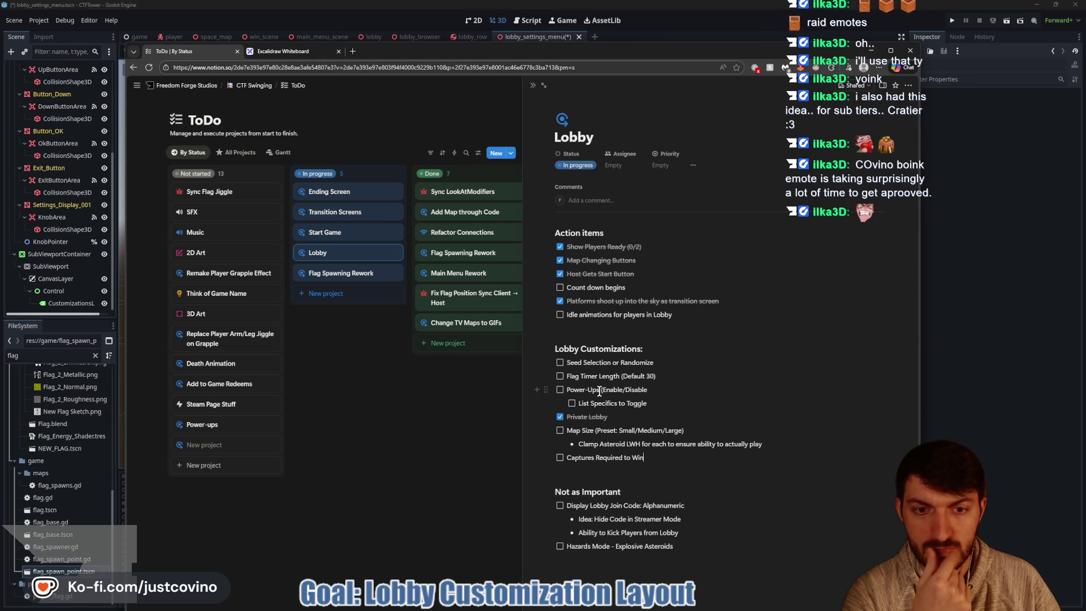
left_click(1005, 368)
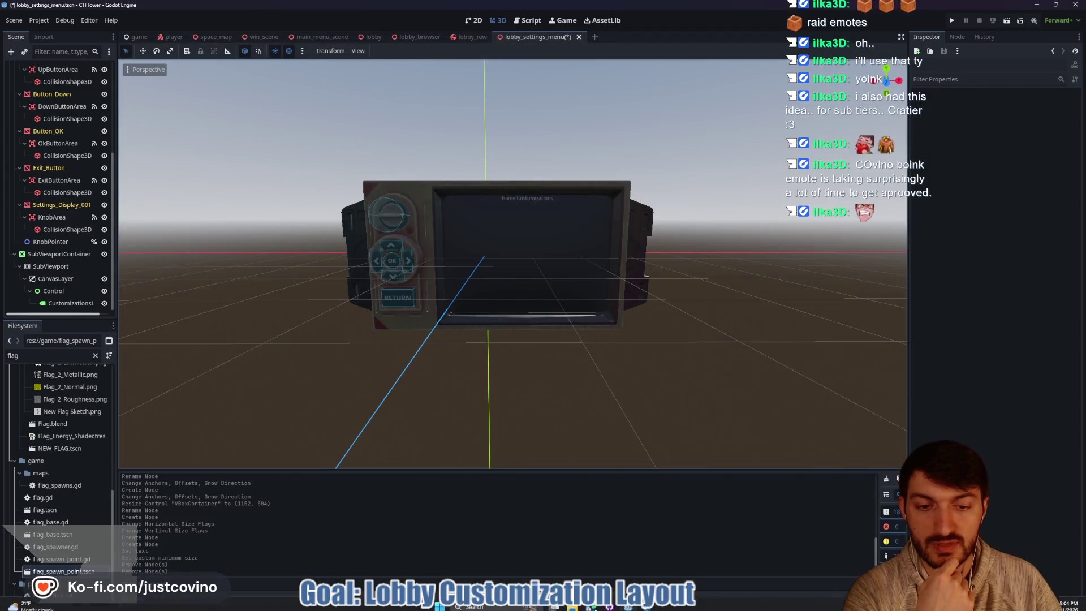
key("alt+Tab")
left_click(286, 52)
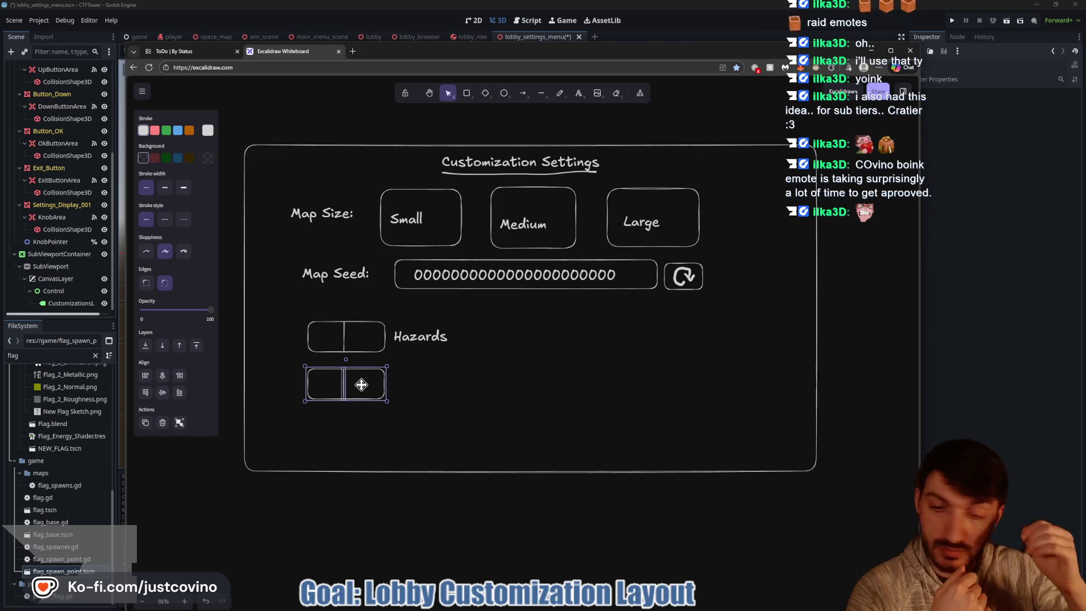
Step: Delete the duplicate toggle, the toggle outline, the Hazards label and the divider line
key("Delete")
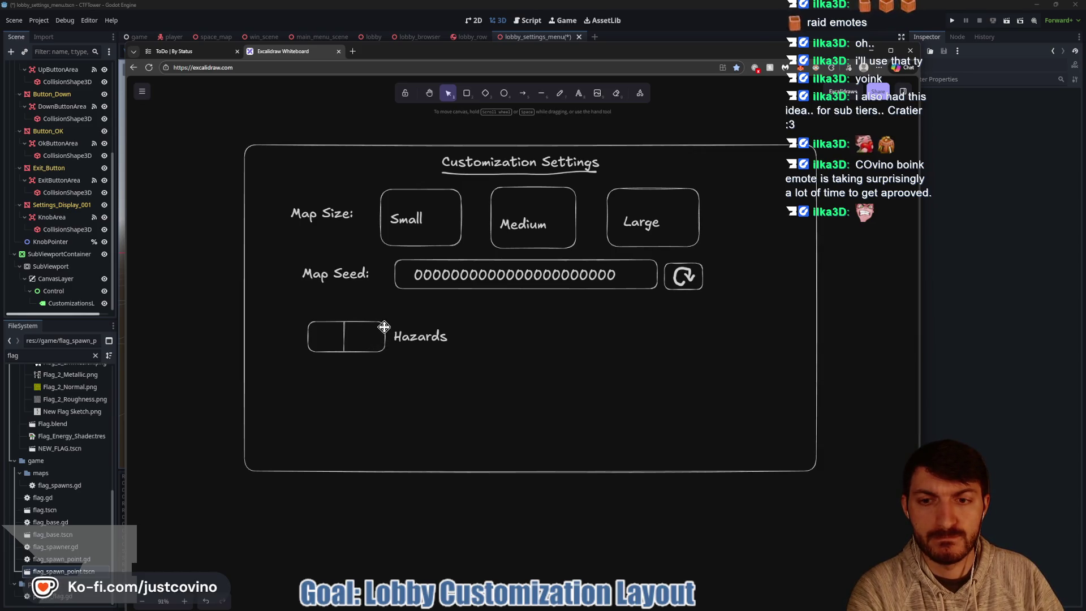
left_click(383, 323)
key("Delete")
left_click(411, 337)
key("Delete")
left_click_drag(340, 333, 382, 364)
key("Delete")
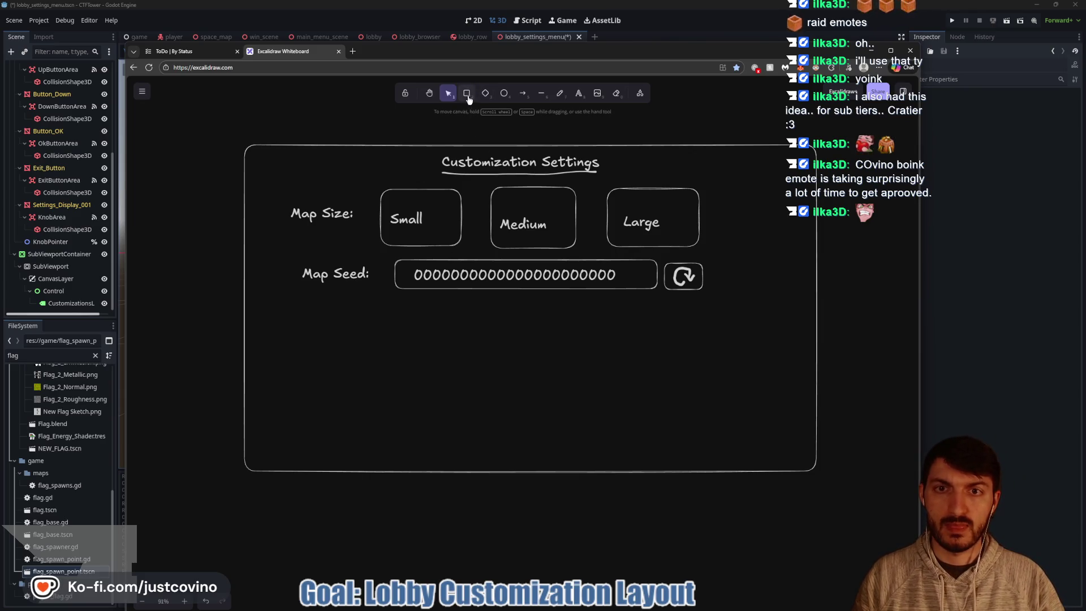
Step: Draw a small box, label it 'Captures Required to Win:', and place the box beside the label
key("r")
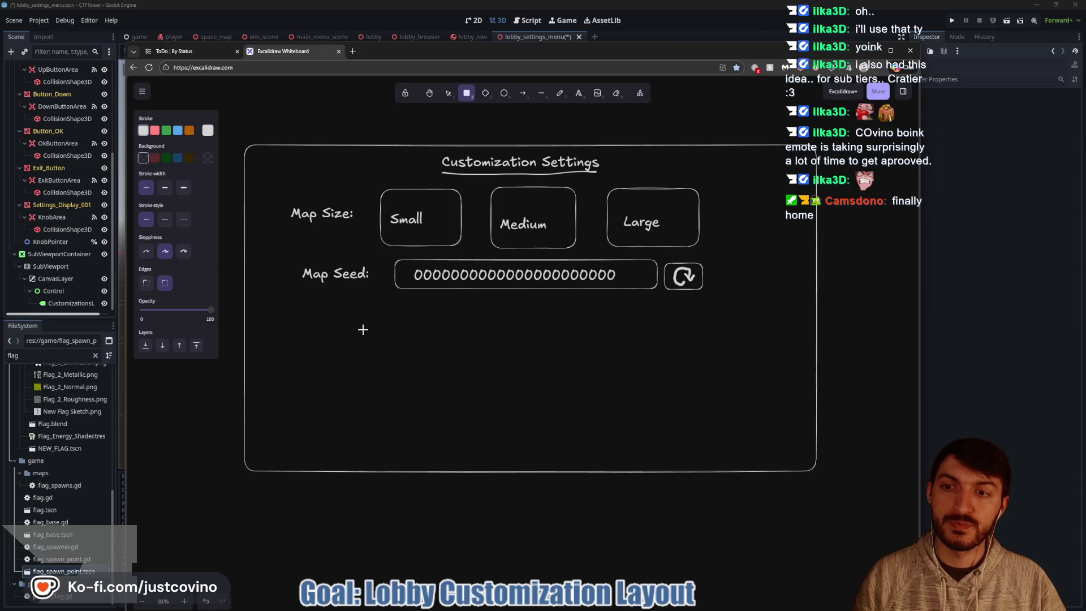
left_click_drag(340, 320, 397, 355)
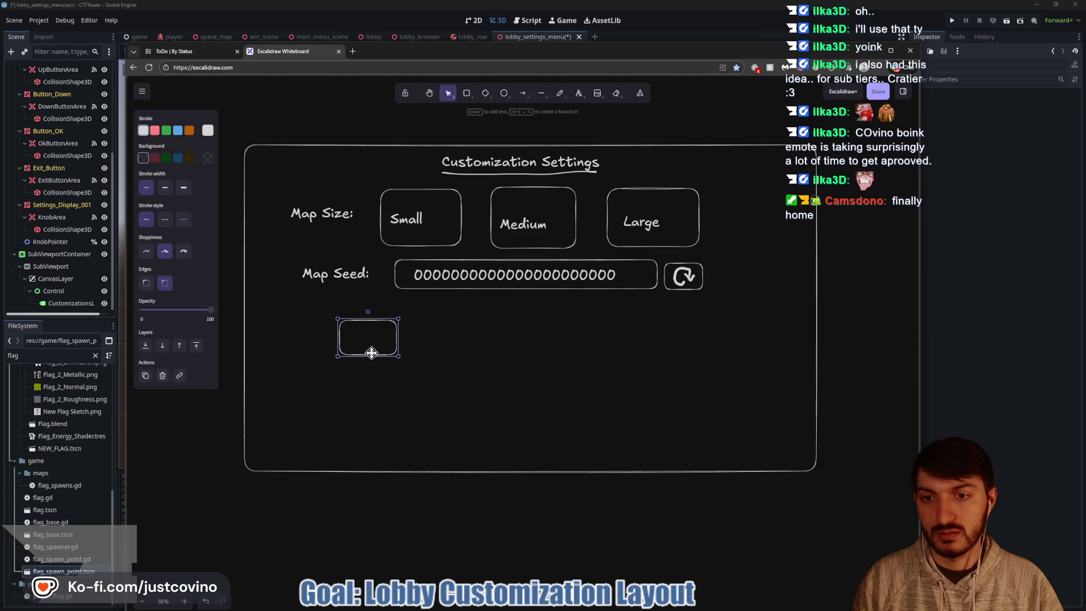
key("t")
left_click(266, 334)
type("Captures Req")
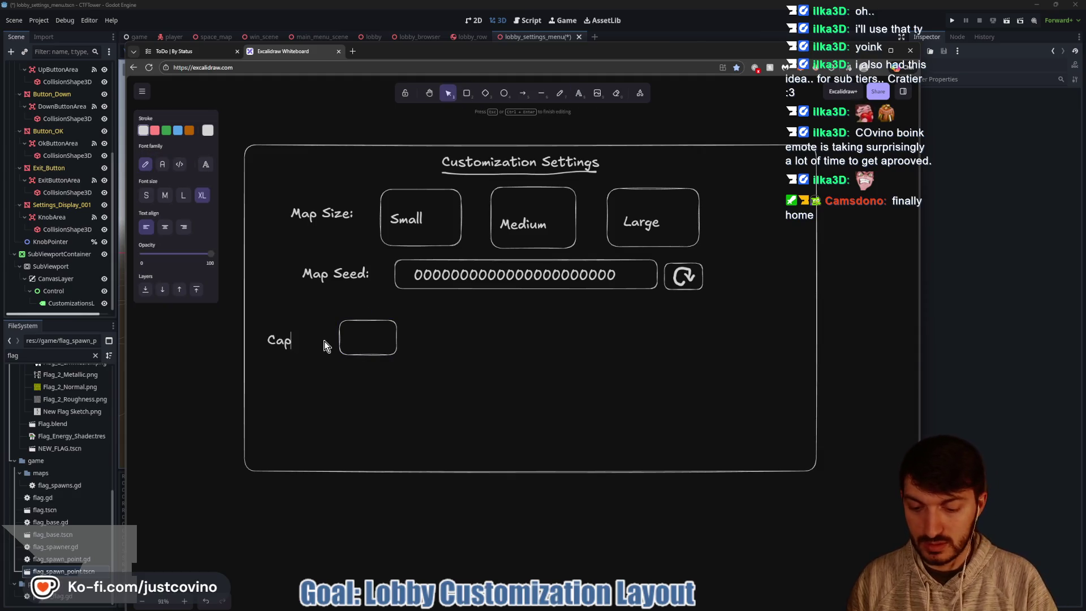
type("uired to Win:")
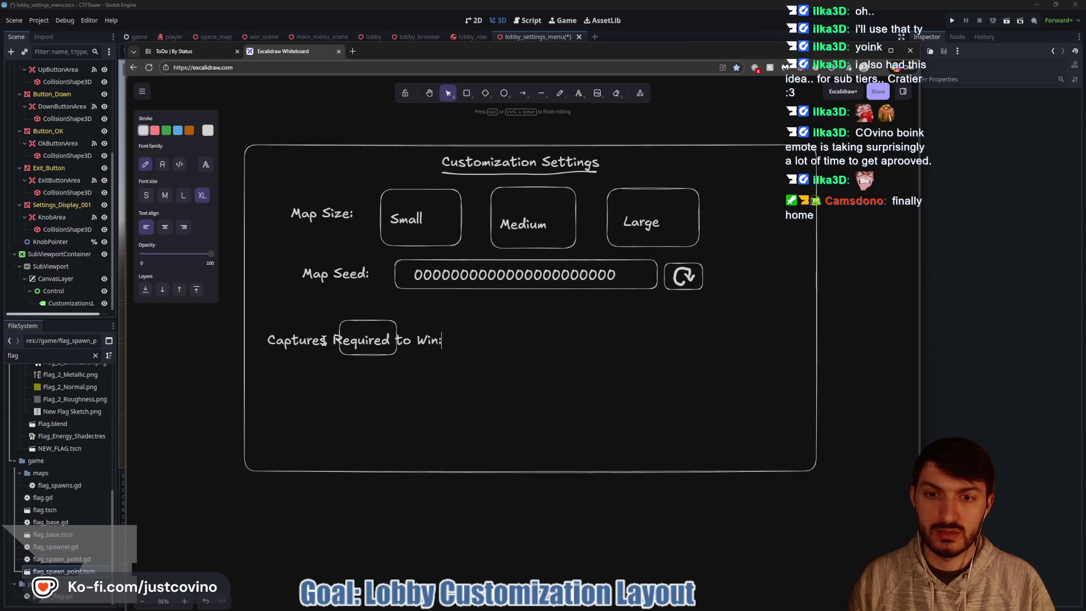
left_click(337, 328)
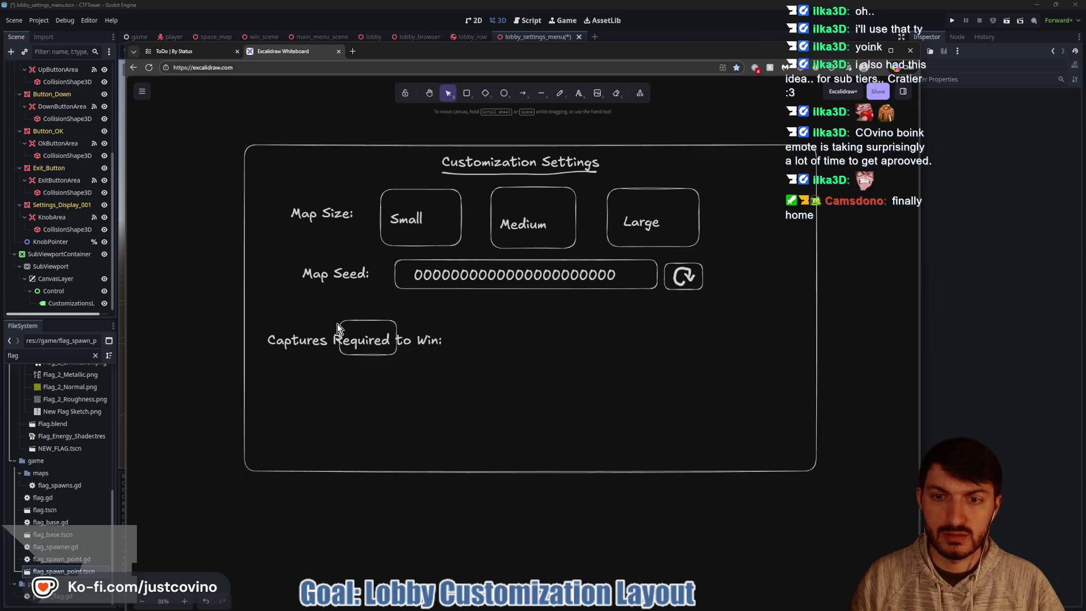
left_click_drag(369, 321, 477, 316)
key("p")
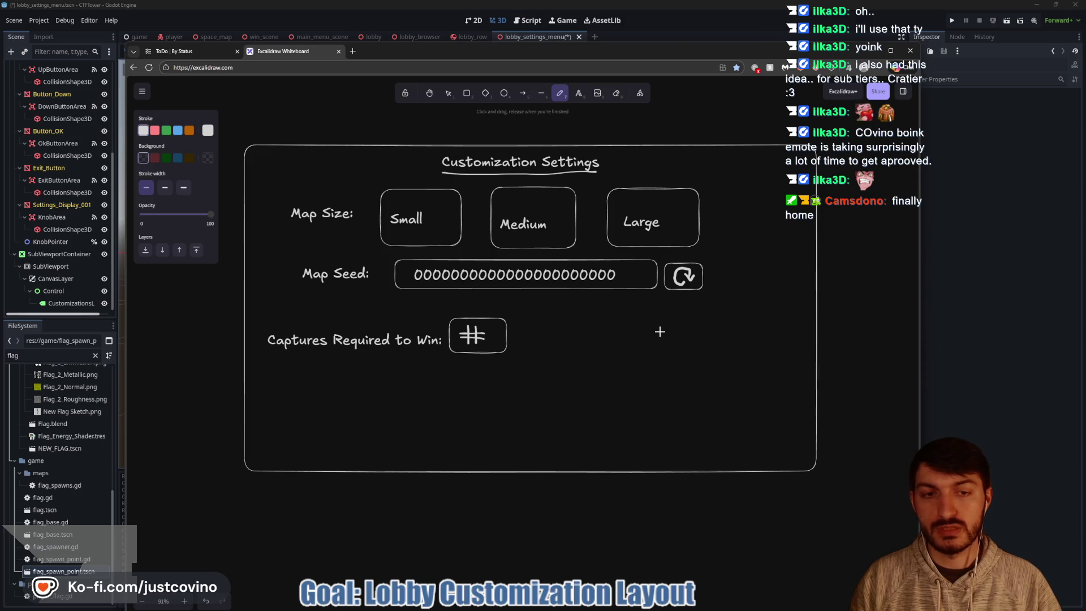
key("r")
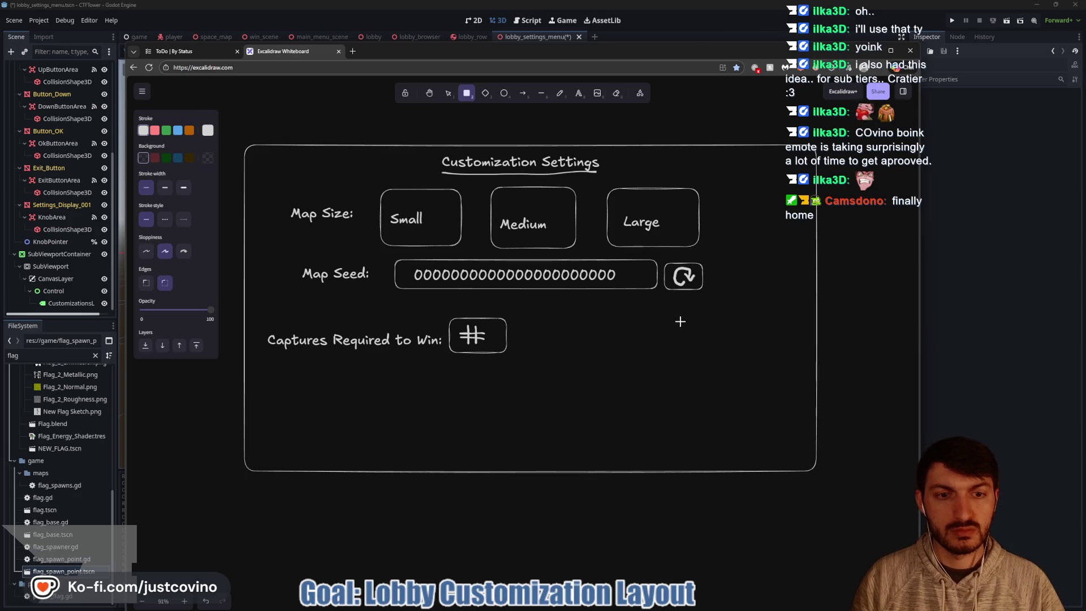
Step: Draw a '(Dropdown)' box on the right and paste a copy directly beneath it
mouse_move(671, 318)
left_mouse_down()
mouse_move(727, 345)
mouse_move(764, 347)
left_mouse_up()
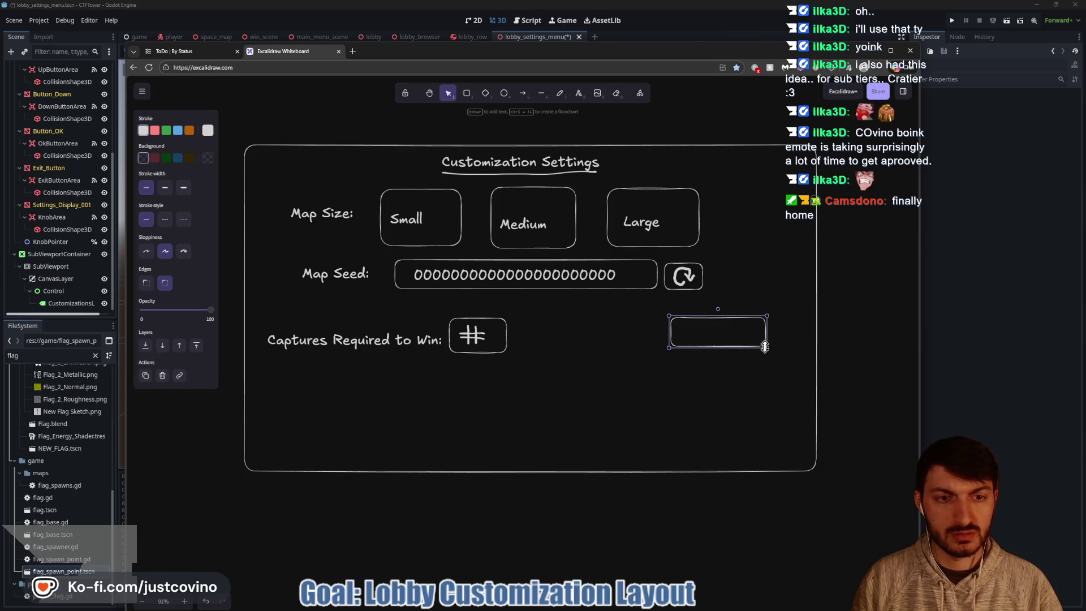
double_click(694, 335)
type("Dropdown")
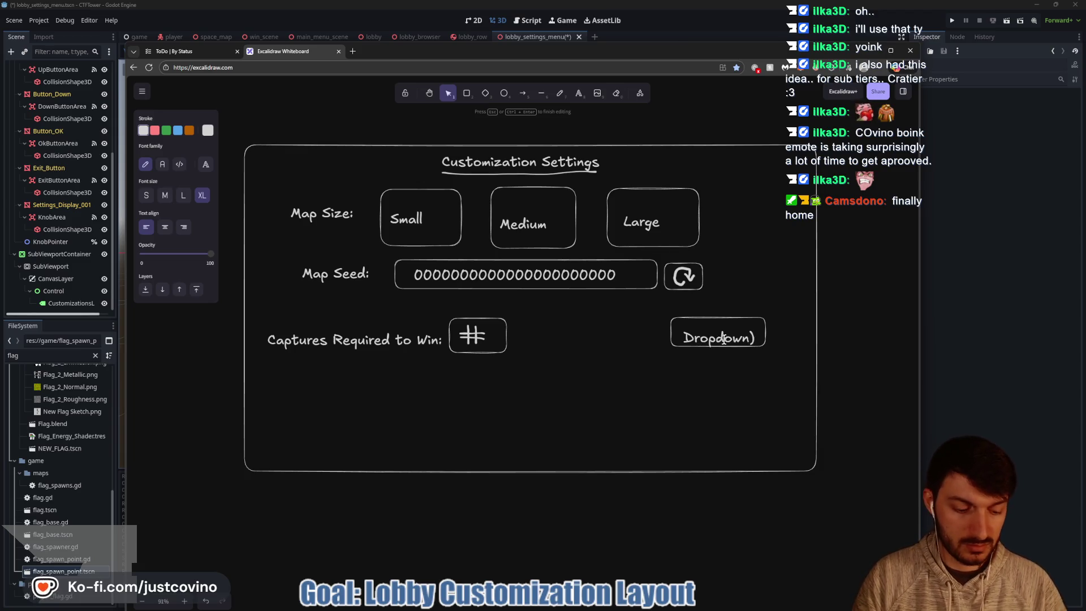
type("(")
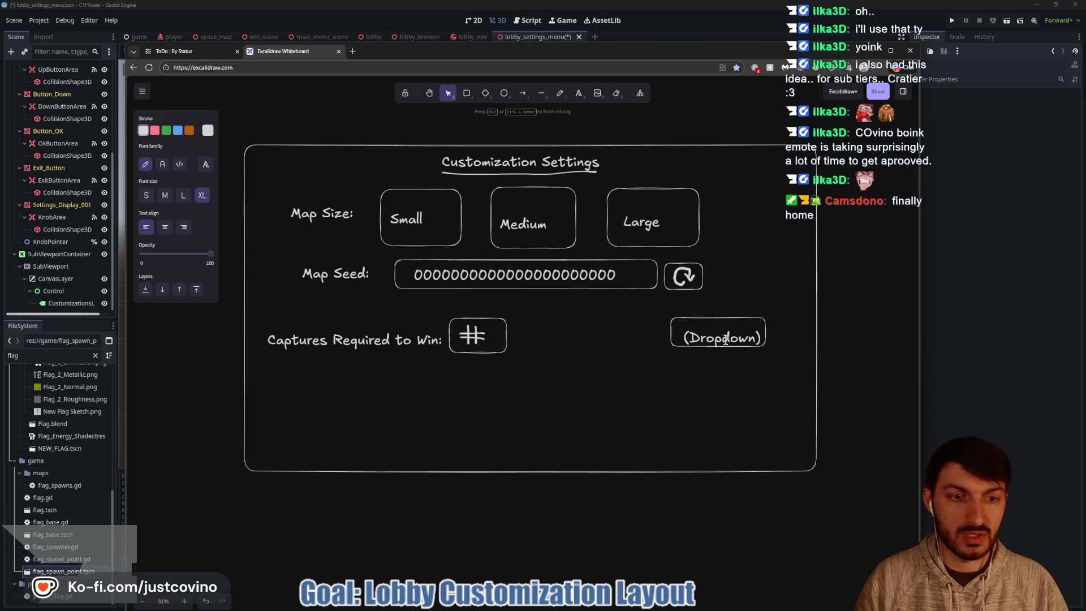
left_click(746, 387)
left_click_drag(727, 342, 725, 337)
left_click(698, 371)
left_click_drag(651, 307, 790, 361)
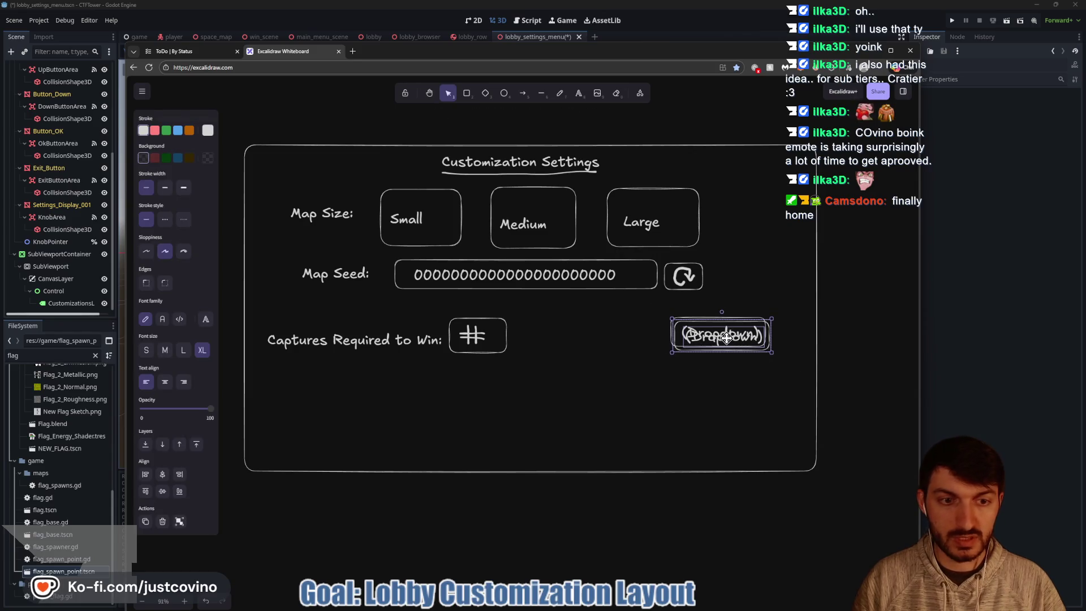
key("ctrl+c")
key("ctrl+v")
left_click_drag(725, 372, 722, 380)
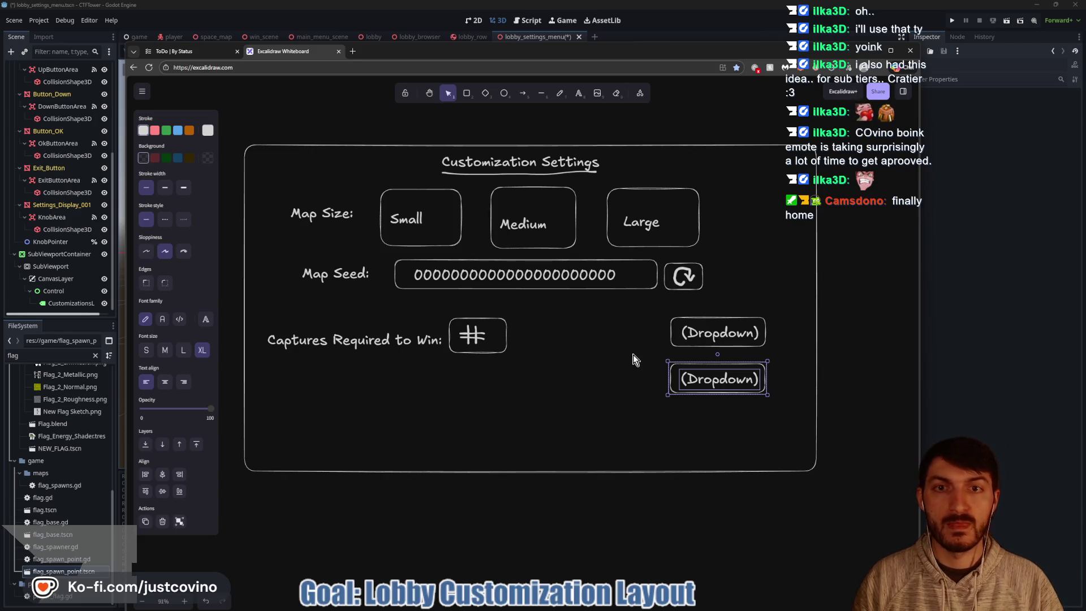
Step: Add a 'Power-Ups' label left of the top dropdown
key("t")
left_click(608, 323)
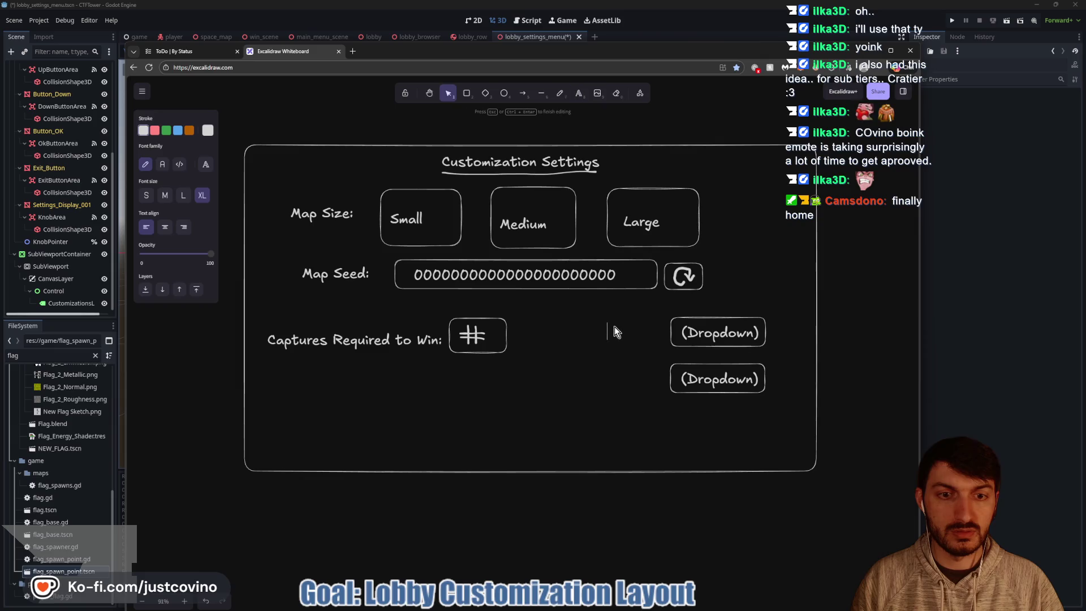
type("Power-")
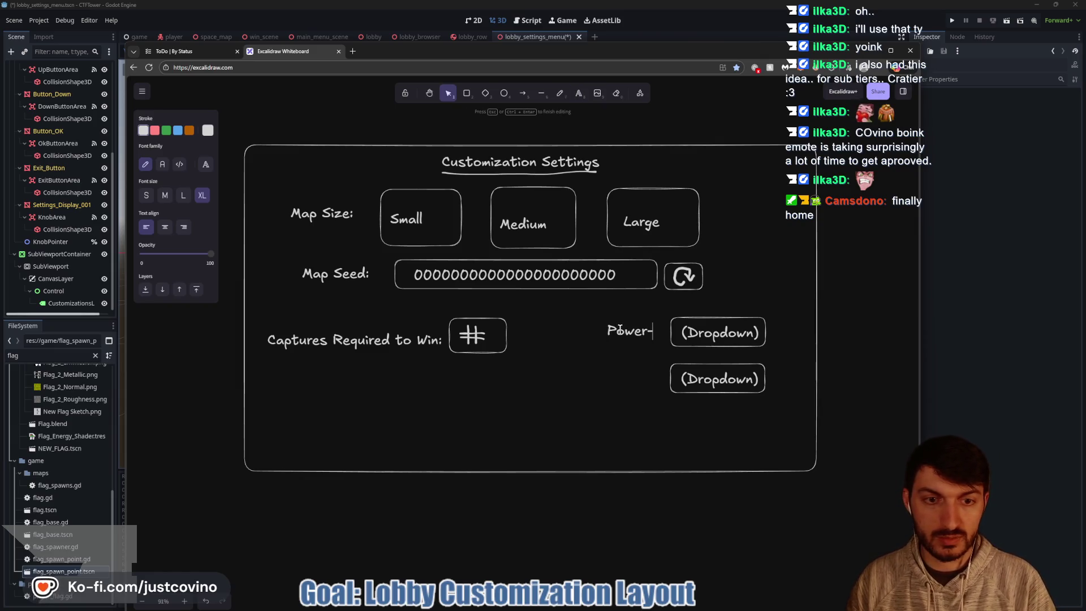
key("Escape")
left_click_drag(622, 330, 605, 339)
Step: Add a 'Hazards' label beside the lower dropdown, then switch to the Notion list
key("t")
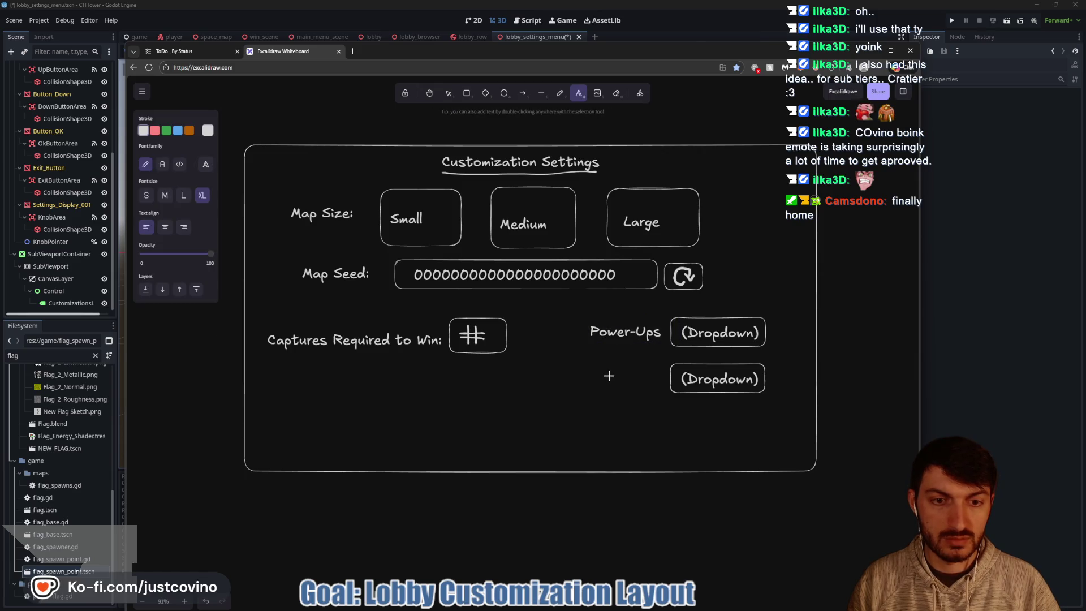
left_click(608, 376)
type("Hazards")
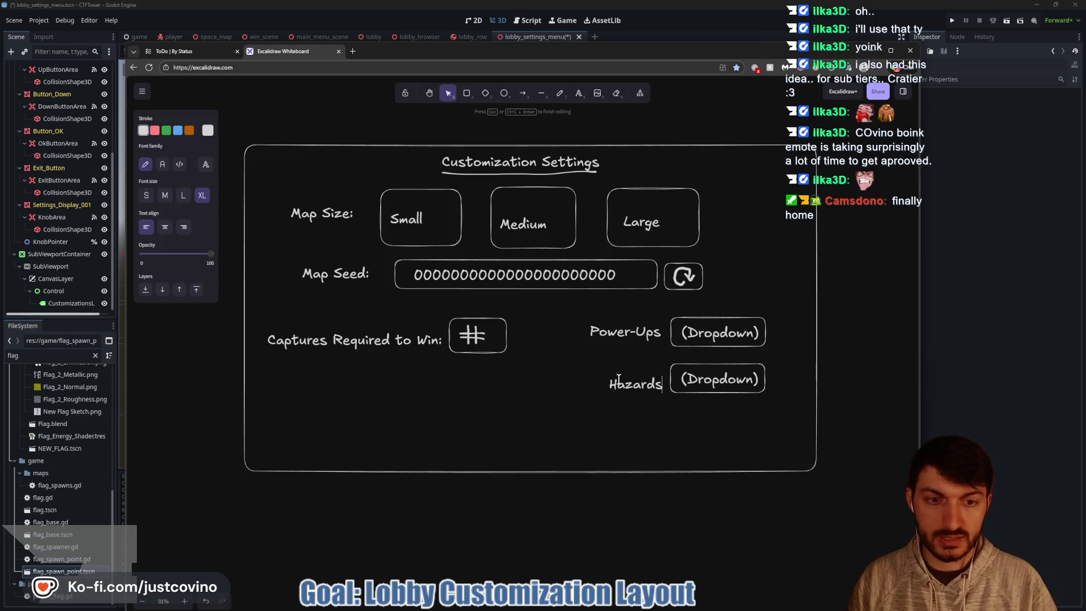
key("Escape")
left_click(631, 383)
left_click_drag(631, 384, 631, 380)
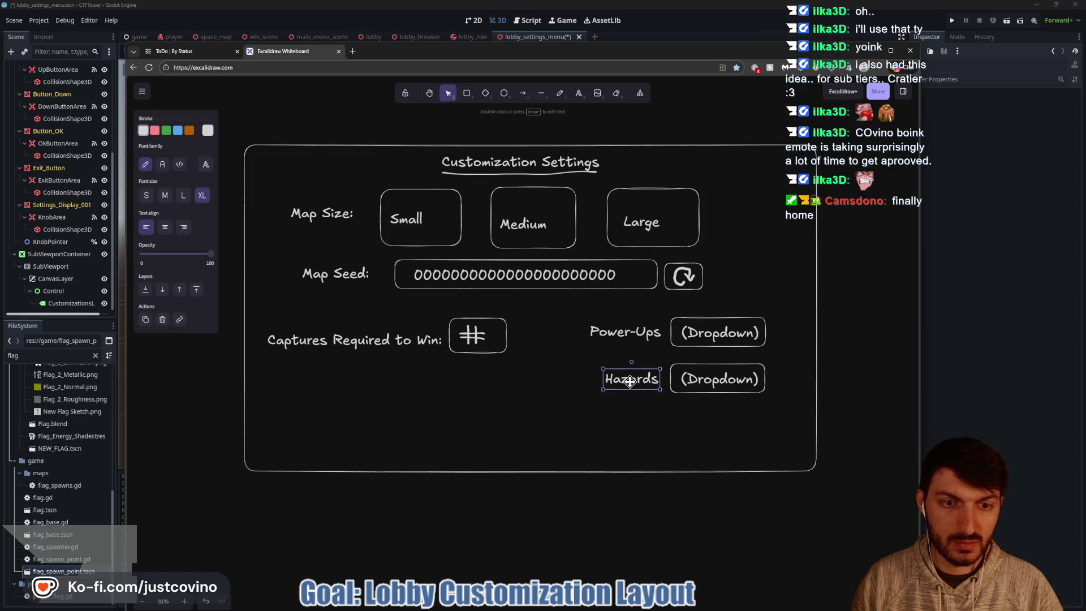
left_click(428, 389)
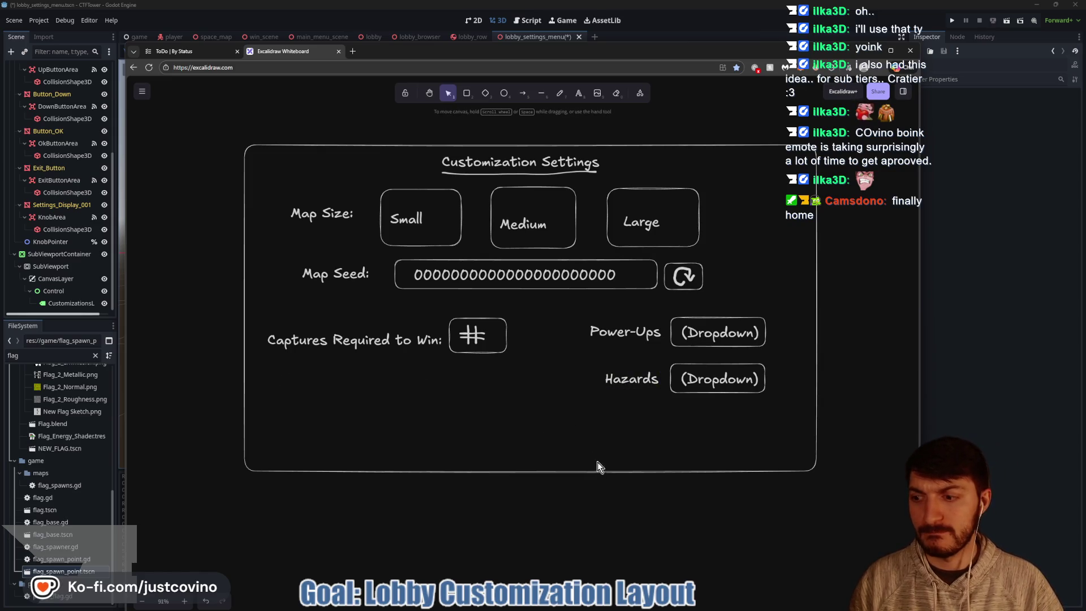
key("ctrl+Tab")
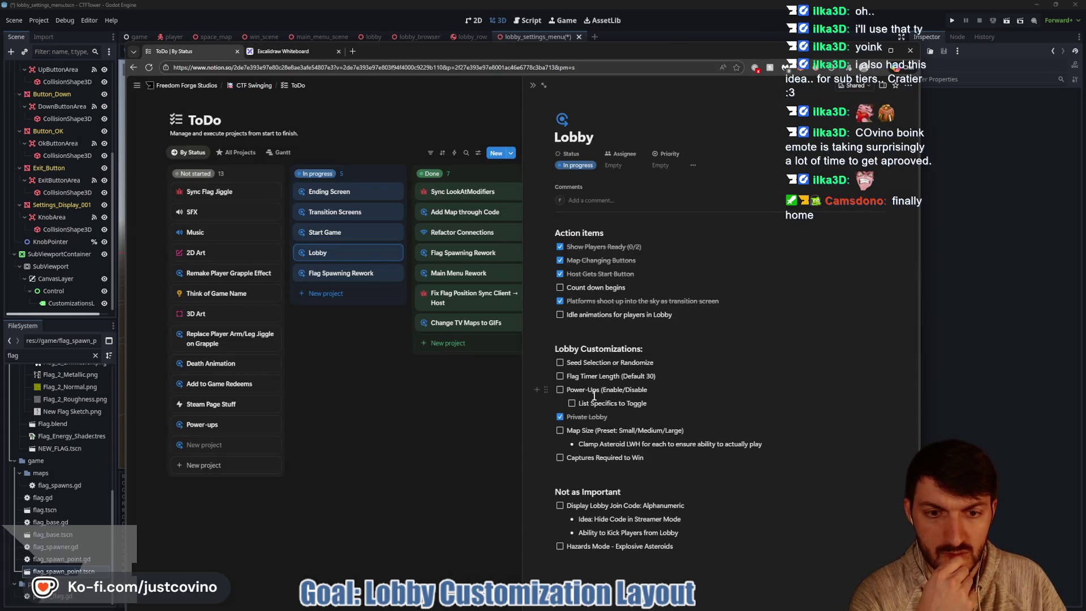
Step: Draw a box under the captures row and label it 'Flag Timer:'
left_click(281, 53)
key("t")
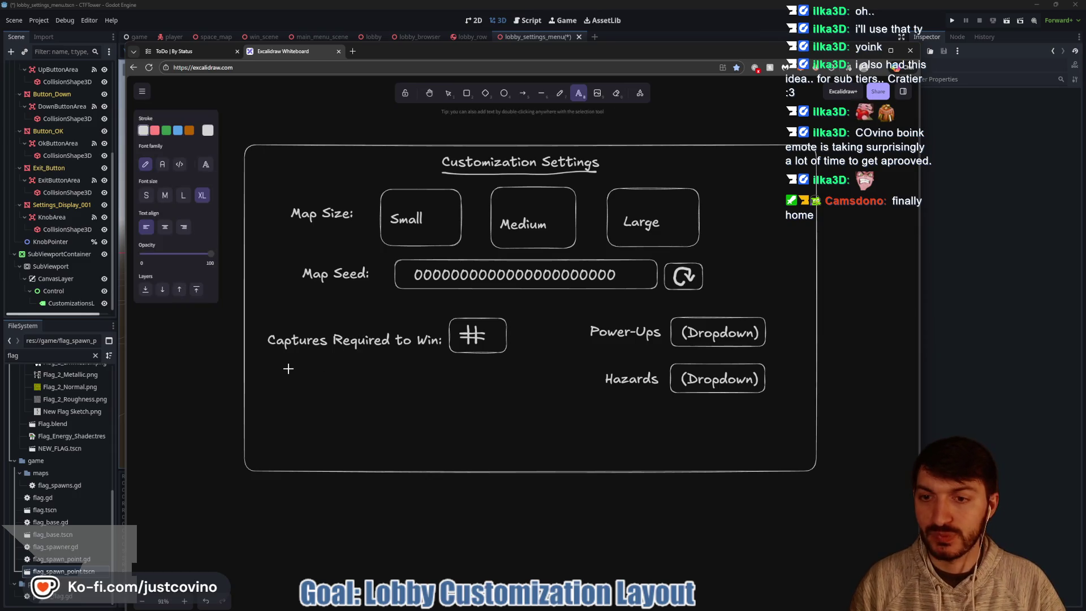
key("r")
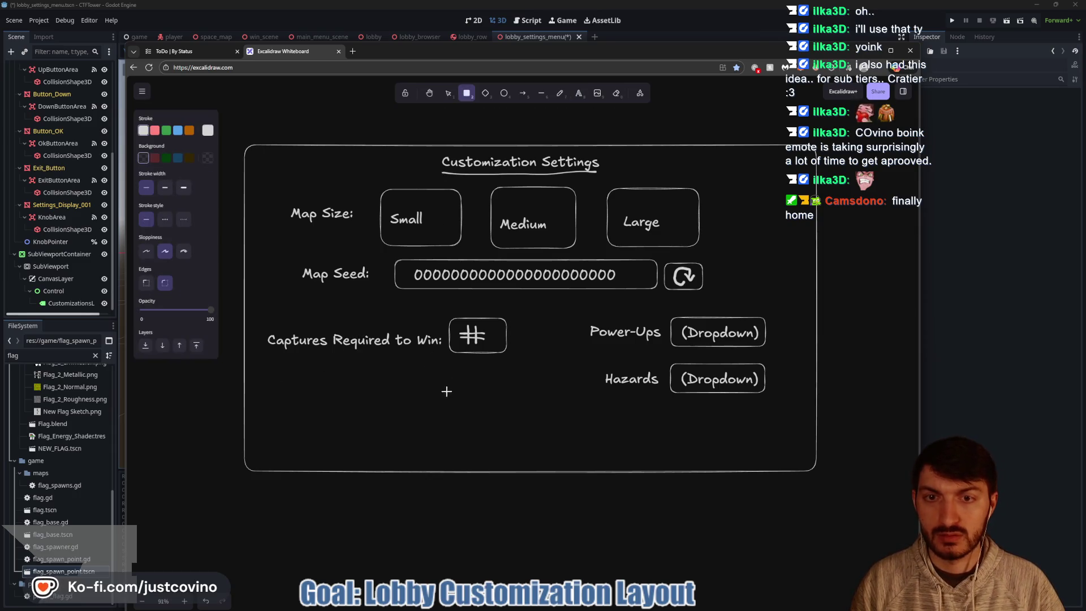
left_click_drag(380, 368, 441, 401)
key("t")
left_click(292, 385)
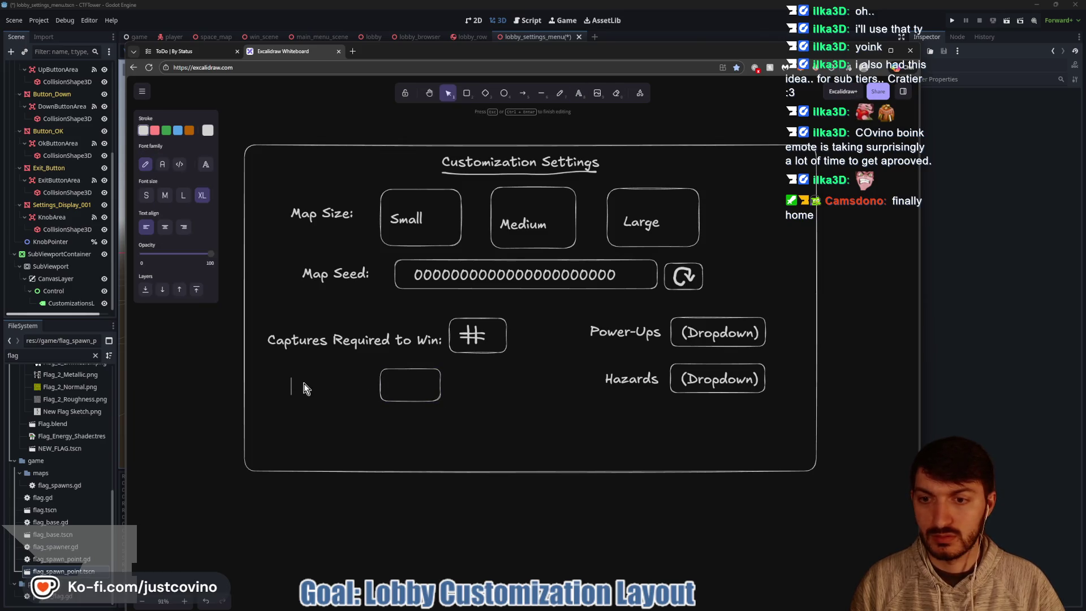
type("Flag Timer:")
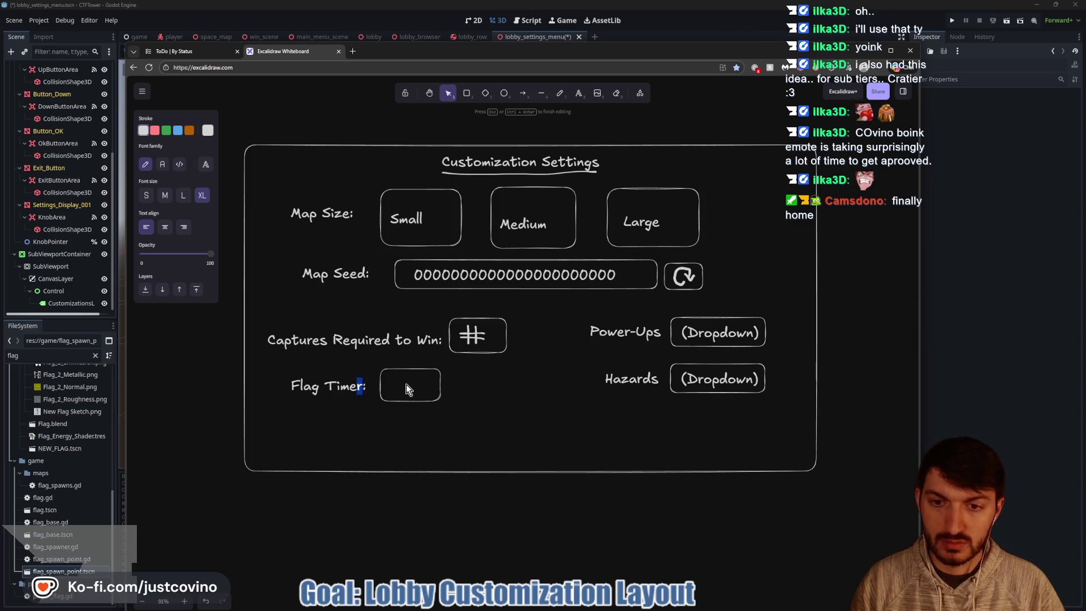
key("Escape")
Step: Sketch a # sign inside the Flag Timer box
key("p")
left_click_drag(398, 375, 408, 396)
key("ctrl+z")
key("ctrl+z")
left_click_drag(394, 384, 419, 389)
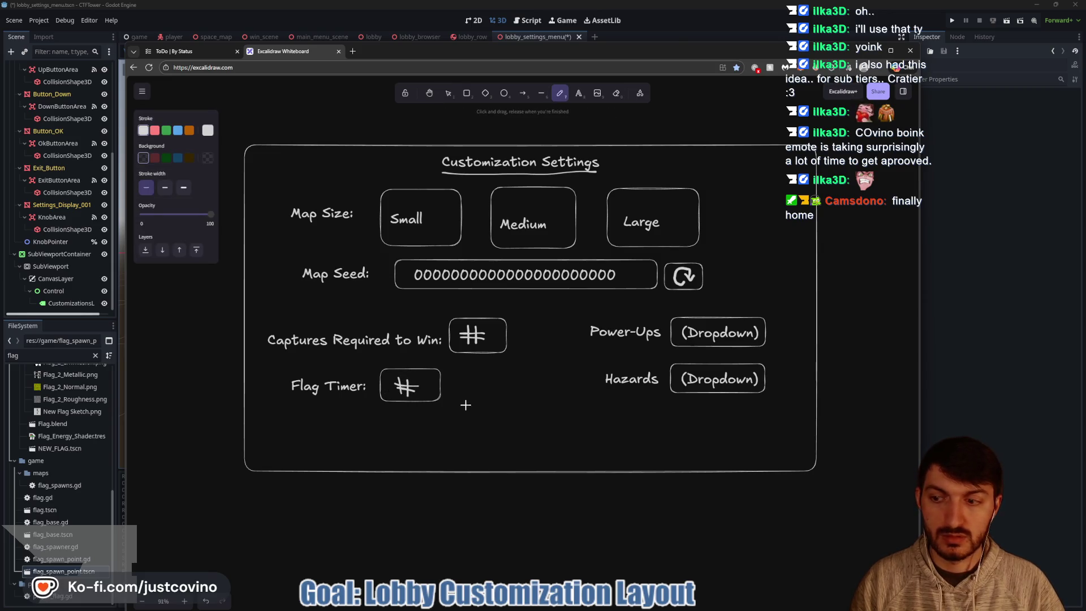